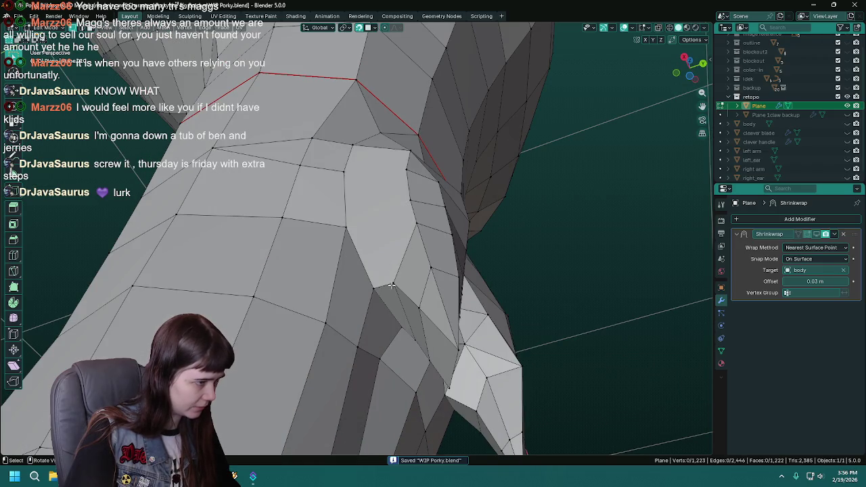
# Dissolve the stray armpit vertex with Ctrl+X and join two vertex pairs with new edges.
pyautogui.scroll(-3, 391, 285)
pyautogui.moveTo(391, 285)
pyautogui.mouseDown(button='middle')
pyautogui.moveTo(364, 202)
pyautogui.moveTo(388, 245)
pyautogui.mouseUp(button='middle')
pyautogui.hotkey('ctrl', 'x')
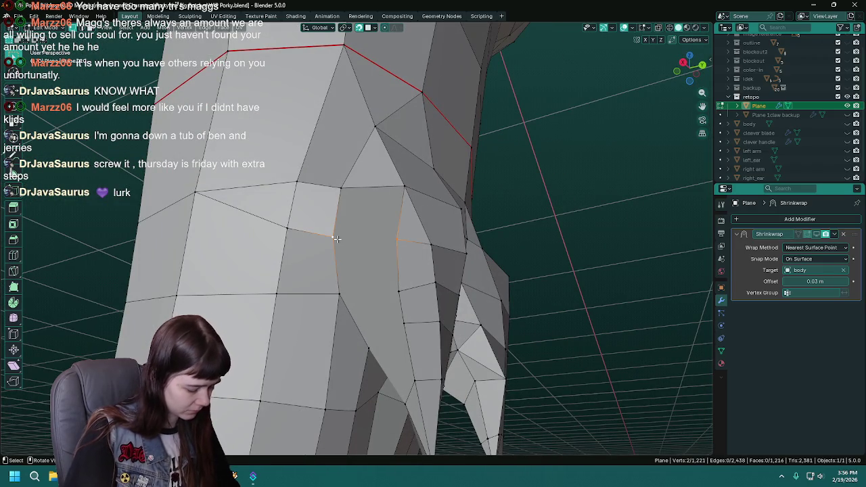
pyautogui.press('j')
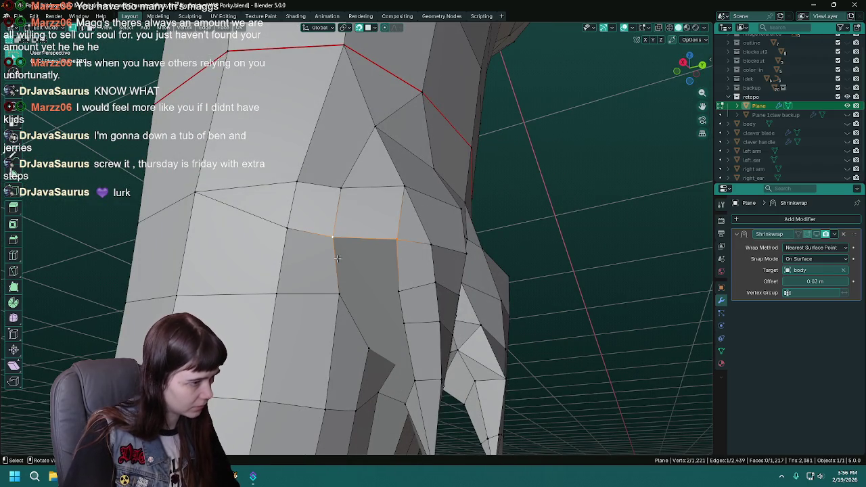
pyautogui.moveTo(334, 298); pyautogui.dragTo(359, 207, button='middle')
pyautogui.press('j')
pyautogui.moveTo(377, 167); pyautogui.dragTo(414, 202, button='middle')
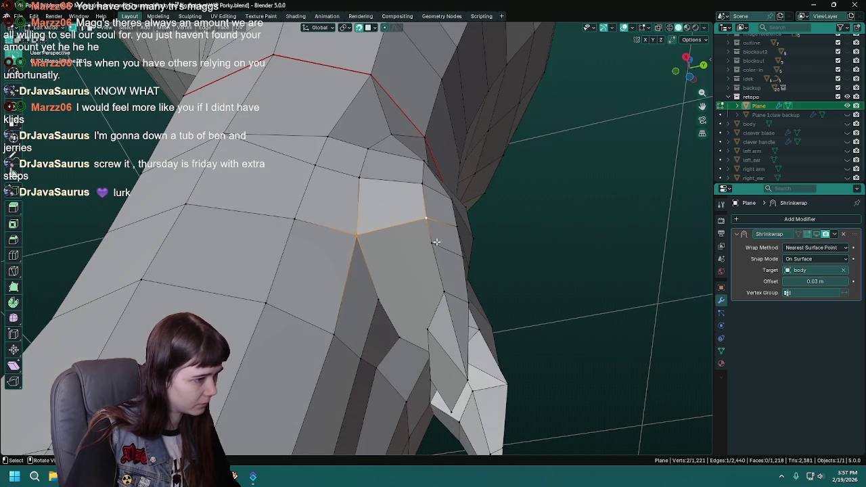
# Dissolve an armpit edge from the right-click menu, then undo that dissolve.
pyautogui.click(438, 241)
pyautogui.moveTo(438, 242)
pyautogui.mouseDown(button='middle')
pyautogui.moveTo(436, 270)
pyautogui.moveTo(330, 196)
pyautogui.mouseUp(button='middle')
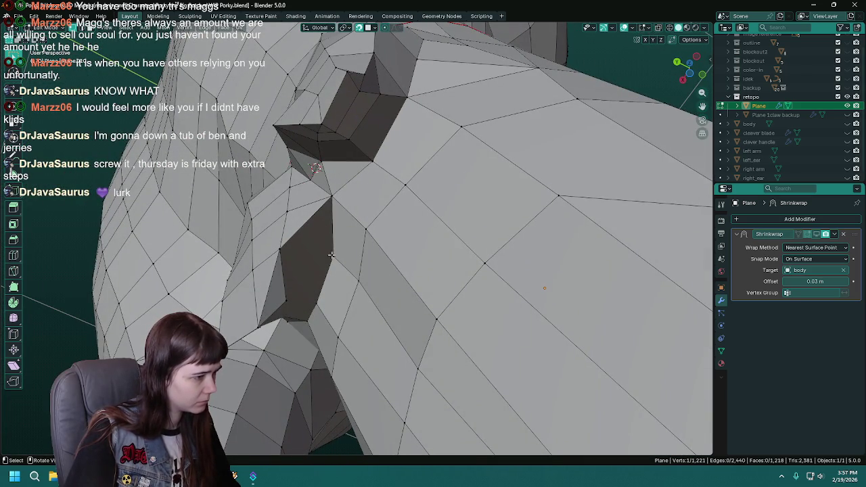
pyautogui.moveTo(324, 257)
pyautogui.mouseDown(button='middle')
pyautogui.moveTo(318, 229)
pyautogui.moveTo(327, 281)
pyautogui.moveTo(261, 283)
pyautogui.mouseUp(button='middle')
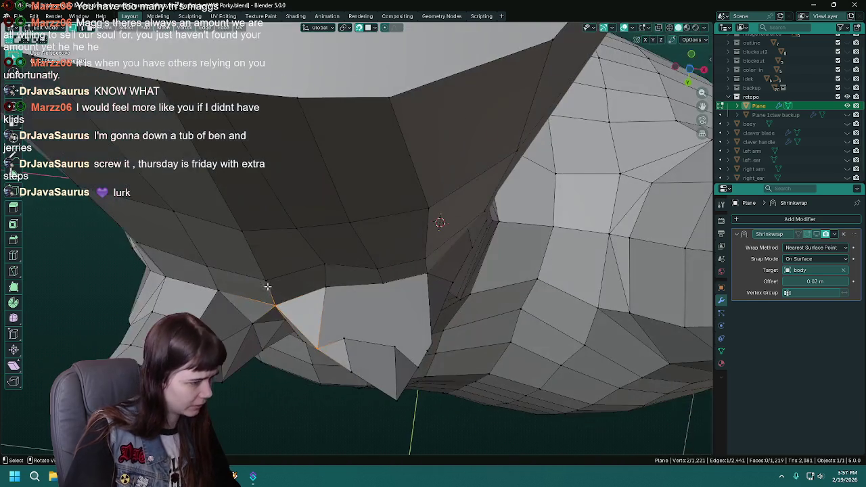
pyautogui.moveTo(361, 336)
pyautogui.mouseDown(button='middle')
pyautogui.moveTo(332, 296)
pyautogui.moveTo(357, 354)
pyautogui.moveTo(325, 333)
pyautogui.mouseUp(button='middle')
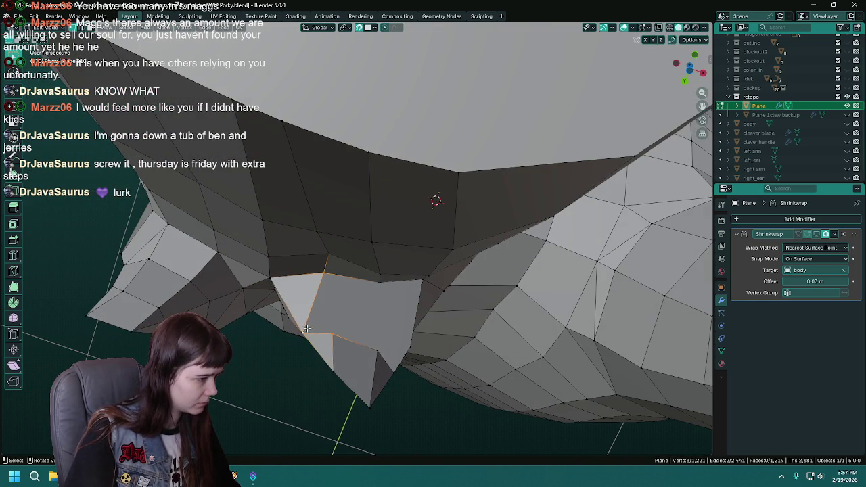
pyautogui.moveTo(336, 326); pyautogui.dragTo(313, 292, button='middle')
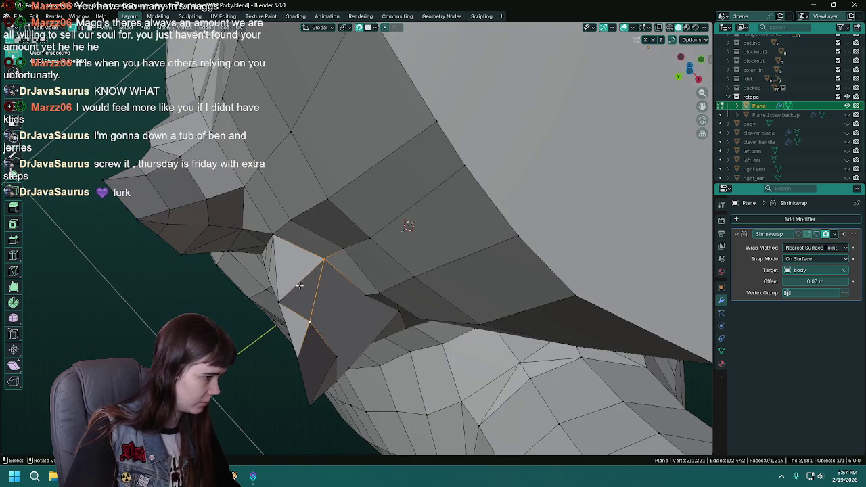
pyautogui.rightClick(296, 281)
pyautogui.click(296, 290)
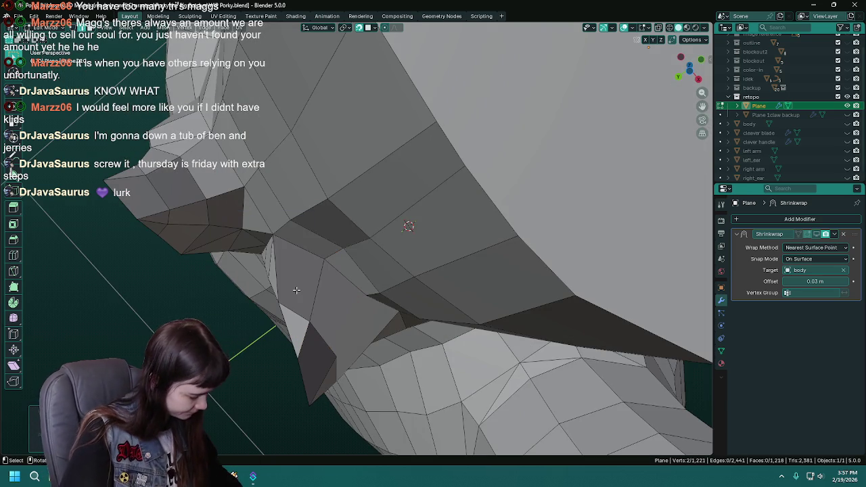
pyautogui.hotkey('ctrl', 'z')
# Delete the armpit edge with its adjoining faces and fill a four-vertex face across the gap.
pyautogui.press('x')
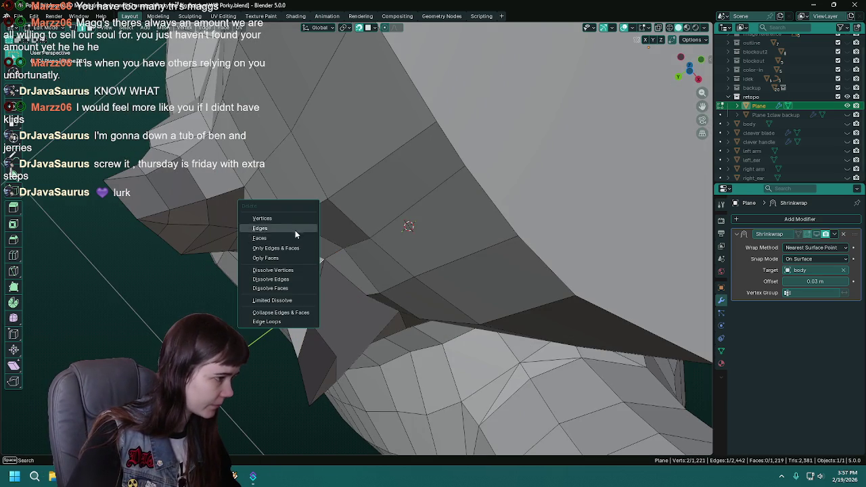
pyautogui.click(295, 237)
pyautogui.click(330, 258)
pyautogui.moveTo(330, 257); pyautogui.dragTo(299, 234, button='middle')
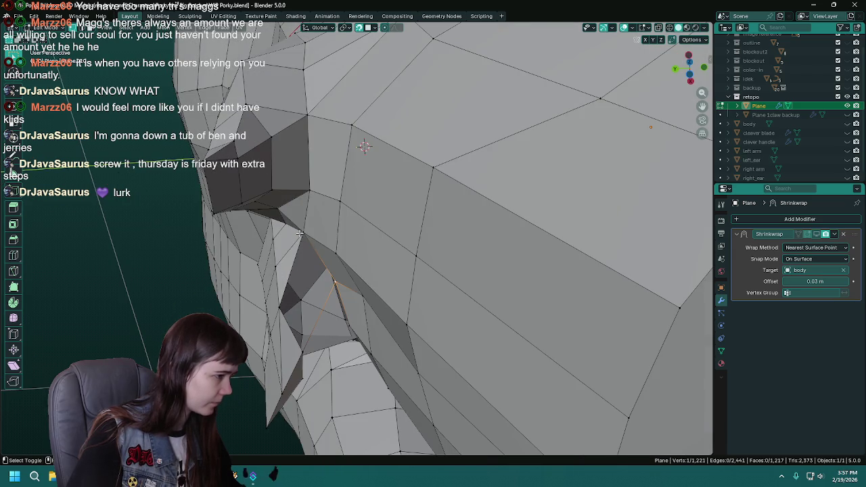
pyautogui.keyDown('shift'); pyautogui.click(299, 352); pyautogui.keyUp('shift')
pyautogui.press('f')
pyautogui.moveTo(299, 353)
pyautogui.mouseDown(button='middle')
pyautogui.moveTo(523, 358)
pyautogui.moveTo(472, 302)
pyautogui.moveTo(399, 169)
pyautogui.mouseUp(button='middle')
# Fill two more faces across the armpit gap and save the file.
pyautogui.click(396, 162)
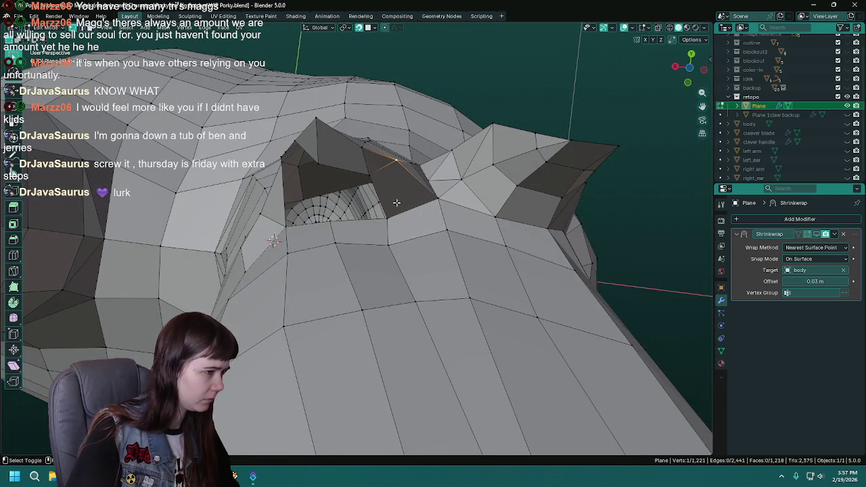
pyautogui.press('f')
pyautogui.moveTo(388, 215)
pyautogui.mouseDown(button='middle')
pyautogui.moveTo(304, 299)
pyautogui.moveTo(311, 312)
pyautogui.moveTo(363, 337)
pyautogui.moveTo(296, 237)
pyautogui.mouseUp(button='middle')
pyautogui.hotkey('ctrl', 's')
pyautogui.hotkey('ctrl', 's')
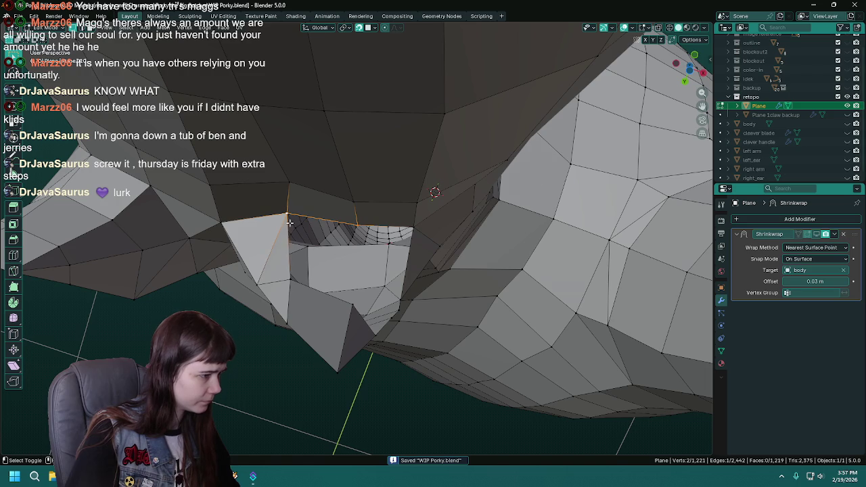
pyautogui.press('f')
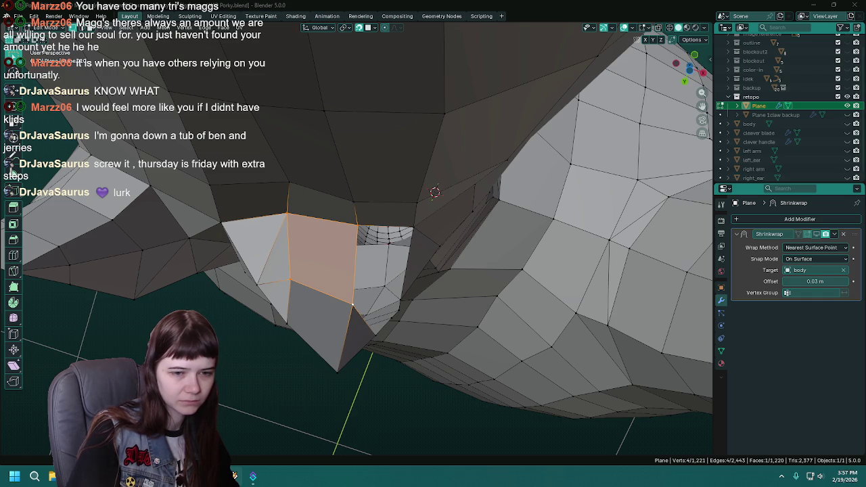
pyautogui.moveTo(352, 318); pyautogui.dragTo(315, 338, button='middle')
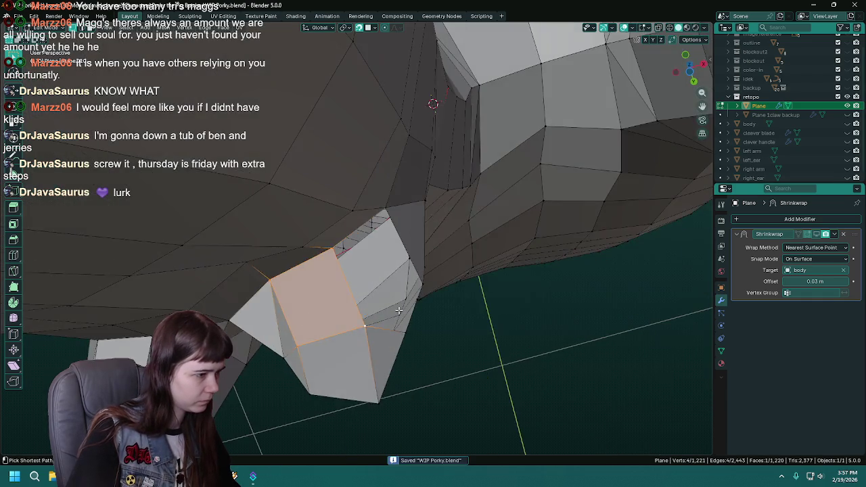
pyautogui.hotkey('ctrl', 's')
# Fill another face from four selected vertices under the arm and save.
pyautogui.moveTo(382, 270)
pyautogui.mouseDown(button='middle')
pyautogui.moveTo(404, 292)
pyautogui.moveTo(355, 308)
pyautogui.moveTo(366, 292)
pyautogui.mouseUp(button='middle')
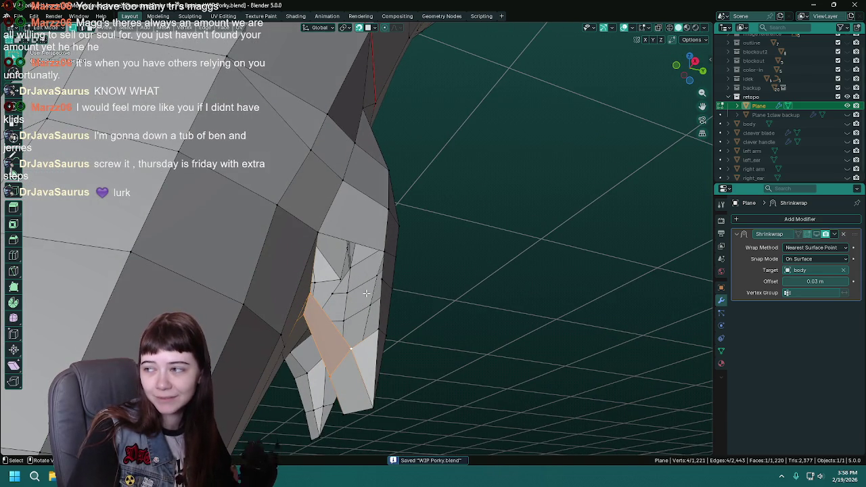
pyautogui.moveTo(366, 294)
pyautogui.mouseDown(button='middle')
pyautogui.moveTo(391, 295)
pyautogui.moveTo(370, 334)
pyautogui.mouseUp(button='middle')
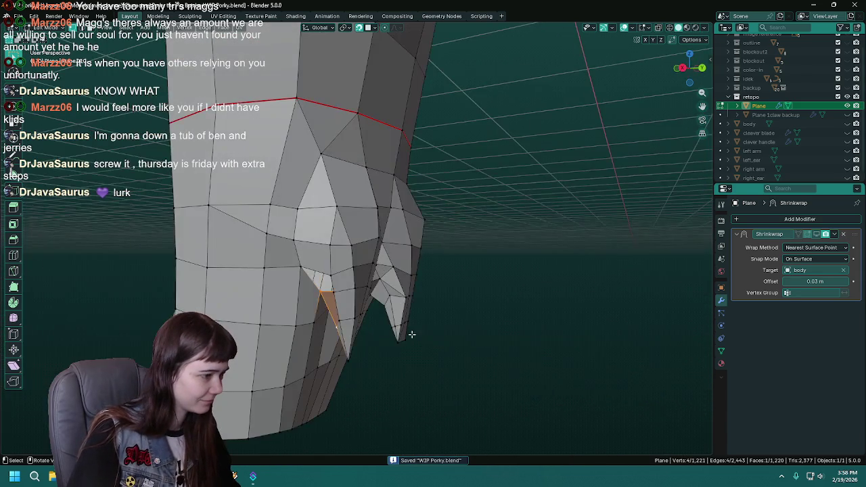
pyautogui.moveTo(426, 351)
pyautogui.mouseDown(button='middle')
pyautogui.moveTo(421, 332)
pyautogui.moveTo(298, 270)
pyautogui.moveTo(332, 230)
pyautogui.mouseUp(button='middle')
pyautogui.keyDown('shift'); pyautogui.click(279, 296); pyautogui.keyUp('shift')
pyautogui.moveTo(344, 276)
pyautogui.mouseDown(button='middle')
pyautogui.moveTo(397, 220)
pyautogui.moveTo(418, 288)
pyautogui.moveTo(413, 251)
pyautogui.moveTo(421, 262)
pyautogui.moveTo(456, 228)
pyautogui.moveTo(447, 267)
pyautogui.mouseUp(button='middle')
pyautogui.keyDown('shift'); pyautogui.click(371, 203); pyautogui.keyUp('shift')
pyautogui.press('f')
pyautogui.hotkey('ctrl', 's')
# Fill one more face beside the gap, save, and show the body mesh for reference.
pyautogui.click(364, 272)
pyautogui.press('f')
pyautogui.moveTo(480, 286)
pyautogui.mouseDown(button='middle')
pyautogui.moveTo(436, 307)
pyautogui.moveTo(494, 352)
pyautogui.mouseUp(button='middle')
pyautogui.hotkey('ctrl', 's')
pyautogui.click(441, 340)
pyautogui.moveTo(441, 340)
pyautogui.mouseDown(button='middle')
pyautogui.moveTo(375, 332)
pyautogui.moveTo(368, 317)
pyautogui.moveTo(417, 286)
pyautogui.mouseUp(button='middle')
pyautogui.click(847, 124)
# Move the selected armpit vertex onto the body surface, then hide the body mesh.
pyautogui.press('g')
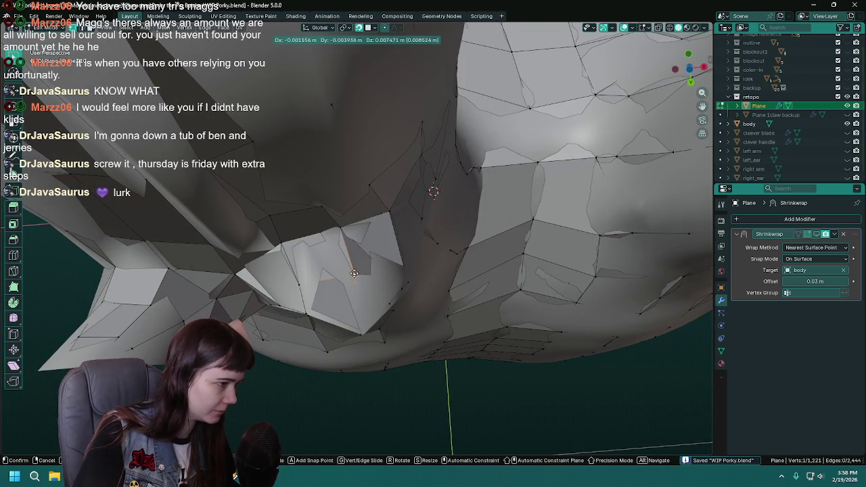
pyautogui.moveTo(352, 269)
pyautogui.keyDown('alt'); pyautogui.mouseDown(button='middle')
pyautogui.moveTo(289, 256)
pyautogui.moveTo(321, 268)
pyautogui.mouseUp(button='middle'); pyautogui.keyUp('alt')
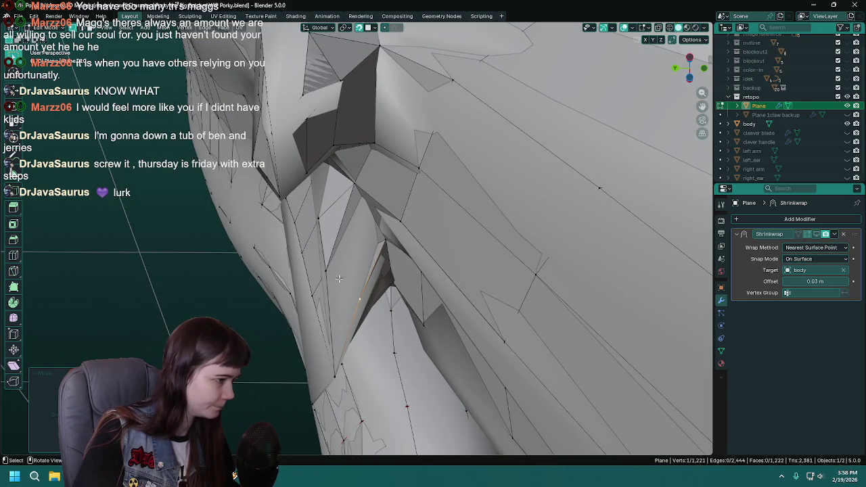
pyautogui.click(324, 268)
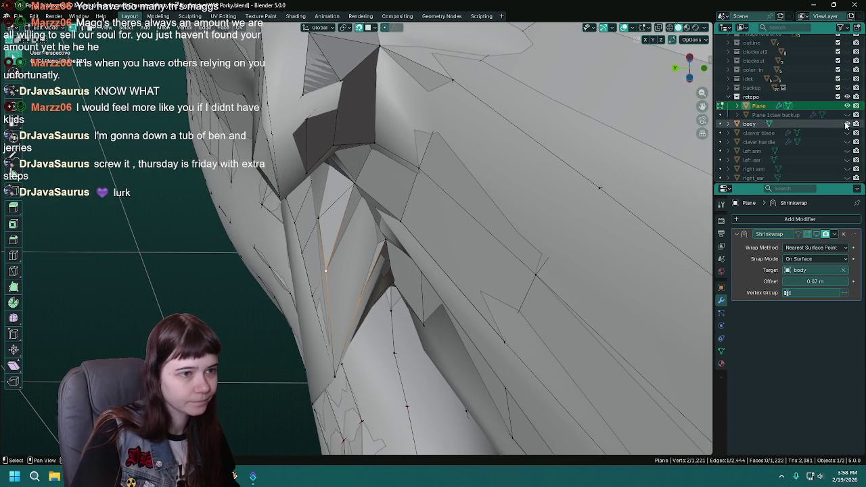
pyautogui.click(846, 124)
pyautogui.press('g')
pyautogui.click(305, 272)
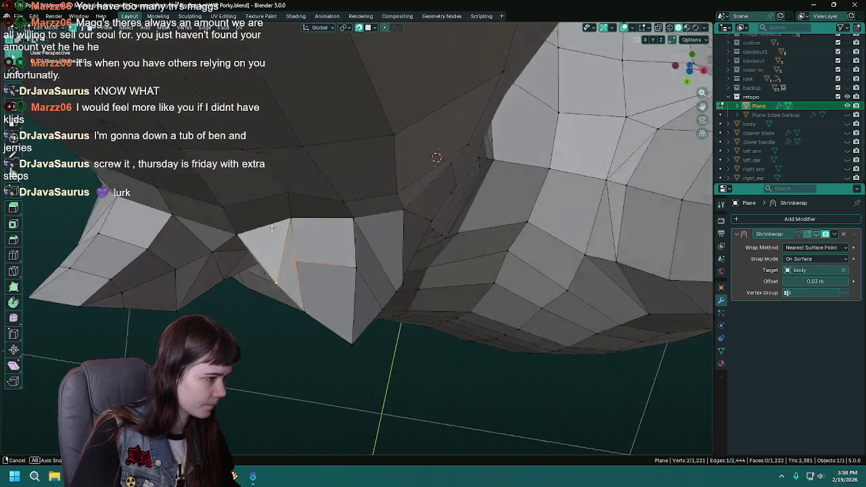
pyautogui.moveTo(305, 273)
pyautogui.mouseDown(button='middle')
pyautogui.moveTo(279, 245)
pyautogui.moveTo(337, 262)
pyautogui.mouseUp(button='middle')
pyautogui.press('g')
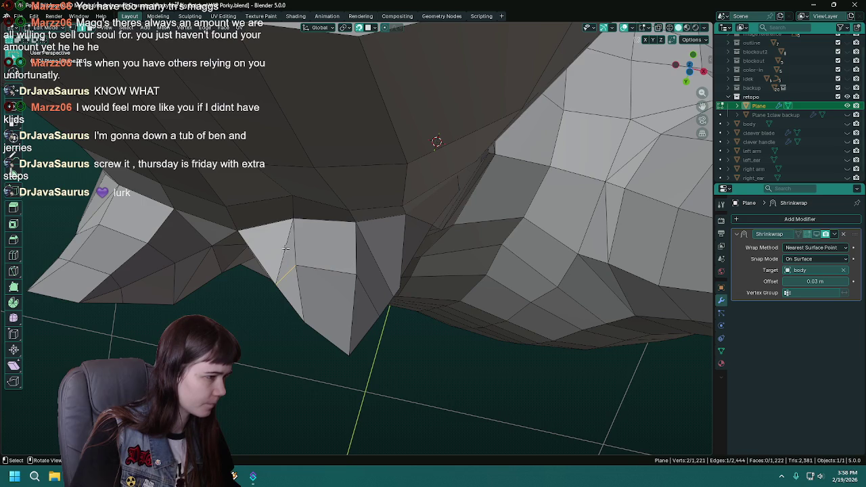
# Dissolve two armpit edges, reconnect the vertices with new J edges, and save.
pyautogui.press('x')
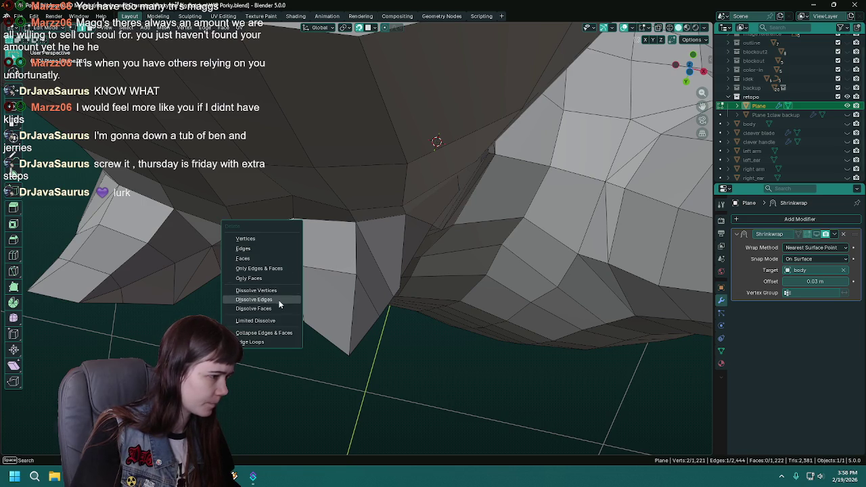
pyautogui.click(279, 304)
pyautogui.moveTo(280, 304); pyautogui.dragTo(363, 292, button='middle')
pyautogui.press('j')
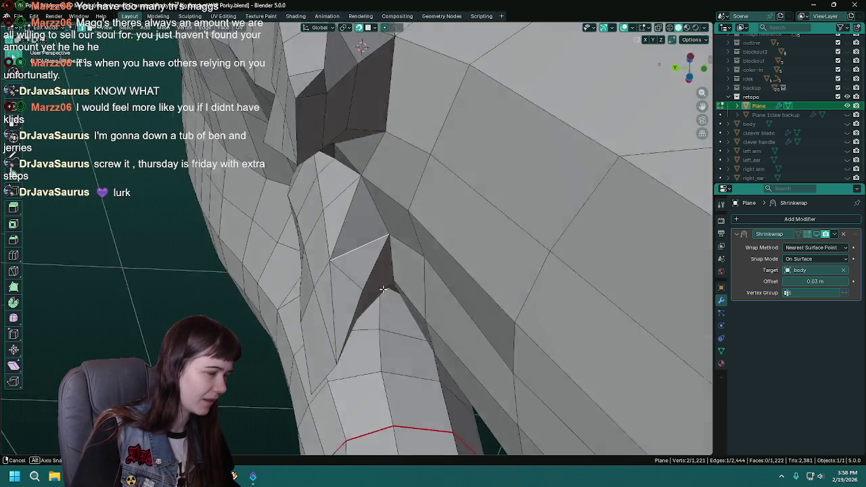
pyautogui.press('x')
pyautogui.click(359, 259)
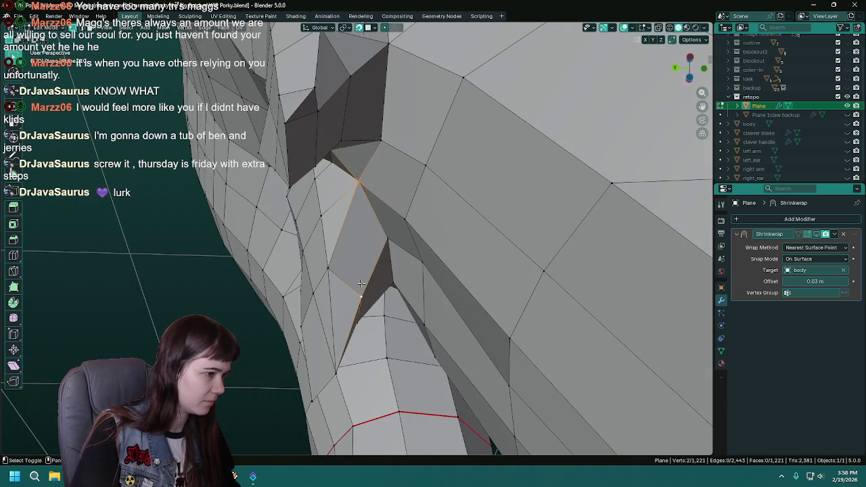
pyautogui.press('j')
pyautogui.hotkey('ctrl', 's')
pyautogui.moveTo(362, 283)
pyautogui.mouseDown(button='middle')
pyautogui.moveTo(451, 336)
pyautogui.moveTo(394, 342)
pyautogui.moveTo(388, 299)
pyautogui.mouseUp(button='middle')
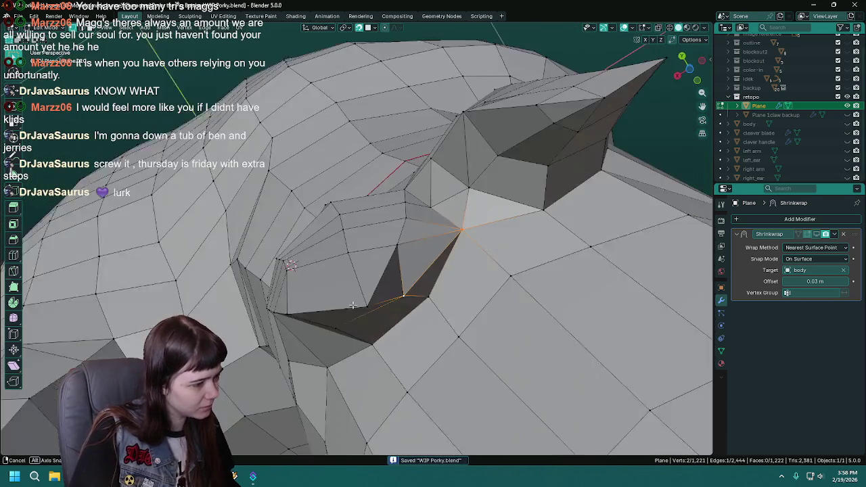
# Subdivide the selected armpit edge to add an extra vertex there.
pyautogui.rightClick(396, 256)
pyautogui.click(406, 257)
pyautogui.moveTo(406, 257)
pyautogui.mouseDown(button='middle')
pyautogui.moveTo(386, 291)
pyautogui.moveTo(274, 197)
pyautogui.mouseUp(button='middle')
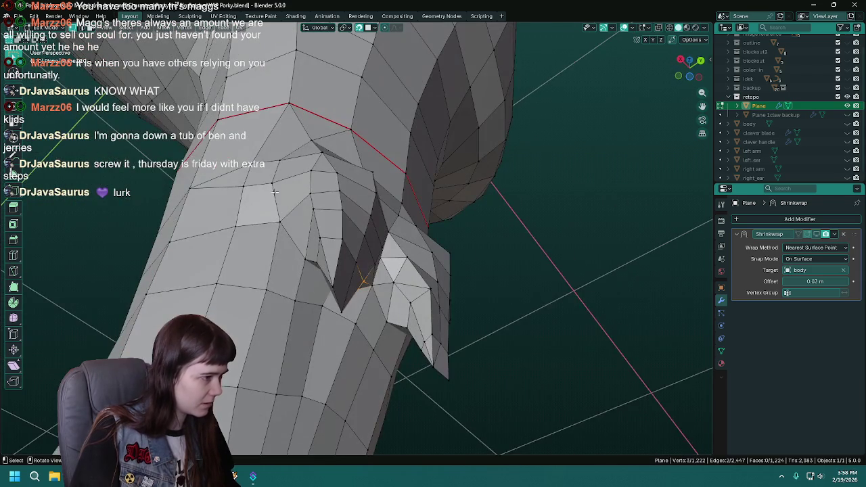
pyautogui.moveTo(307, 249)
pyautogui.mouseDown(button='middle')
pyautogui.moveTo(378, 316)
pyautogui.moveTo(338, 293)
pyautogui.mouseUp(button='middle')
pyautogui.click(318, 287)
pyautogui.moveTo(405, 324)
pyautogui.mouseDown(button='middle')
pyautogui.moveTo(406, 294)
pyautogui.moveTo(410, 299)
pyautogui.mouseUp(button='middle')
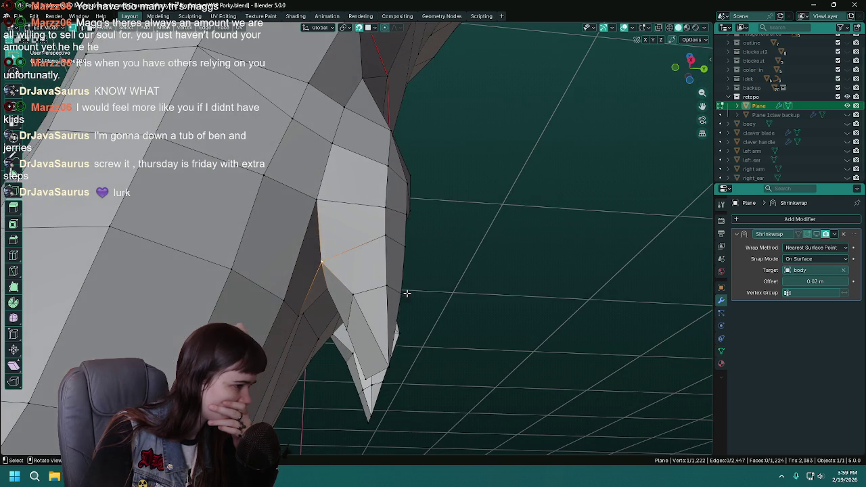
# Delete the two stacked faces beside the armpit opening.
pyautogui.click(364, 273)
pyautogui.keyDown('shift'); pyautogui.click(345, 220); pyautogui.keyUp('shift')
pyautogui.press('x')
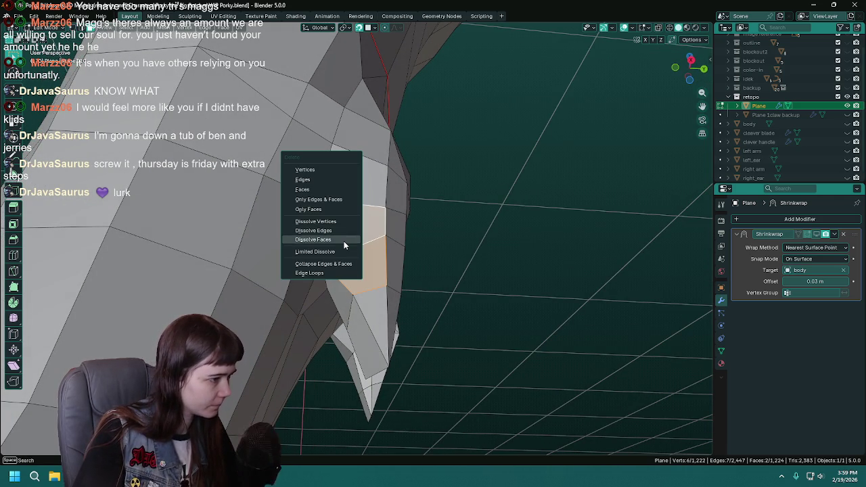
pyautogui.click(340, 211)
pyautogui.moveTo(340, 211)
pyautogui.mouseDown(button='middle')
pyautogui.moveTo(352, 265)
pyautogui.moveTo(315, 262)
pyautogui.mouseUp(button='middle')
# Extrude a new vertex into the opening and position it against the body surface.
pyautogui.keyDown('ctrl'); pyautogui.rightClick(362, 268); pyautogui.keyUp('ctrl')
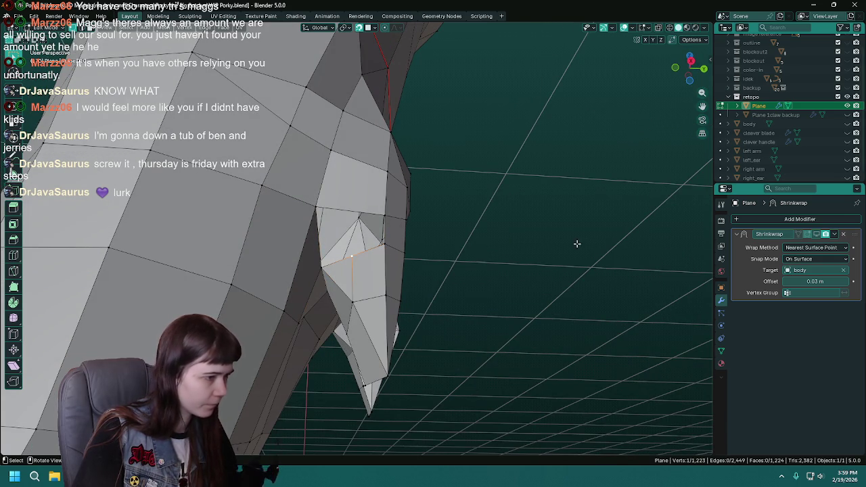
pyautogui.click(847, 124)
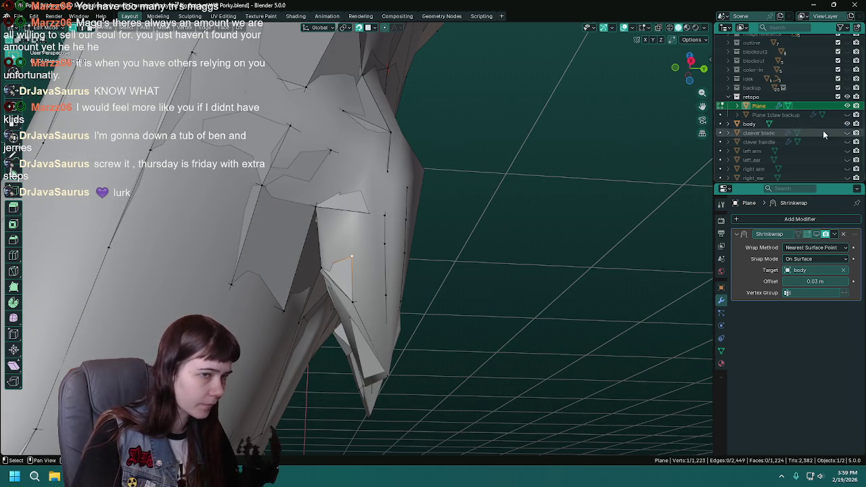
pyautogui.click(350, 257)
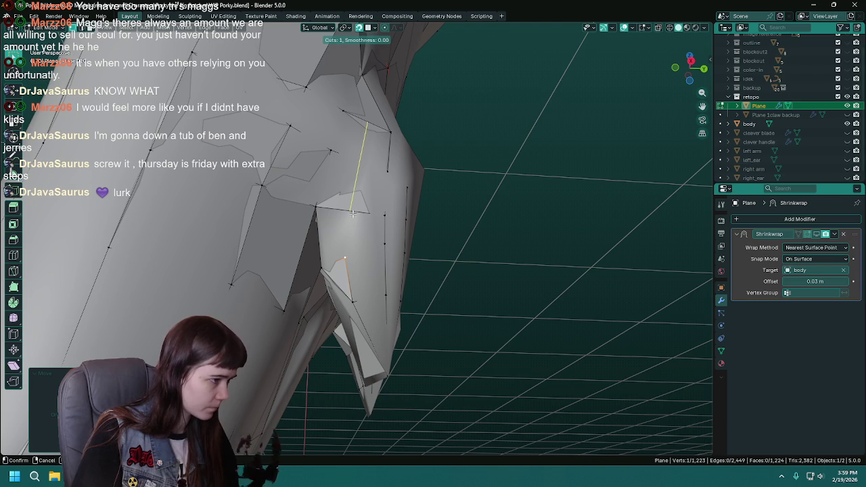
pyautogui.click(847, 124)
pyautogui.press('g')
pyautogui.click(387, 254)
pyautogui.moveTo(387, 254); pyautogui.dragTo(315, 187, button='middle')
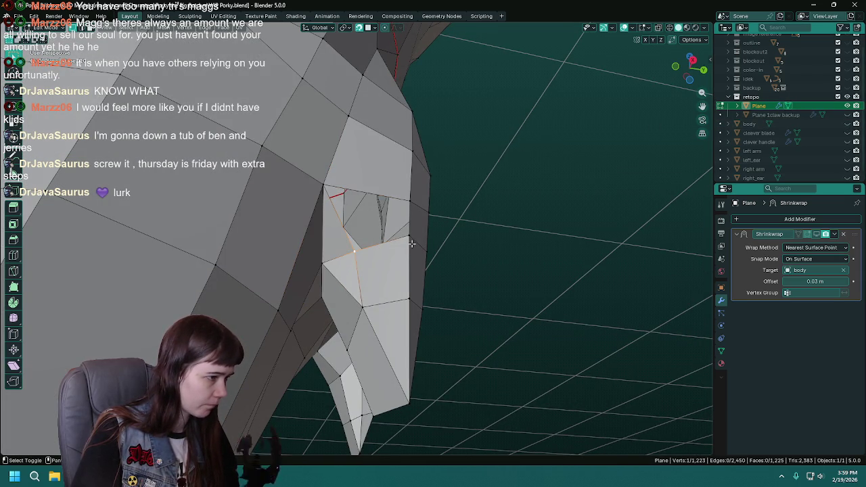
# Save to WIP Porky.blend, check the model in Object Mode, and return to editing Plane.
pyautogui.press('Tab')
pyautogui.hotkey('ctrl', 's')
pyautogui.moveTo(331, 191)
pyautogui.mouseDown(button='middle')
pyautogui.moveTo(378, 301)
pyautogui.moveTo(274, 249)
pyautogui.moveTo(291, 242)
pyautogui.moveTo(286, 265)
pyautogui.moveTo(343, 317)
pyautogui.moveTo(326, 316)
pyautogui.moveTo(327, 295)
pyautogui.moveTo(309, 296)
pyautogui.moveTo(315, 309)
pyautogui.moveTo(363, 320)
pyautogui.moveTo(357, 288)
pyautogui.moveTo(433, 277)
pyautogui.mouseUp(button='middle')
pyautogui.press('Tab')
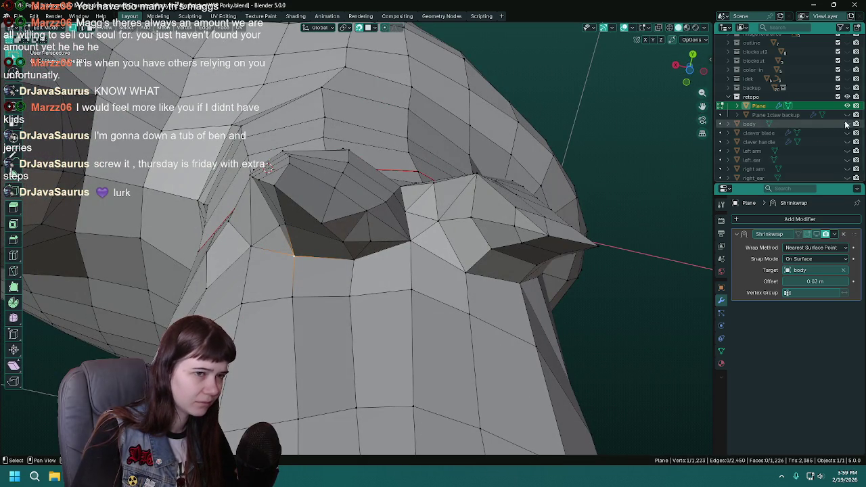
# Reposition an armpit vertex against the visible body mesh and save.
pyautogui.click(846, 124)
pyautogui.moveTo(365, 270); pyautogui.dragTo(386, 265, button='middle')
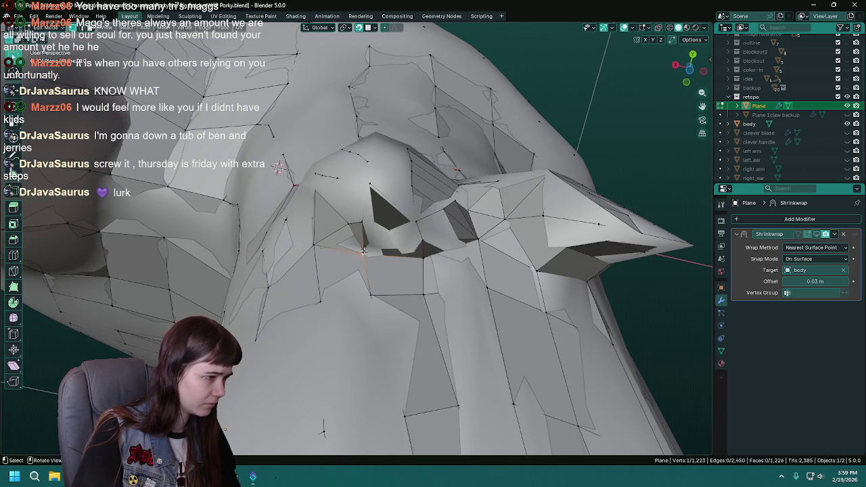
pyautogui.press('g')
pyautogui.keyDown('alt'); pyautogui.moveTo(363, 245); pyautogui.dragTo(377, 229, button='middle'); pyautogui.keyUp('alt')
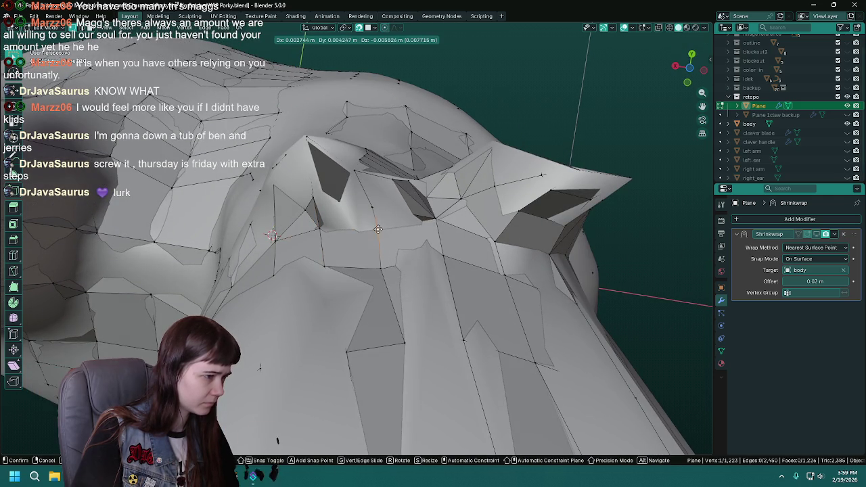
pyautogui.click(379, 230)
pyautogui.click(847, 124)
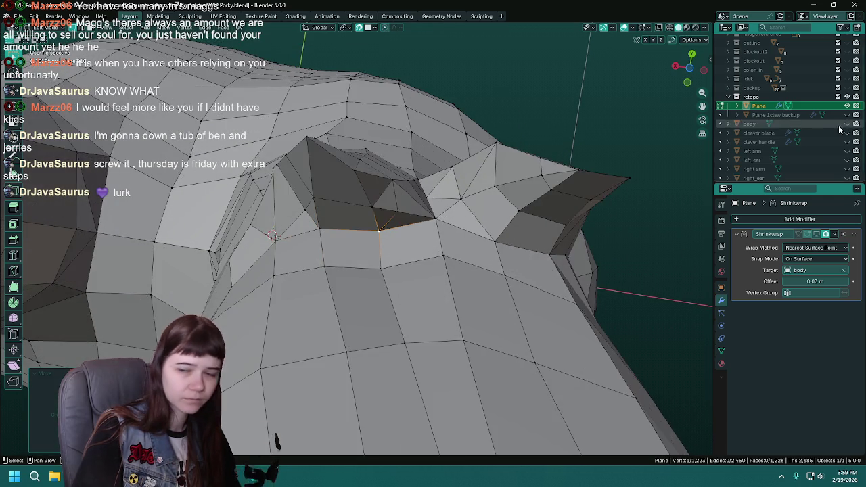
pyautogui.hotkey('ctrl', 's')
# Merge two armpit vertices At Center into one and save.
pyautogui.moveTo(426, 285)
pyautogui.mouseDown(button='middle')
pyautogui.moveTo(442, 291)
pyautogui.moveTo(439, 266)
pyautogui.moveTo(395, 267)
pyautogui.moveTo(300, 332)
pyautogui.moveTo(330, 290)
pyautogui.moveTo(338, 312)
pyautogui.mouseUp(button='middle')
pyautogui.moveTo(473, 279)
pyautogui.mouseDown(button='middle')
pyautogui.moveTo(403, 299)
pyautogui.moveTo(375, 288)
pyautogui.moveTo(373, 267)
pyautogui.moveTo(310, 297)
pyautogui.moveTo(386, 371)
pyautogui.moveTo(354, 324)
pyautogui.mouseUp(button='middle')
pyautogui.press('m')
pyautogui.click(376, 310)
pyautogui.hotkey('ctrl', 's')
pyautogui.moveTo(355, 290); pyautogui.dragTo(355, 284, button='middle')
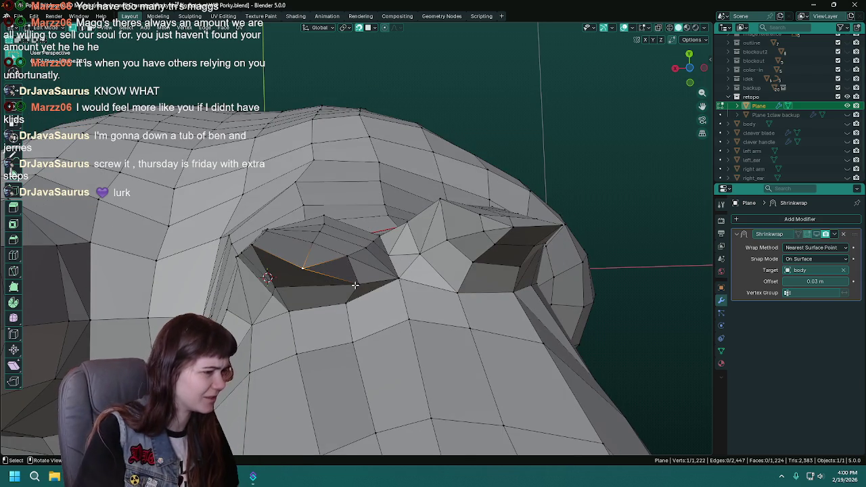
pyautogui.moveTo(353, 289); pyautogui.dragTo(614, 219, button='middle')
pyautogui.hotkey('ctrl', 's')
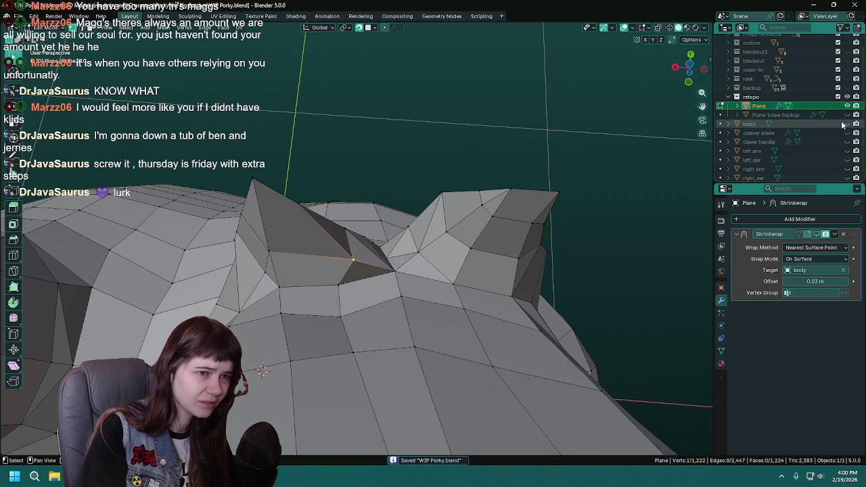
# Reposition two more armpit vertices, toggling the body mesh to check their fit.
pyautogui.moveTo(405, 257)
pyautogui.mouseDown(button='middle')
pyautogui.moveTo(360, 260)
pyautogui.moveTo(338, 278)
pyautogui.mouseUp(button='middle')
pyautogui.press('g')
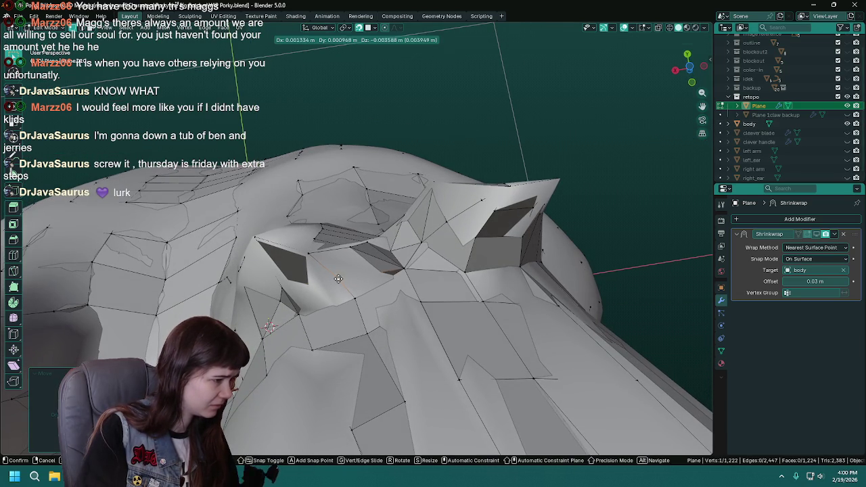
pyautogui.click(334, 277)
pyautogui.click(847, 124)
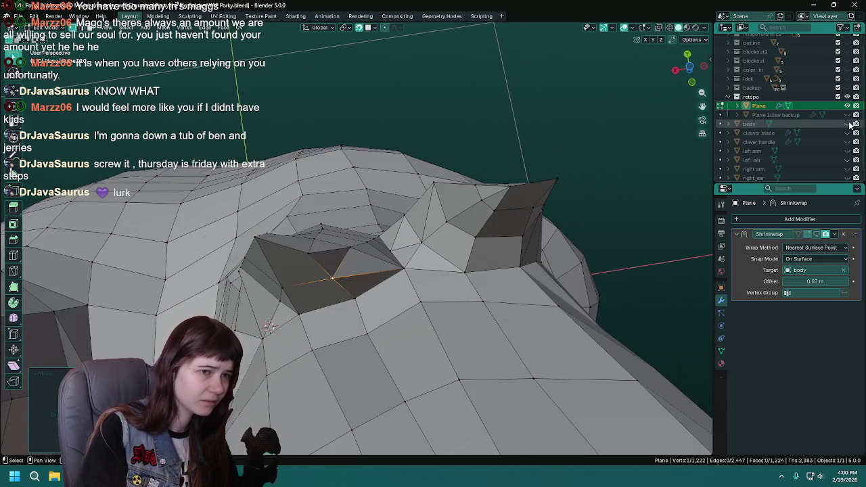
pyautogui.moveTo(347, 337); pyautogui.dragTo(371, 329, button='middle')
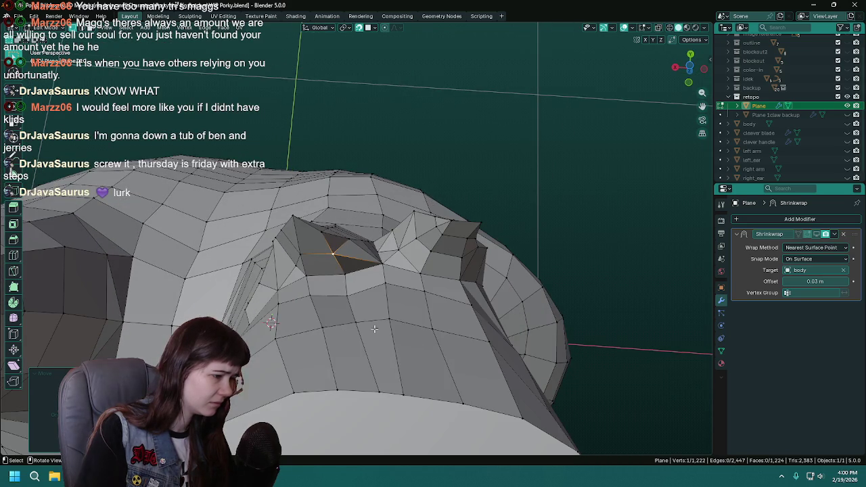
pyautogui.press('g')
pyautogui.click(357, 391)
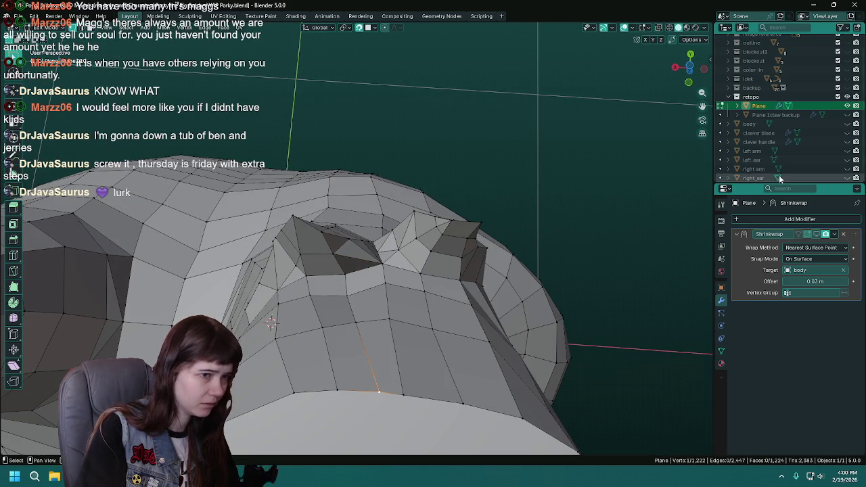
pyautogui.click(847, 124)
# Move a chest vertex into place below the armpit and save.
pyautogui.press('g')
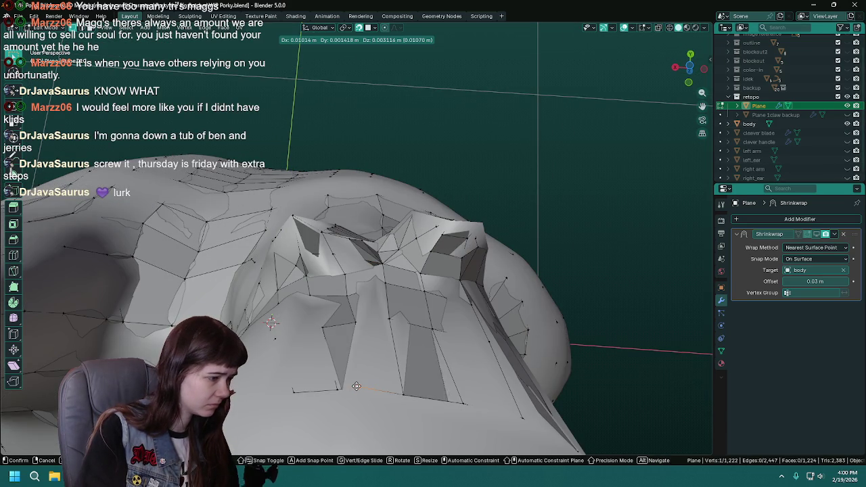
pyautogui.click(355, 387)
pyautogui.moveTo(367, 351)
pyautogui.mouseDown(button='middle')
pyautogui.moveTo(396, 331)
pyautogui.moveTo(393, 373)
pyautogui.mouseUp(button='middle')
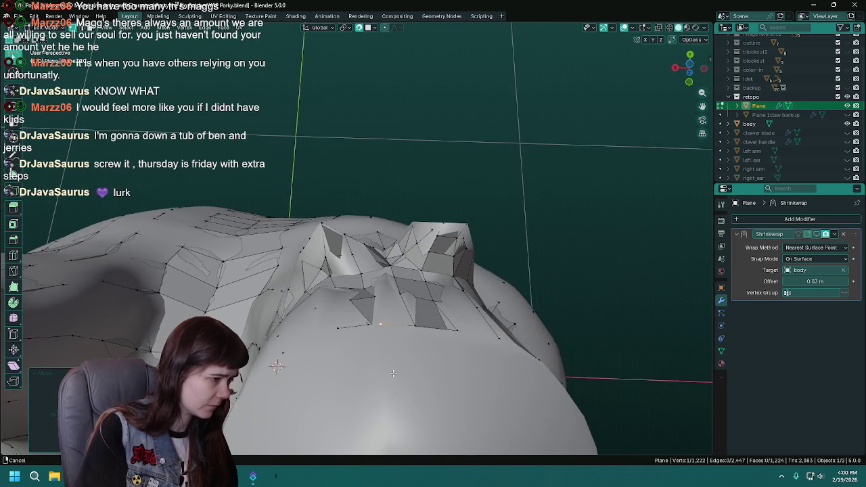
pyautogui.moveTo(397, 291); pyautogui.dragTo(400, 301, button='middle')
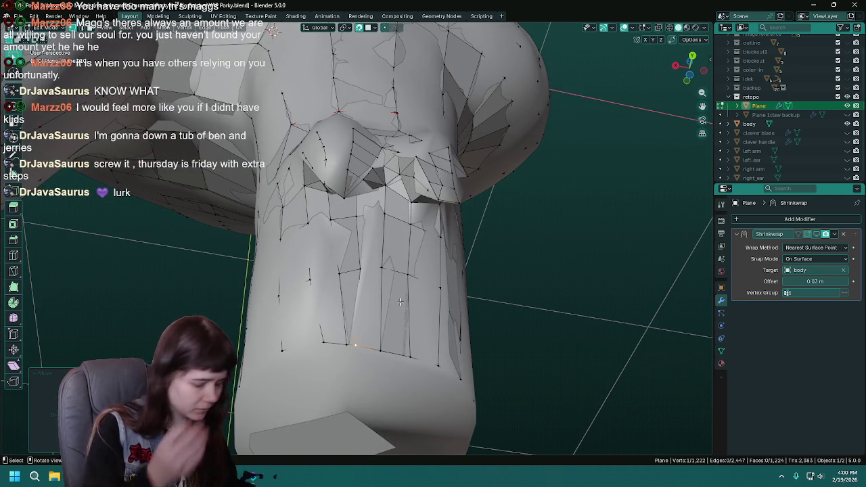
pyautogui.hotkey('ctrl', 's')
pyautogui.moveTo(399, 302); pyautogui.dragTo(382, 278, button='middle')
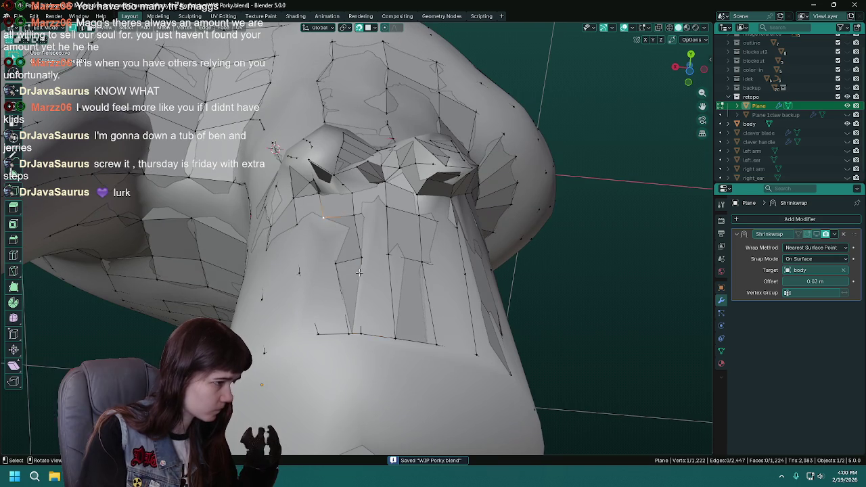
pyautogui.moveTo(324, 219); pyautogui.dragTo(334, 239, button='middle')
# Line up another chest vertex with the neighbouring rows.
pyautogui.press('g')
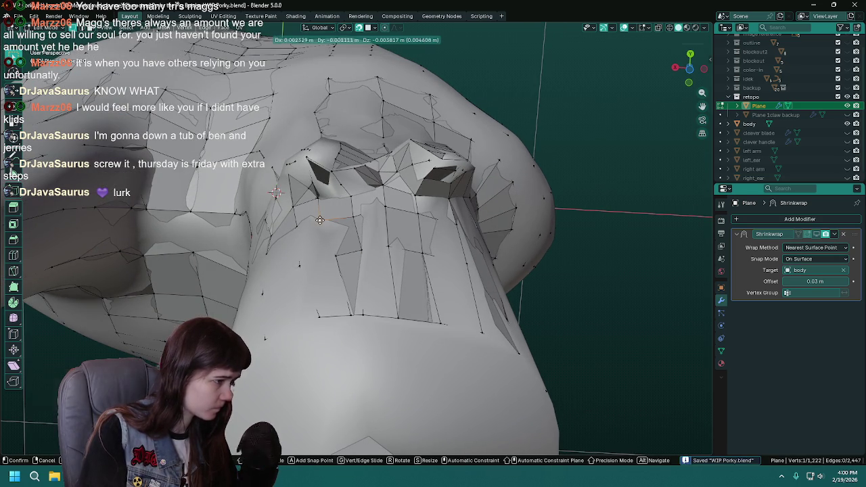
pyautogui.click(322, 257)
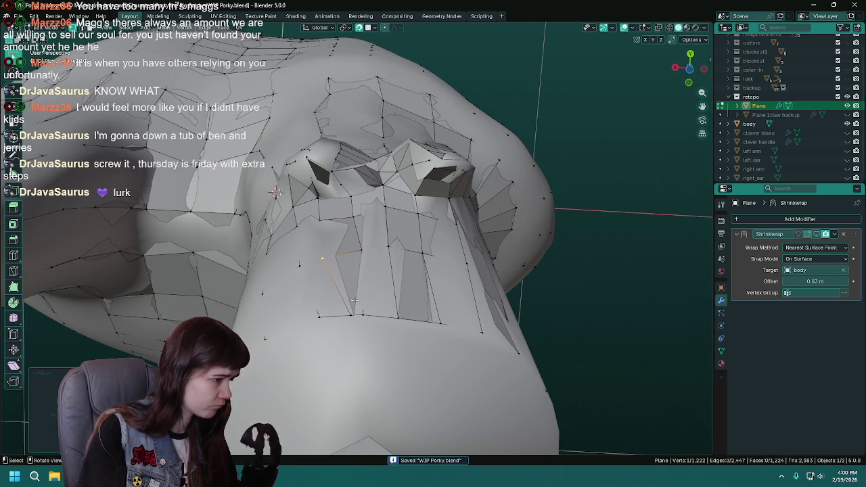
pyautogui.press('g')
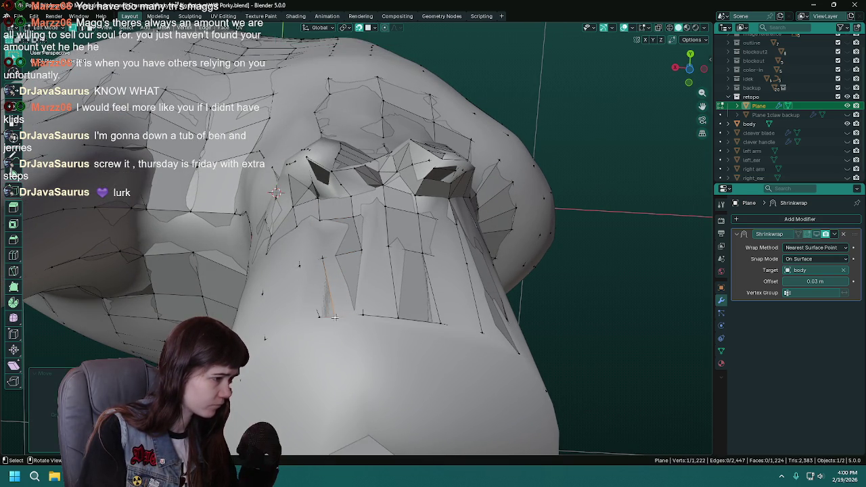
pyautogui.keyDown('alt'); pyautogui.moveTo(335, 316); pyautogui.dragTo(295, 260, button='middle'); pyautogui.keyUp('alt')
pyautogui.click(300, 335)
pyautogui.press('g')
# Adjust the vertex just below the armpit down into line on the chest.
pyautogui.click(274, 341)
pyautogui.moveTo(274, 340)
pyautogui.keyDown('alt'); pyautogui.mouseDown(button='middle')
pyautogui.moveTo(319, 317)
pyautogui.moveTo(339, 284)
pyautogui.mouseUp(button='middle'); pyautogui.keyUp('alt')
pyautogui.click(349, 270)
pyautogui.press('g')
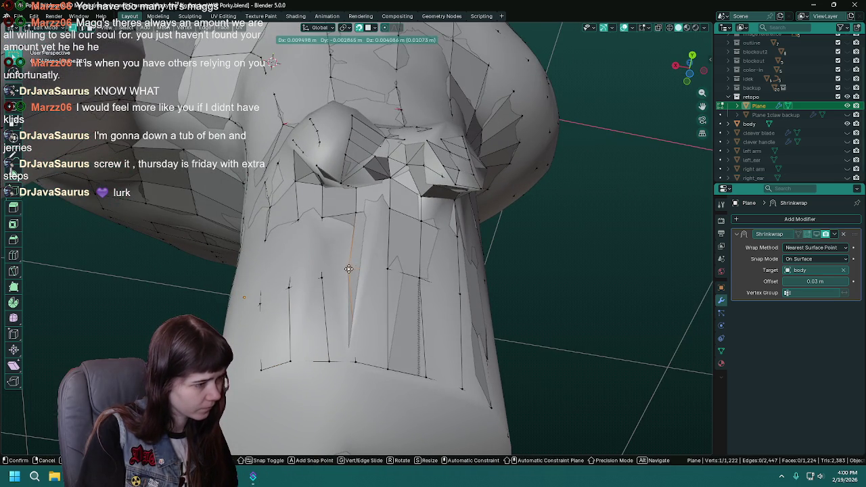
pyautogui.click(349, 272)
pyautogui.press('g')
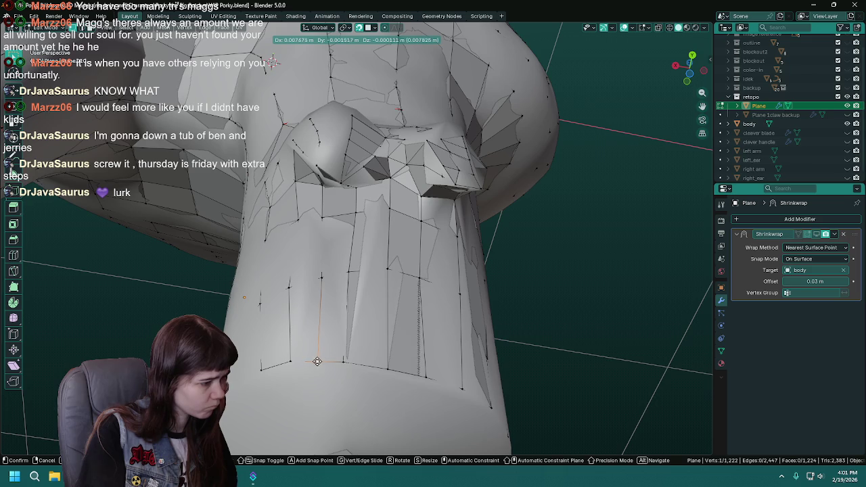
pyautogui.click(316, 358)
pyautogui.moveTo(316, 359); pyautogui.dragTo(329, 311, button='middle')
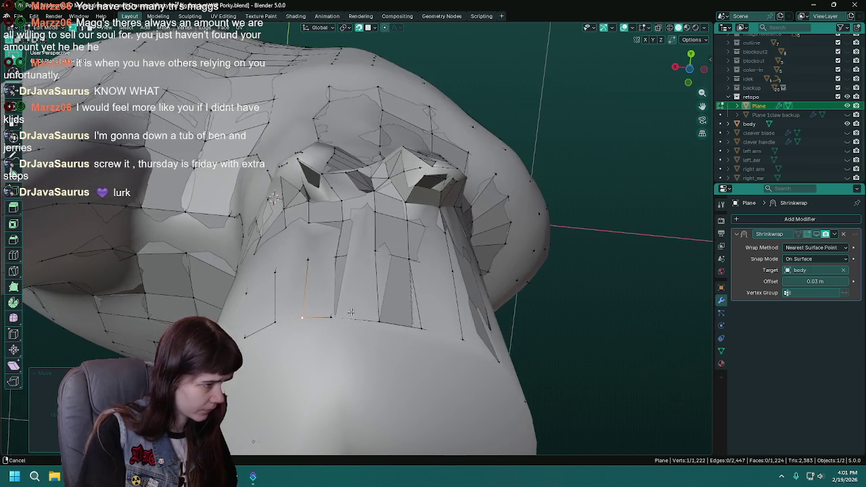
# Add an edge loop down the chest with Ctrl+R and nudge its top vertex.
pyautogui.hotkey('ctrl', 'r')
pyautogui.click(342, 195)
pyautogui.moveTo(342, 196); pyautogui.dragTo(349, 199, button='middle')
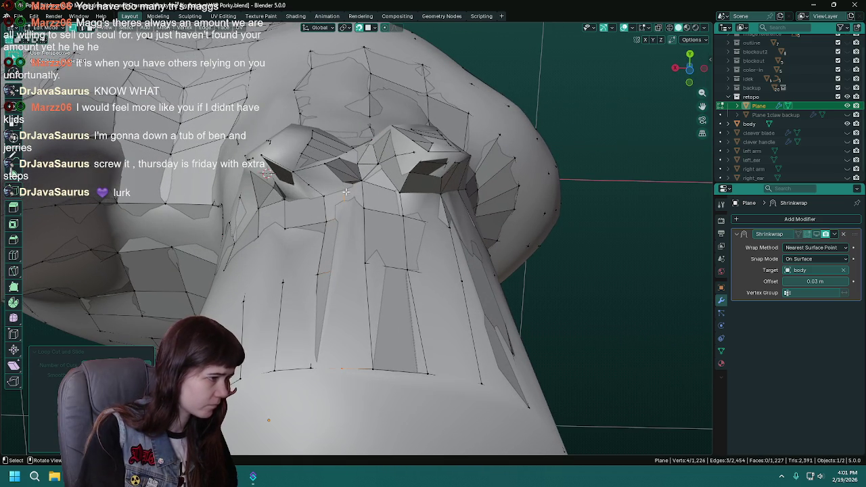
pyautogui.click(346, 191)
pyautogui.press('g')
pyautogui.click(341, 191)
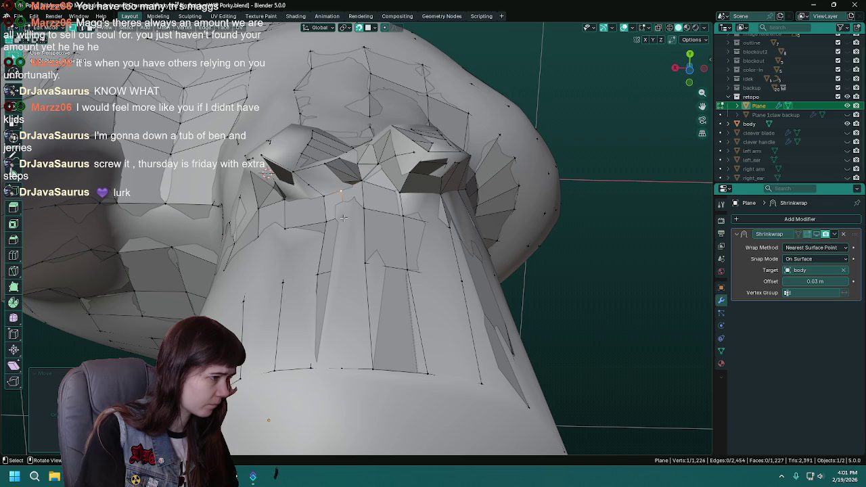
# Move the new loop's lower vertices down to align with the neighbouring rows.
pyautogui.press('g')
pyautogui.click(344, 216)
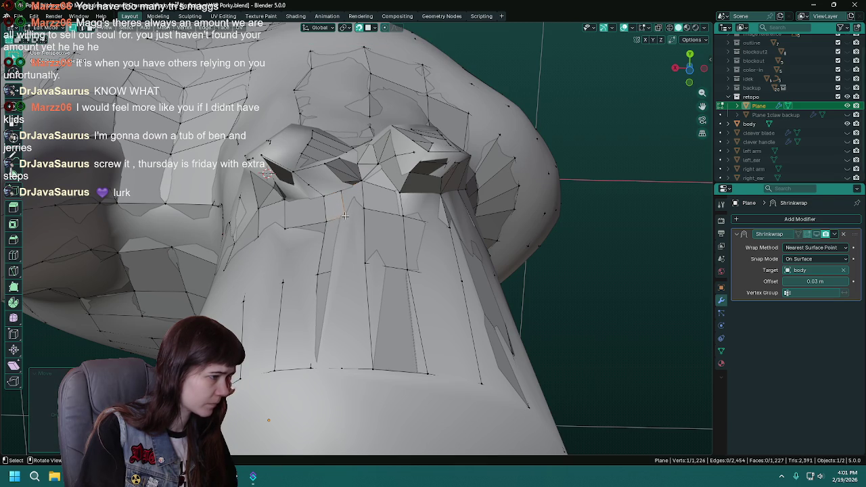
pyautogui.click(342, 268)
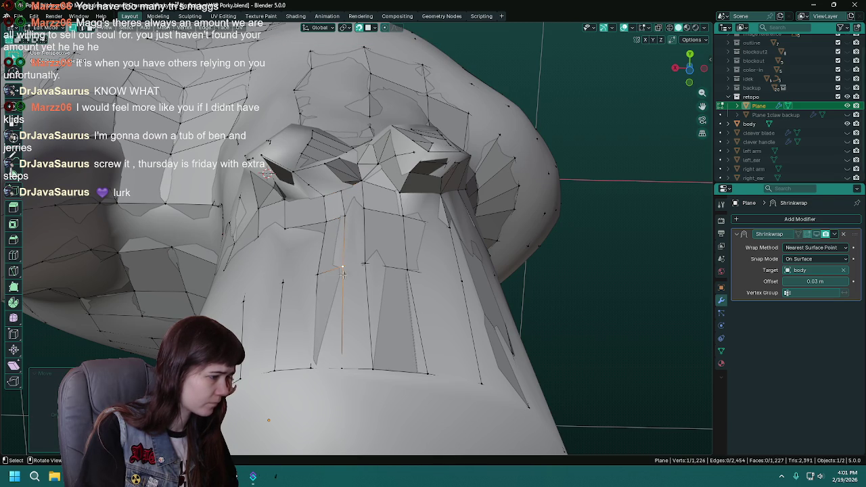
pyautogui.press('g')
pyautogui.click(343, 366)
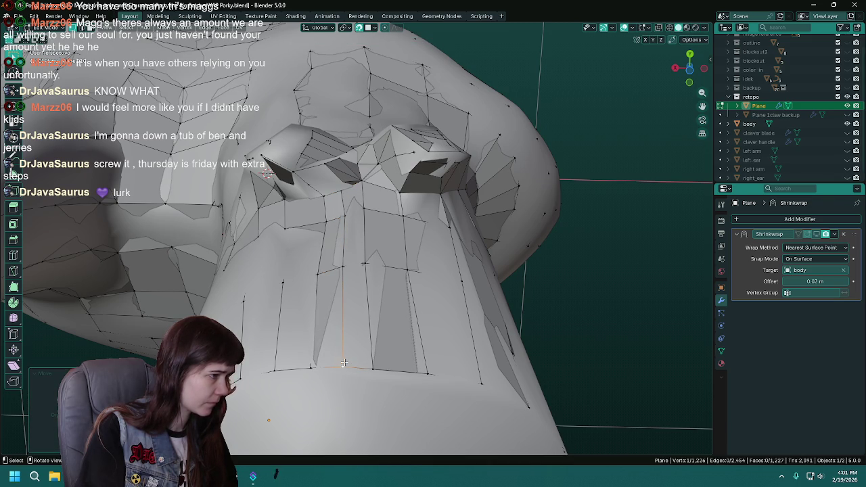
pyautogui.keyDown('shift'); pyautogui.moveTo(343, 366); pyautogui.dragTo(803, 122, button='middle'); pyautogui.keyUp('shift')
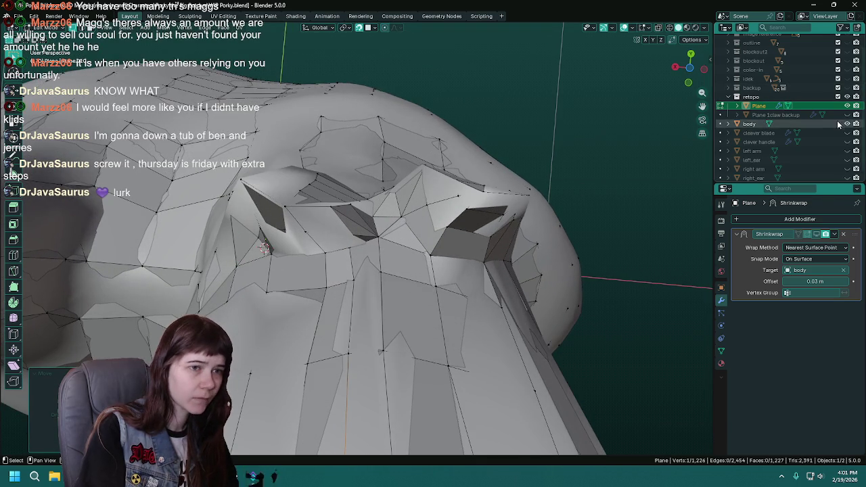
# Hide the body and delete only the faces covering the armpit gap, then save.
pyautogui.click(846, 123)
pyautogui.moveTo(340, 176); pyautogui.dragTo(340, 233, button='middle')
pyautogui.rightClick(340, 232)
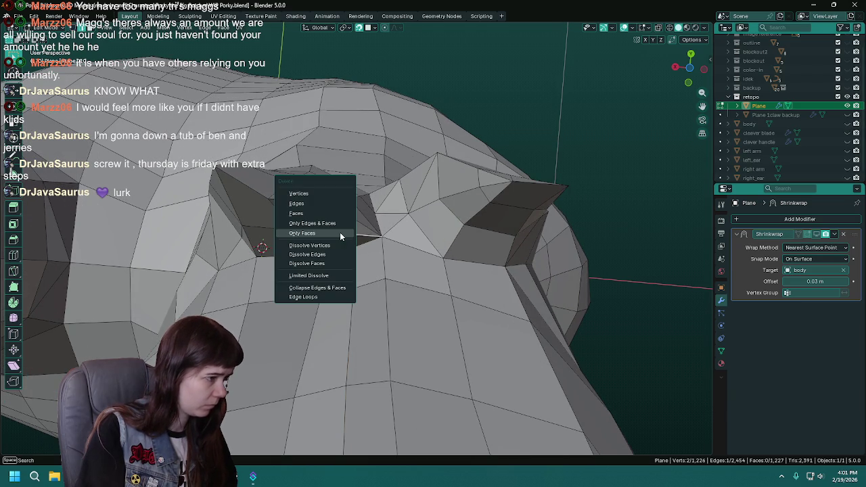
pyautogui.click(325, 203)
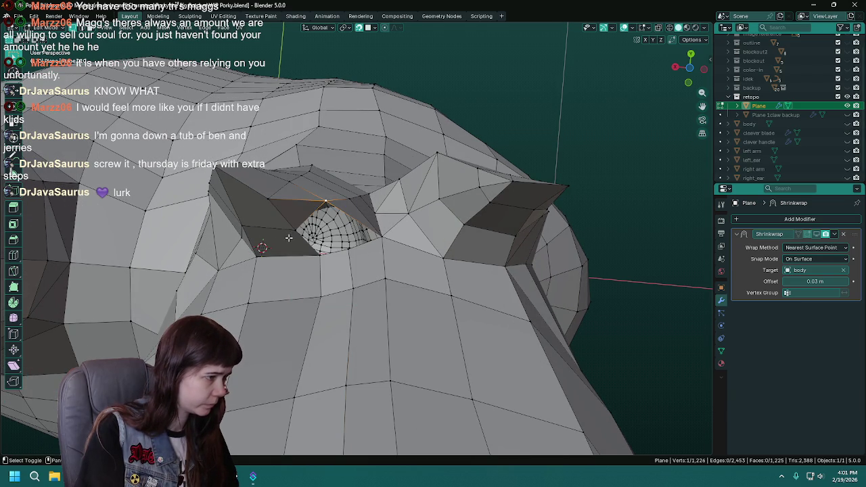
pyautogui.moveTo(342, 250); pyautogui.dragTo(357, 220, button='middle')
pyautogui.moveTo(349, 275)
pyautogui.mouseDown(button='middle')
pyautogui.moveTo(365, 243)
pyautogui.moveTo(419, 230)
pyautogui.moveTo(338, 227)
pyautogui.mouseUp(button='middle')
pyautogui.hotkey('ctrl', 's')
# Show the body again and extrude a new vertex from the armpit edge into the gap.
pyautogui.click(846, 124)
pyautogui.press('e')
pyautogui.click(330, 226)
pyautogui.keyDown('shift'); pyautogui.click(297, 220); pyautogui.keyUp('shift')
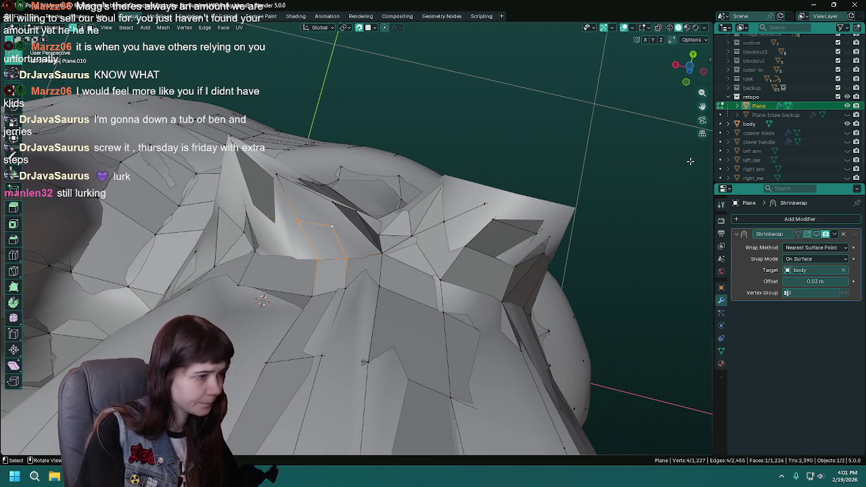
# Delete the twisted edge inside the armpit together with its faces.
pyautogui.scroll(3, 352, 257)
pyautogui.moveTo(365, 257)
pyautogui.mouseDown(button='middle')
pyautogui.moveTo(350, 269)
pyautogui.moveTo(373, 277)
pyautogui.moveTo(295, 286)
pyautogui.moveTo(319, 289)
pyautogui.mouseUp(button='middle')
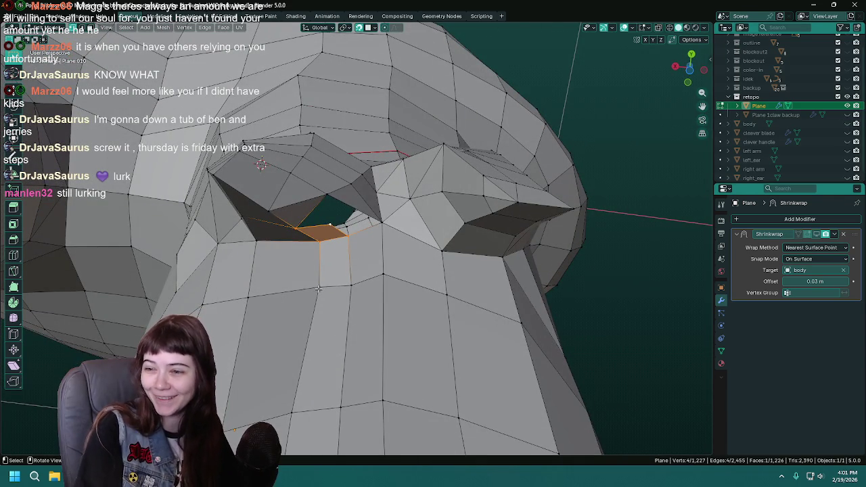
pyautogui.hotkey('ctrl', 's')
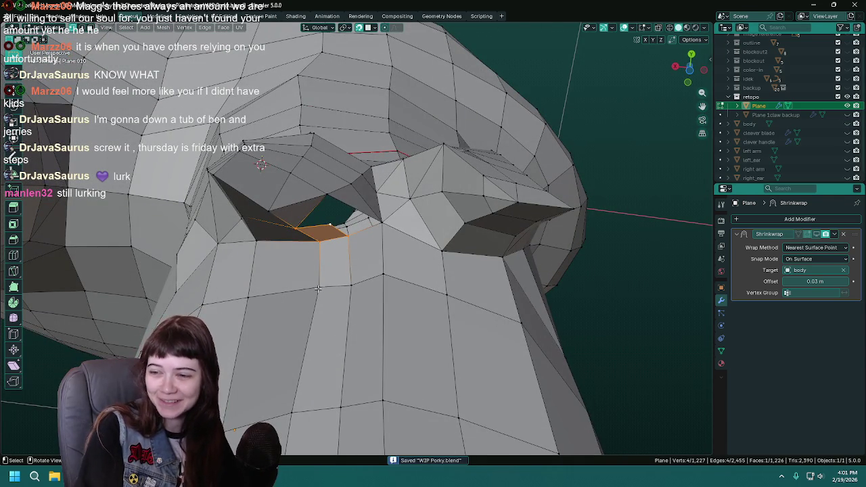
pyautogui.click(310, 229)
pyautogui.press('x')
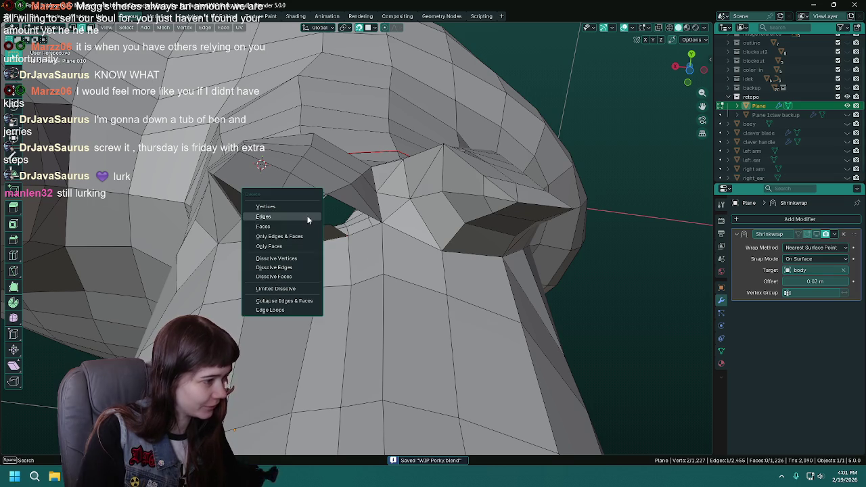
pyautogui.click(298, 226)
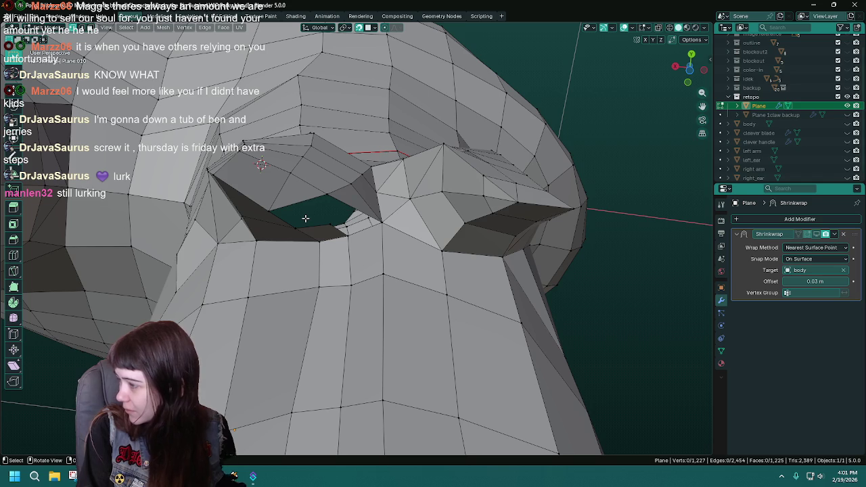
# Fill the resulting armpit hole with a new face.
pyautogui.moveTo(302, 228)
pyautogui.mouseDown(button='middle')
pyautogui.moveTo(313, 230)
pyautogui.moveTo(295, 205)
pyautogui.moveTo(298, 228)
pyautogui.mouseUp(button='middle')
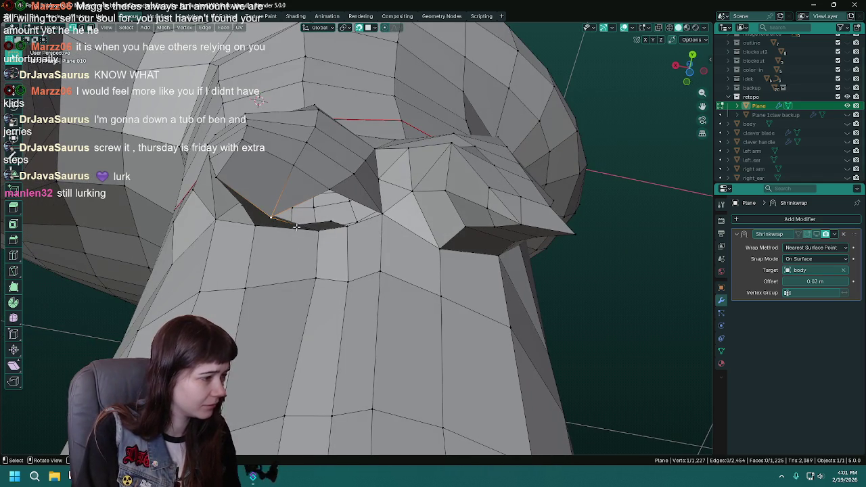
pyautogui.press('f')
pyautogui.moveTo(332, 192)
pyautogui.mouseDown(button='middle')
pyautogui.moveTo(343, 253)
pyautogui.moveTo(336, 221)
pyautogui.mouseUp(button='middle')
pyautogui.click(336, 223)
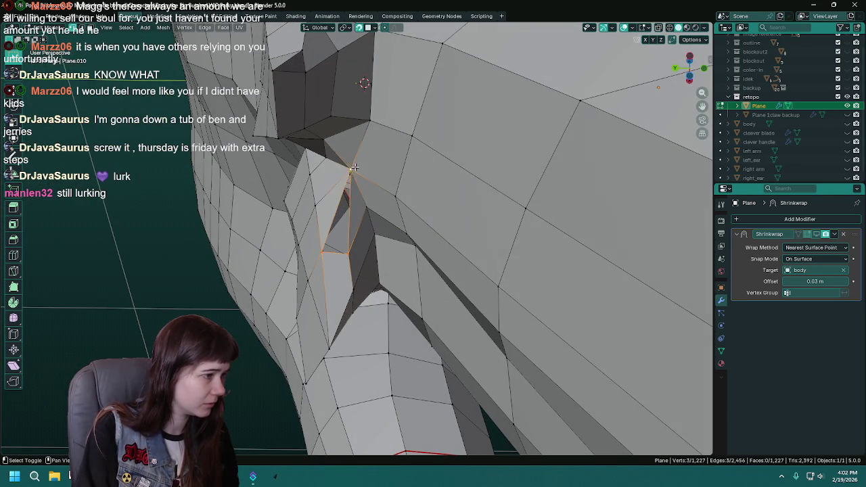
# Merge the two overlapping armpit vertices at center, save, and return to Object Mode.
pyautogui.press('Tab')
pyautogui.moveTo(318, 293)
pyautogui.mouseDown(button='middle')
pyautogui.moveTo(406, 311)
pyautogui.moveTo(493, 306)
pyautogui.moveTo(382, 267)
pyautogui.moveTo(292, 260)
pyautogui.moveTo(375, 271)
pyautogui.moveTo(365, 271)
pyautogui.moveTo(437, 314)
pyautogui.moveTo(362, 311)
pyautogui.moveTo(363, 270)
pyautogui.moveTo(380, 296)
pyautogui.mouseUp(button='middle')
pyautogui.hotkey('ctrl', 's')
pyautogui.press('Tab')
pyautogui.press('m')
pyautogui.click(358, 274)
pyautogui.hotkey('ctrl', 's')
pyautogui.press('Tab')
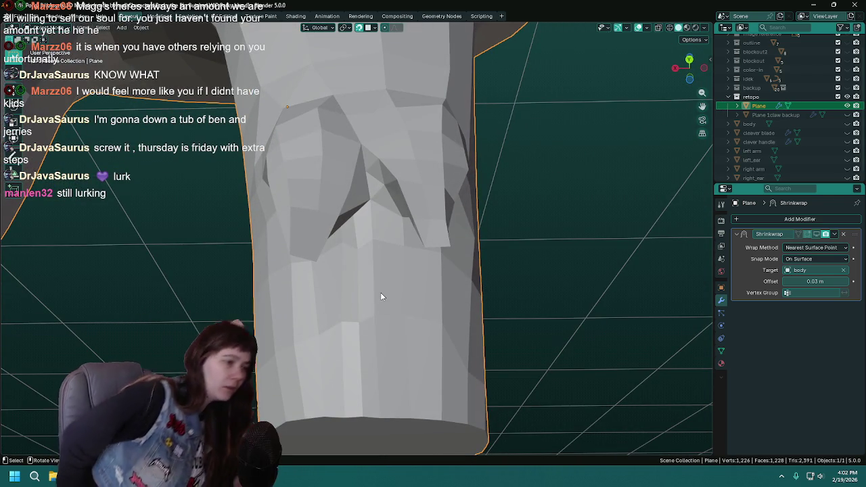
# Duplicate the retopo mesh Plane in place as Plane.001.
pyautogui.moveTo(306, 280); pyautogui.dragTo(386, 283, button='middle')
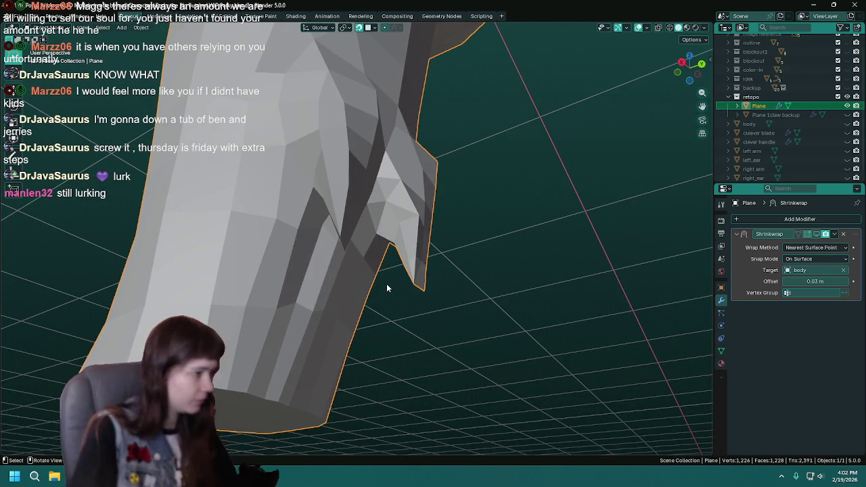
pyautogui.hotkey('ctrl', 's')
pyautogui.moveTo(331, 200); pyautogui.dragTo(283, 223, button='middle')
pyautogui.moveTo(348, 203)
pyautogui.mouseDown(button='middle')
pyautogui.moveTo(380, 293)
pyautogui.moveTo(372, 298)
pyautogui.moveTo(386, 273)
pyautogui.moveTo(345, 345)
pyautogui.moveTo(395, 299)
pyautogui.moveTo(512, 242)
pyautogui.moveTo(400, 220)
pyautogui.moveTo(418, 197)
pyautogui.mouseUp(button='middle')
pyautogui.press('Tab')
pyautogui.press('Tab')
pyautogui.scroll(-2, 411, 245)
pyautogui.hotkey('ctrl', 's')
pyautogui.hotkey('shift', 'd')
pyautogui.press('Escape')
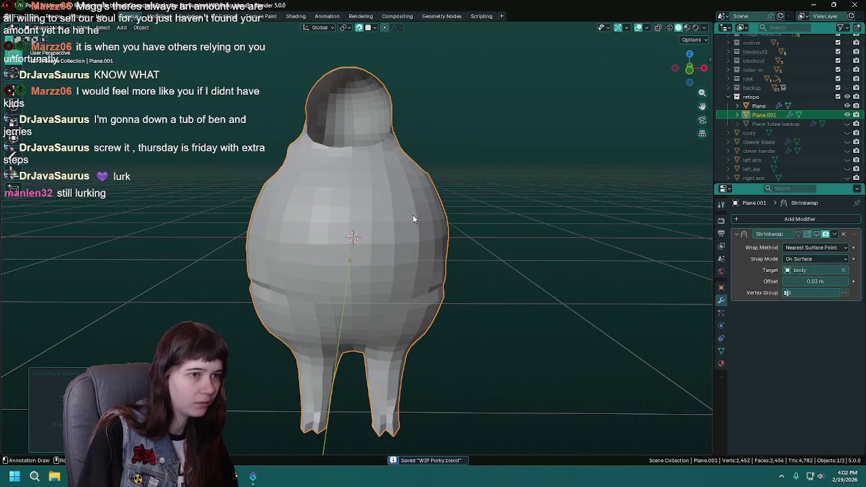
pyautogui.scroll(-1, 781, 98)
# Rename the duplicate to 'Retopo_body backup' and hide it.
pyautogui.doubleClick(783, 102)
pyautogui.write('Retopo_body back')
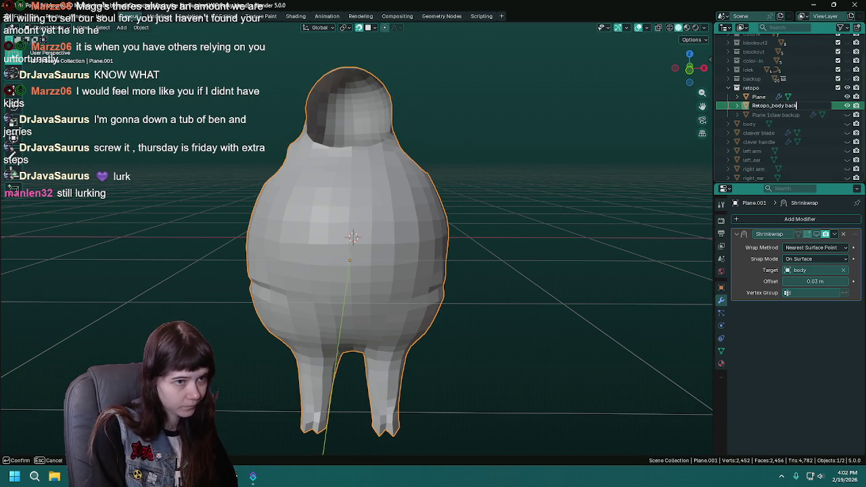
pyautogui.write('up')
pyautogui.press('Return')
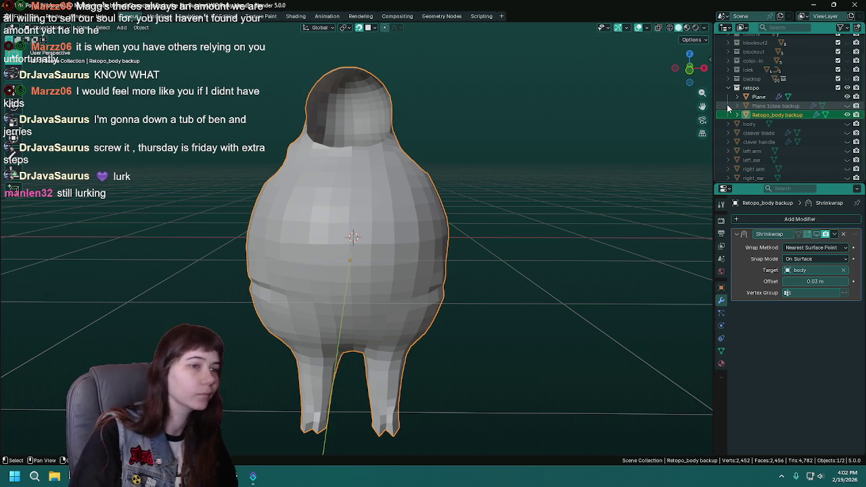
pyautogui.press('h')
# Select the original Plane and briefly show the sculpted body to compare, then hide it.
pyautogui.click(393, 221)
pyautogui.hotkey('ctrl', 's')
pyautogui.moveTo(393, 222)
pyautogui.mouseDown(button='middle')
pyautogui.moveTo(421, 207)
pyautogui.moveTo(470, 213)
pyautogui.mouseUp(button='middle')
pyautogui.moveTo(464, 264)
pyautogui.mouseDown(button='middle')
pyautogui.moveTo(394, 214)
pyautogui.moveTo(414, 209)
pyautogui.moveTo(433, 223)
pyautogui.moveTo(439, 257)
pyautogui.moveTo(394, 296)
pyautogui.moveTo(419, 289)
pyautogui.moveTo(450, 335)
pyautogui.moveTo(451, 295)
pyautogui.mouseUp(button='middle')
pyautogui.moveTo(466, 222)
pyautogui.mouseDown(button='middle')
pyautogui.moveTo(476, 304)
pyautogui.moveTo(362, 349)
pyautogui.moveTo(701, 119)
pyautogui.mouseUp(button='middle')
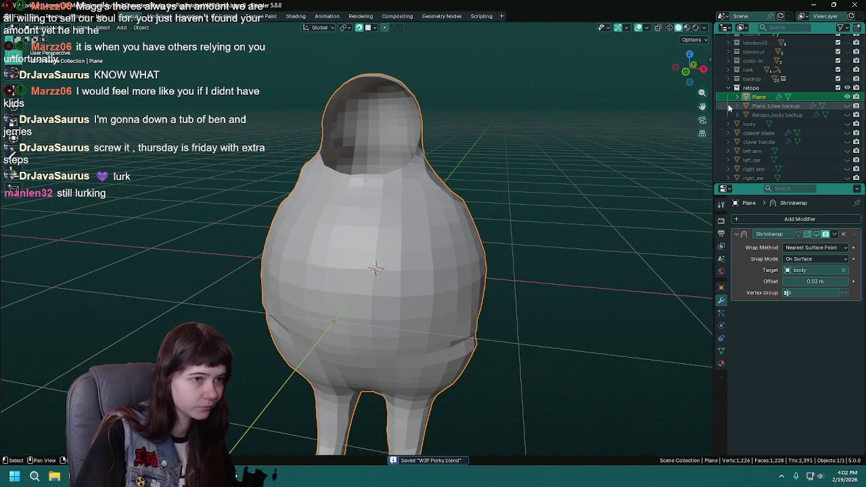
pyautogui.click(847, 123)
pyautogui.keyDown('ctrl'); pyautogui.moveTo(419, 219); pyautogui.dragTo(519, 203, button='middle'); pyautogui.keyUp('ctrl')
pyautogui.hotkey('ctrl', 's')
pyautogui.click(847, 124)
# Show the left arm object beside the body and save.
pyautogui.scroll(-1, 841, 139)
pyautogui.click(847, 144)
pyautogui.moveTo(583, 215)
pyautogui.mouseDown(button='middle')
pyautogui.moveTo(406, 238)
pyautogui.moveTo(416, 234)
pyautogui.mouseUp(button='middle')
pyautogui.moveTo(394, 143)
pyautogui.mouseDown(button='middle')
pyautogui.moveTo(453, 192)
pyautogui.moveTo(521, 188)
pyautogui.mouseUp(button='middle')
pyautogui.hotkey('ctrl', 's')
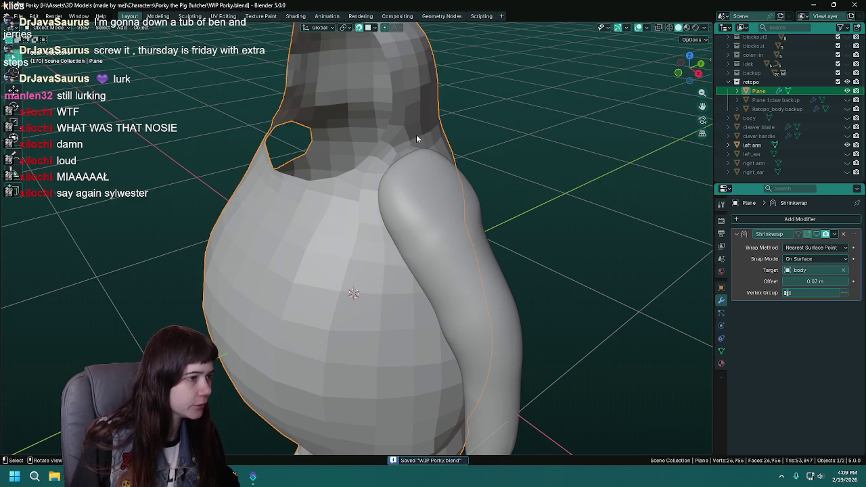
# In Edit Mode, show the sculpted body and drop the armpit vertex at the shoulder crease.
pyautogui.press('Tab')
pyautogui.moveTo(417, 134)
pyautogui.mouseDown(button='middle')
pyautogui.moveTo(390, 159)
pyautogui.moveTo(548, 176)
pyautogui.mouseUp(button='middle')
pyautogui.scroll(3, 391, 159)
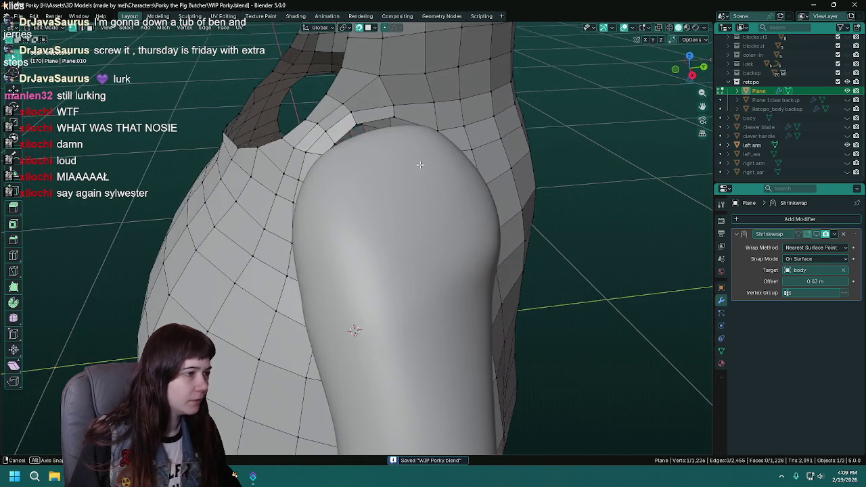
pyautogui.click(847, 118)
pyautogui.moveTo(375, 139); pyautogui.dragTo(393, 119, button='middle')
pyautogui.scroll(-3, 393, 120)
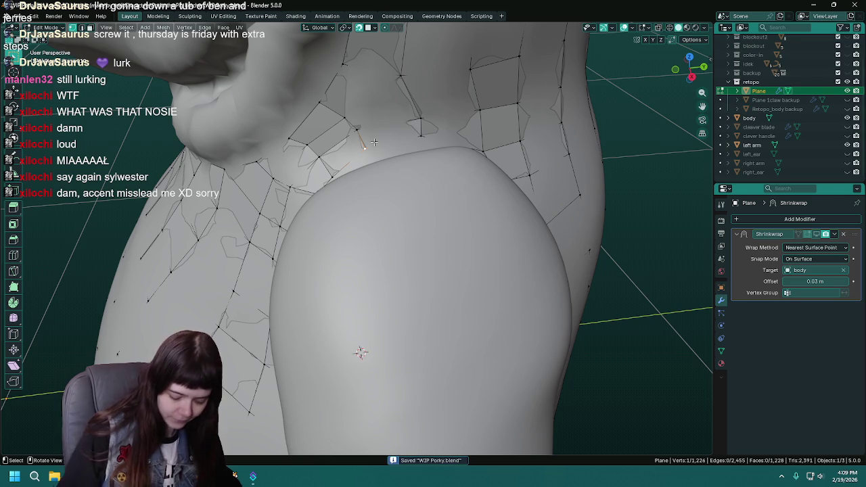
pyautogui.press('g')
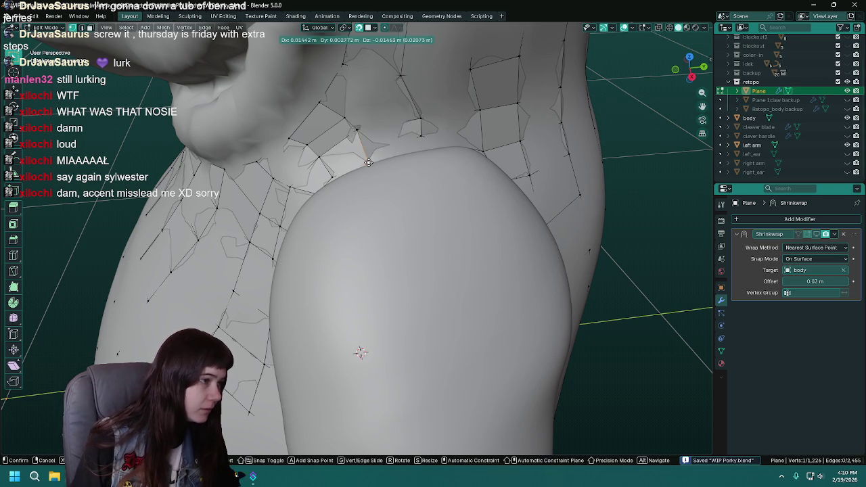
pyautogui.click(368, 163)
# Reposition more vertices along the armpit and under the arm against the arm's edge.
pyautogui.moveTo(368, 162)
pyautogui.mouseDown(button='middle')
pyautogui.moveTo(414, 190)
pyautogui.moveTo(375, 213)
pyautogui.mouseUp(button='middle')
pyautogui.press('g')
pyautogui.click(306, 214)
pyautogui.moveTo(306, 214); pyautogui.dragTo(457, 247, button='middle')
pyautogui.press('g')
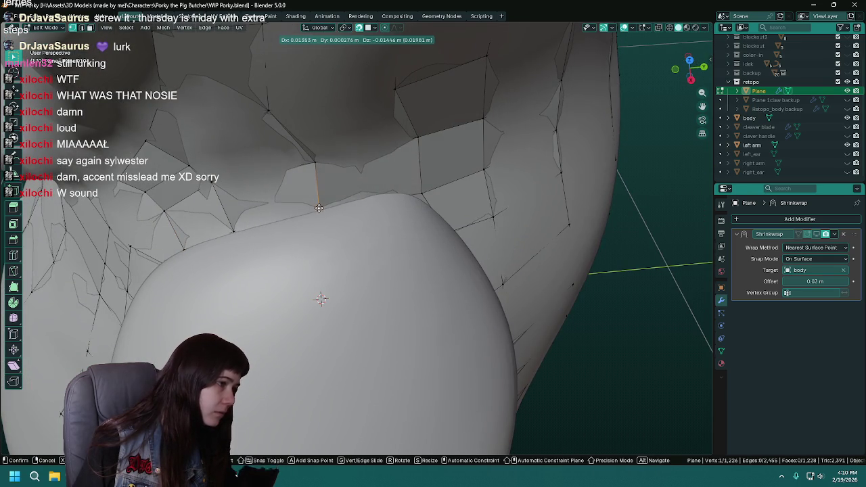
pyautogui.click(319, 208)
pyautogui.moveTo(431, 219); pyautogui.dragTo(353, 197, button='middle')
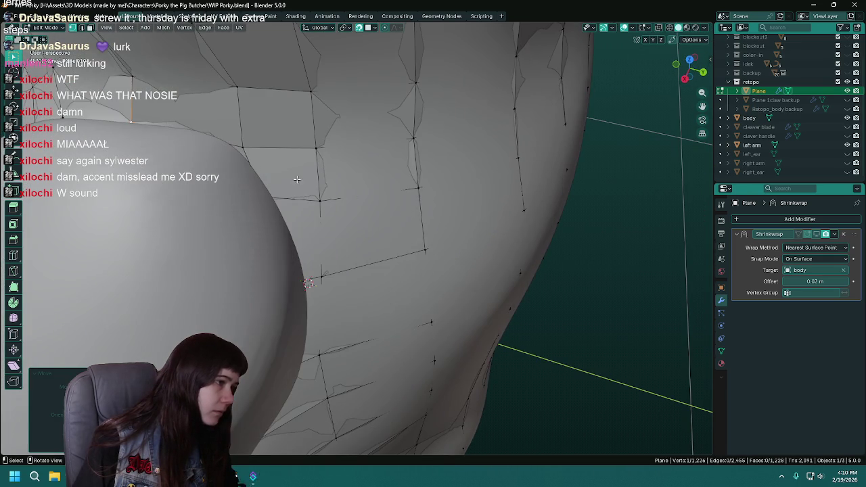
pyautogui.click(248, 144)
pyautogui.moveTo(248, 144)
pyautogui.mouseDown(button='middle')
pyautogui.moveTo(341, 183)
pyautogui.moveTo(387, 182)
pyautogui.moveTo(377, 163)
pyautogui.mouseUp(button='middle')
pyautogui.press('g')
pyautogui.click(343, 186)
# Settle two more vertices beside the arm against its edge, save, and hide the left arm.
pyautogui.click(389, 186)
pyautogui.press('g')
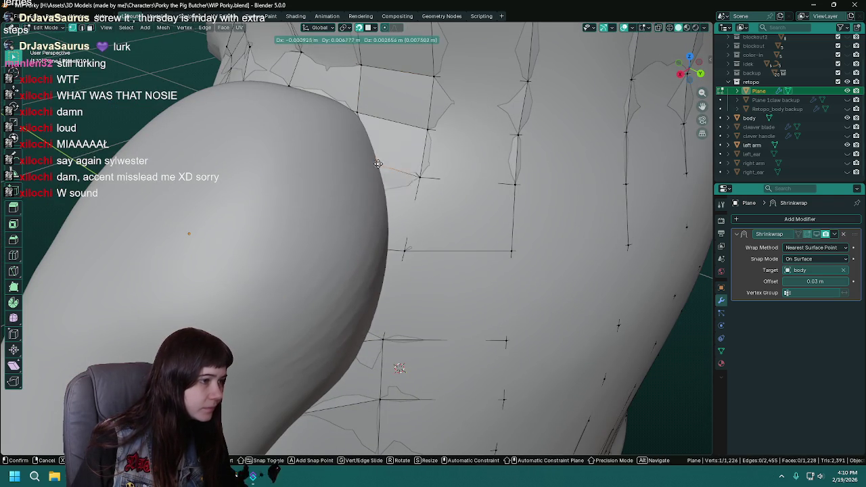
pyautogui.click(379, 164)
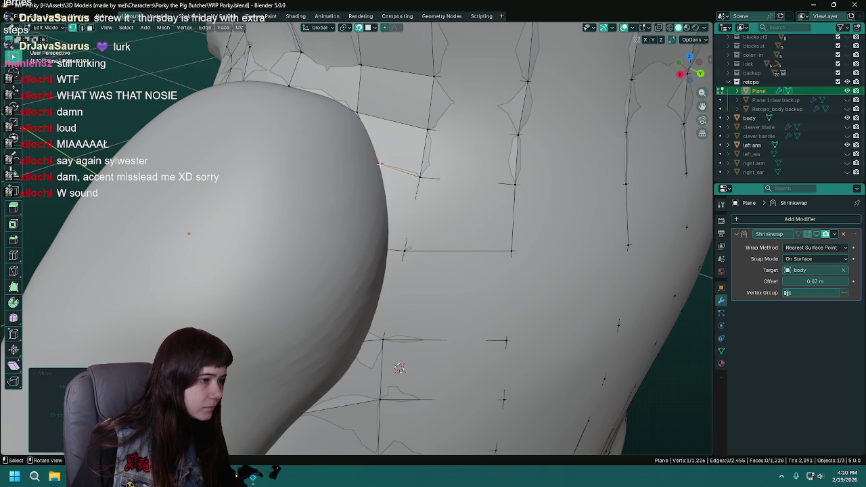
pyautogui.moveTo(379, 164); pyautogui.dragTo(411, 179, button='middle')
pyautogui.hotkey('ctrl', 's')
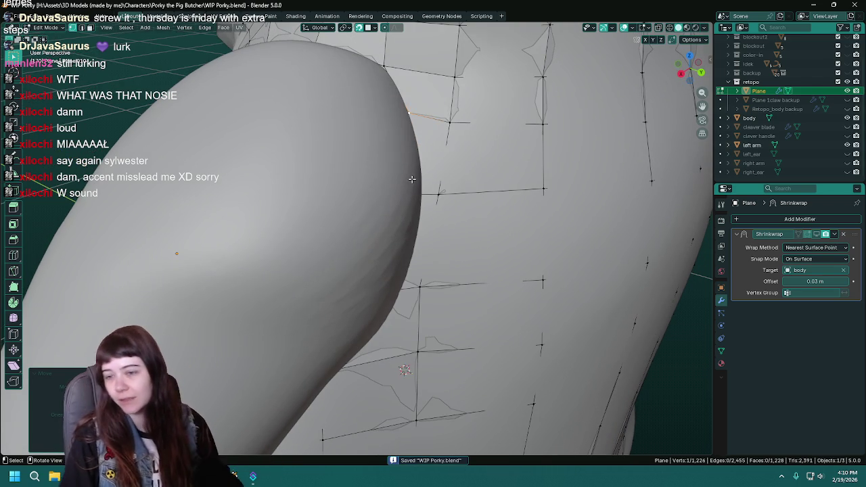
pyautogui.moveTo(411, 179); pyautogui.dragTo(434, 135, button='middle')
pyautogui.press('g')
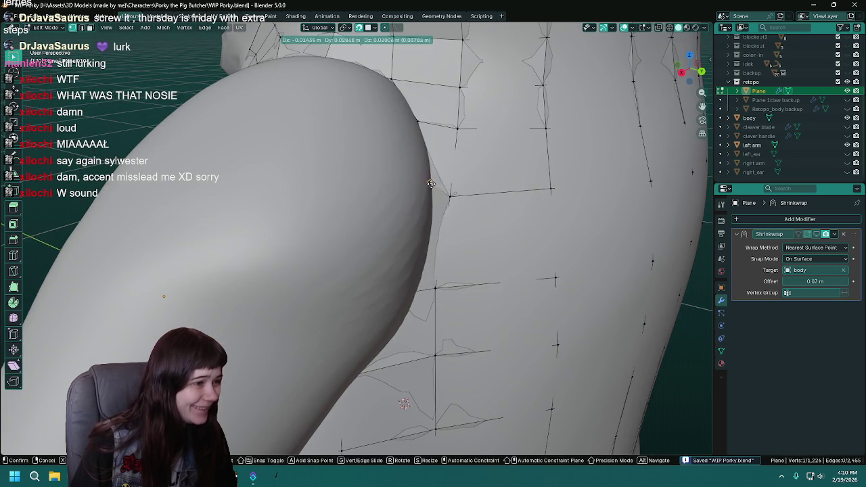
pyautogui.click(434, 196)
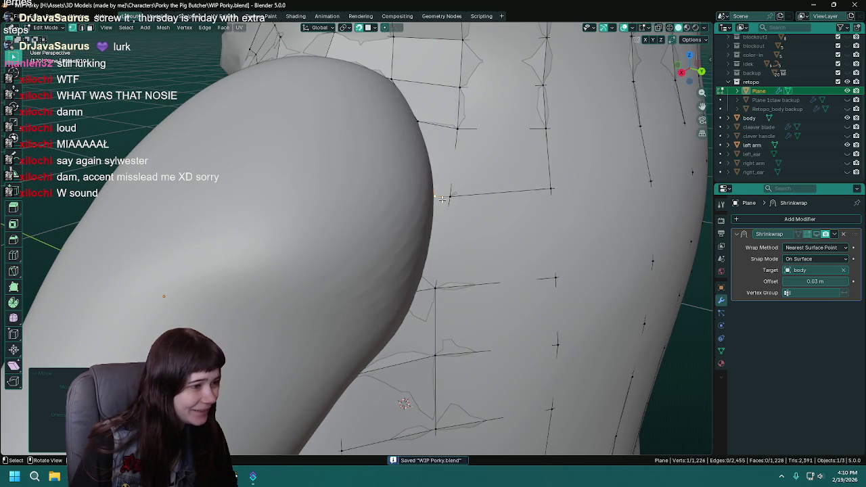
pyautogui.hotkey('ctrl', 's')
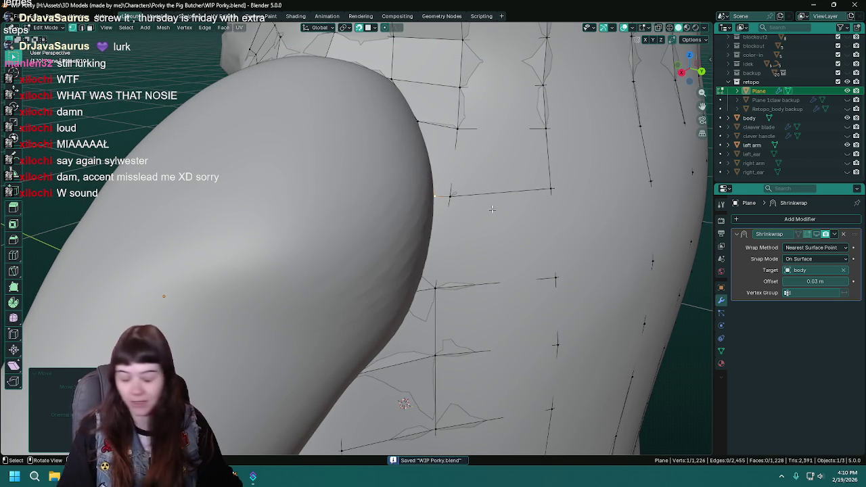
pyautogui.moveTo(491, 209); pyautogui.dragTo(462, 237, button='middle')
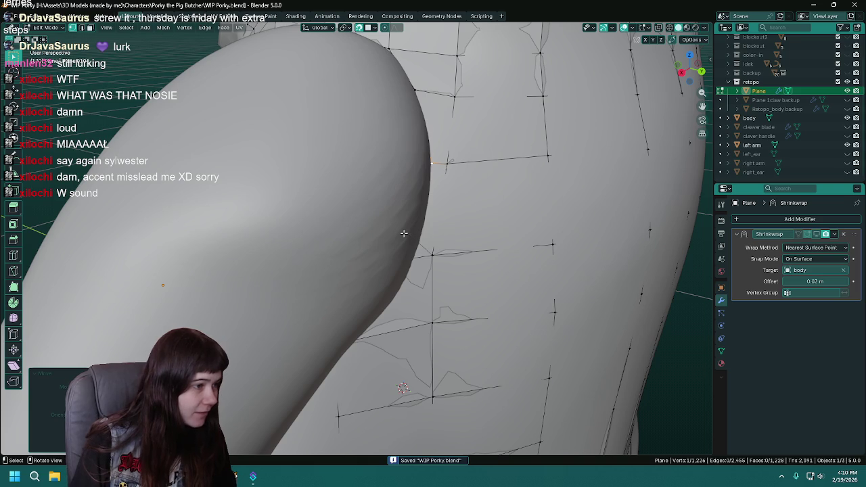
pyautogui.click(847, 145)
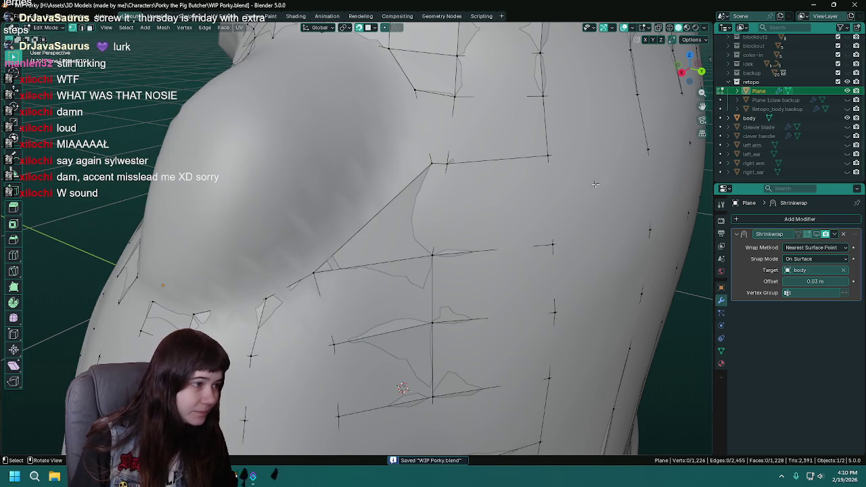
# Delete the stray triangular armpit face and loop-cut a new vertex onto the edge.
pyautogui.moveTo(432, 223); pyautogui.dragTo(403, 232, button='middle')
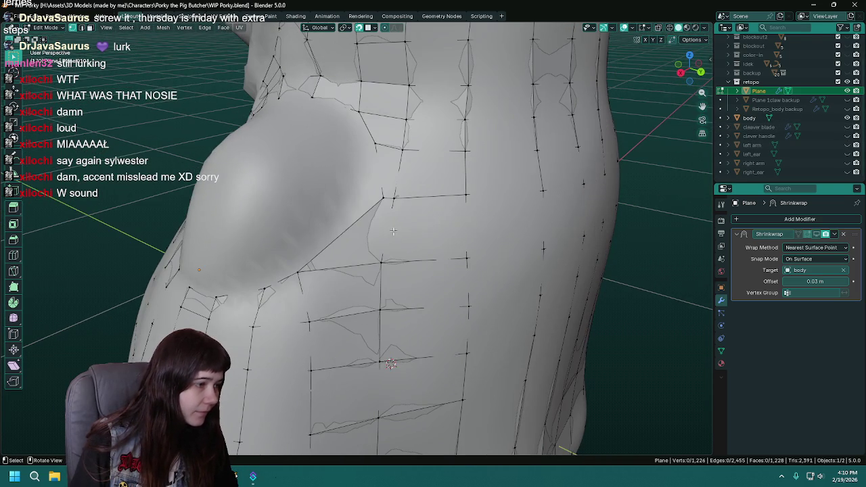
pyautogui.scroll(2, 349, 235)
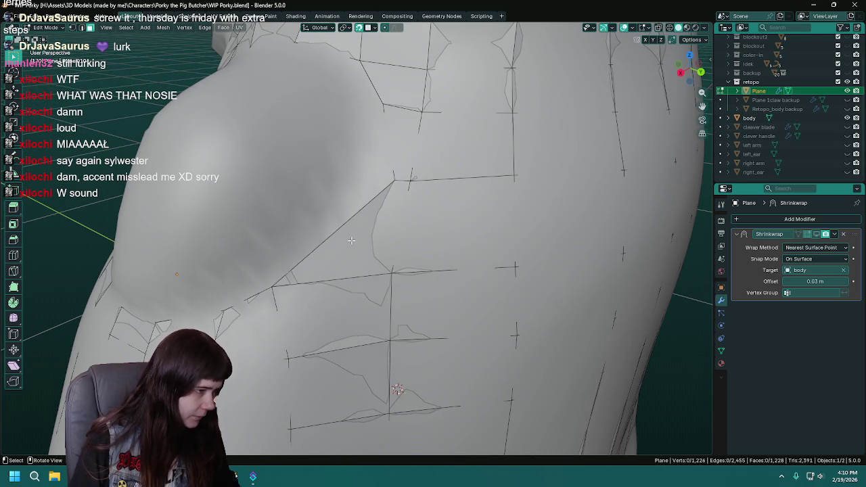
pyautogui.press('x')
pyautogui.click(336, 274)
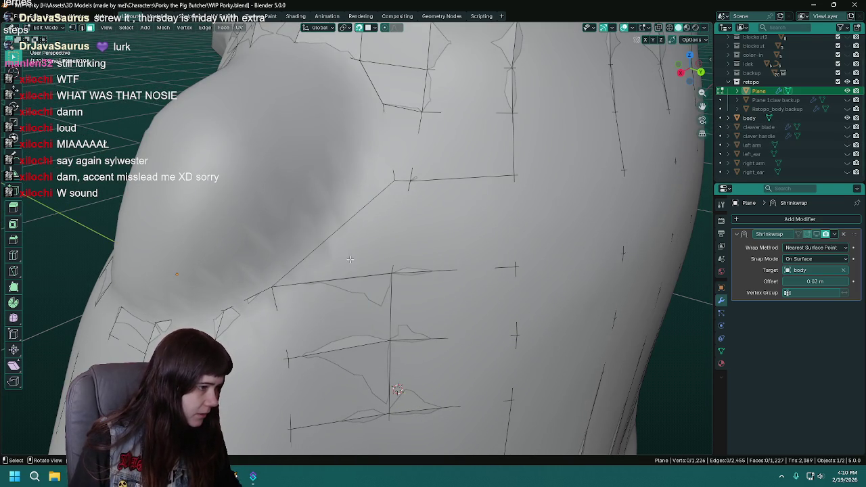
pyautogui.hotkey('ctrl', 'r')
pyautogui.click(343, 225)
pyautogui.click(332, 233)
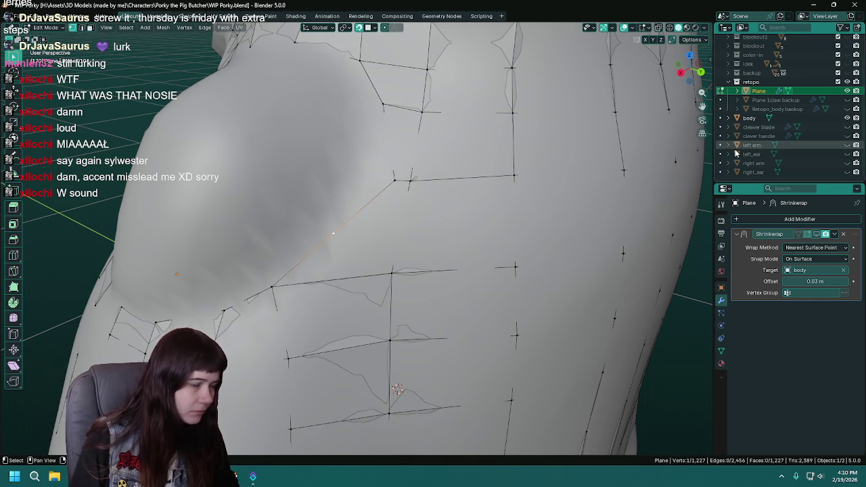
# Move the new armpit vertex into place while checking it against the left arm.
pyautogui.click(847, 145)
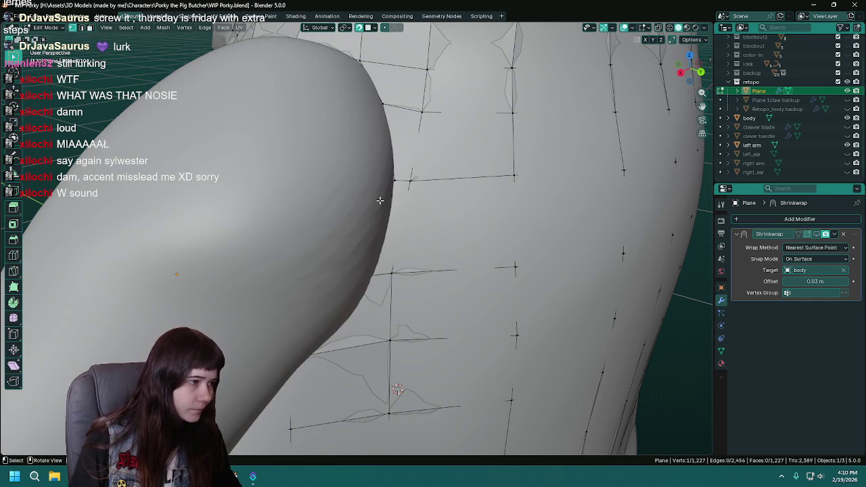
pyautogui.press('g')
pyautogui.click(386, 234)
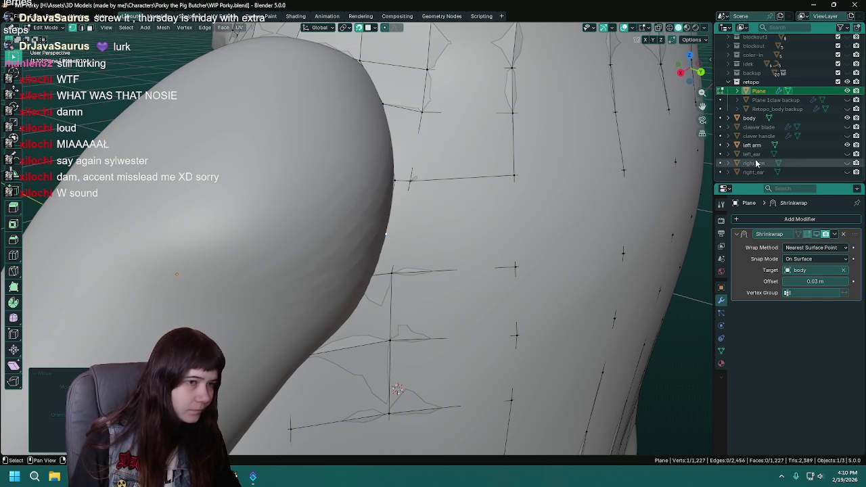
pyautogui.click(846, 145)
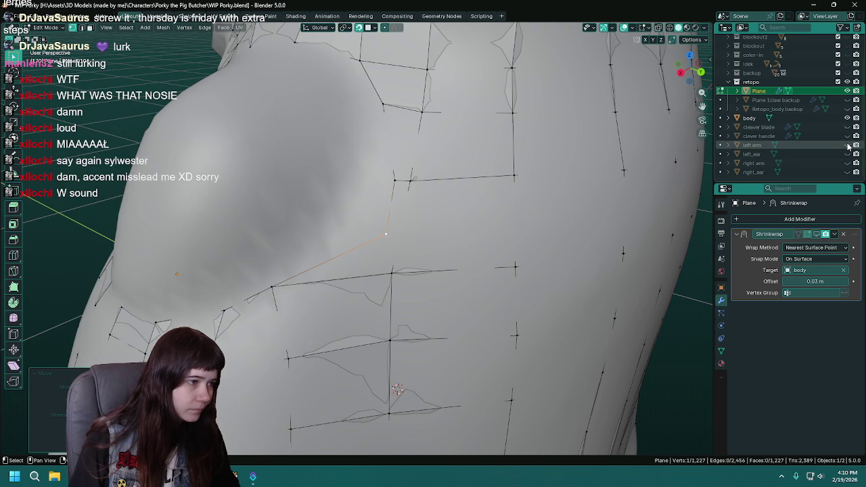
pyautogui.moveTo(406, 230); pyautogui.dragTo(433, 235, button='middle')
# Select armpit vertices, save the file, and show the left arm again.
pyautogui.keyDown('shift'); pyautogui.click(439, 271); pyautogui.keyUp('shift')
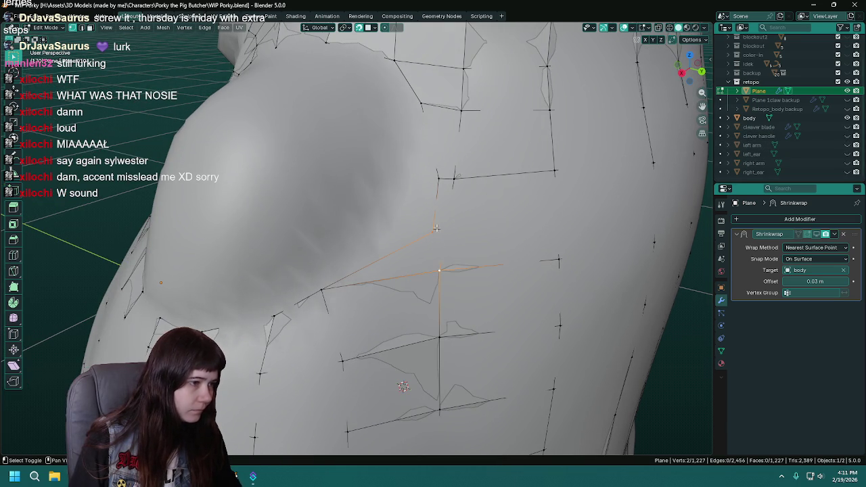
pyautogui.keyDown('shift'); pyautogui.click(452, 178); pyautogui.keyUp('shift')
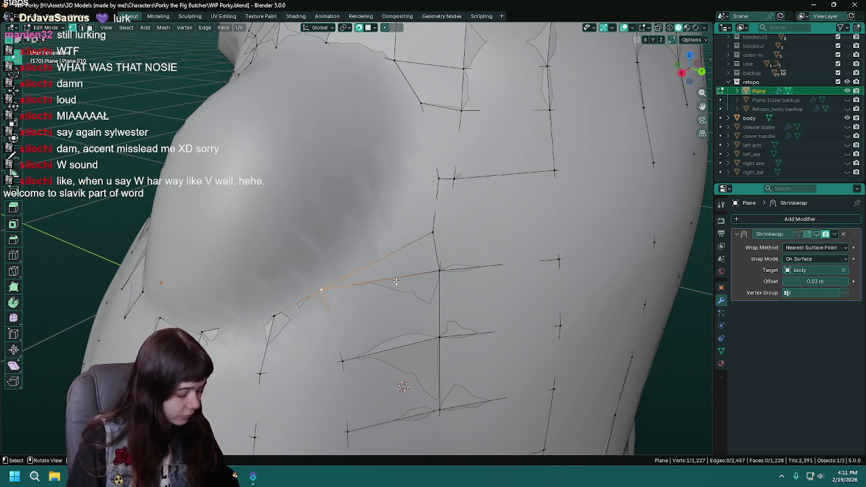
pyautogui.click(318, 289)
pyautogui.hotkey('ctrl', 's')
pyautogui.keyDown('shift'); pyautogui.moveTo(318, 289); pyautogui.dragTo(395, 271, button='middle'); pyautogui.keyUp('shift')
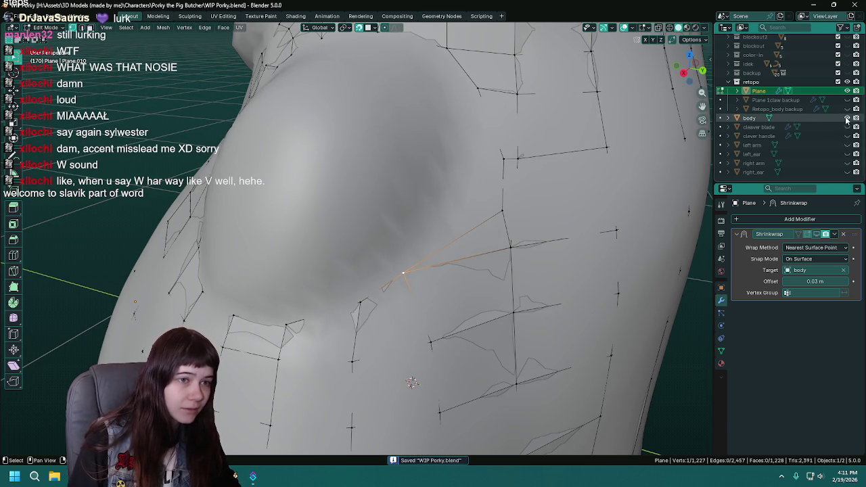
pyautogui.click(847, 146)
pyautogui.moveTo(420, 216)
pyautogui.mouseDown(button='middle')
pyautogui.moveTo(445, 204)
pyautogui.moveTo(382, 252)
pyautogui.mouseUp(button='middle')
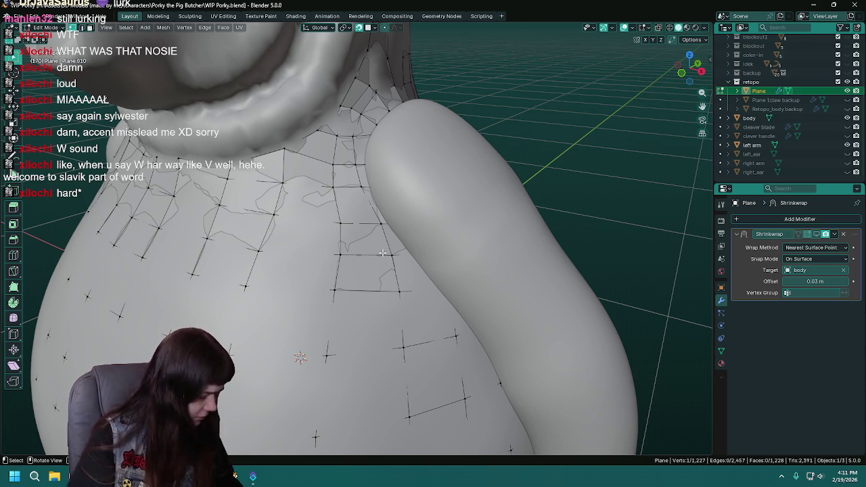
# Compare the armpit topology with the left arm shown and hidden, saving WIP Porky.blend repeatedly.
pyautogui.hotkey('ctrl', 's')
pyautogui.moveTo(465, 202); pyautogui.dragTo(378, 217, button='middle')
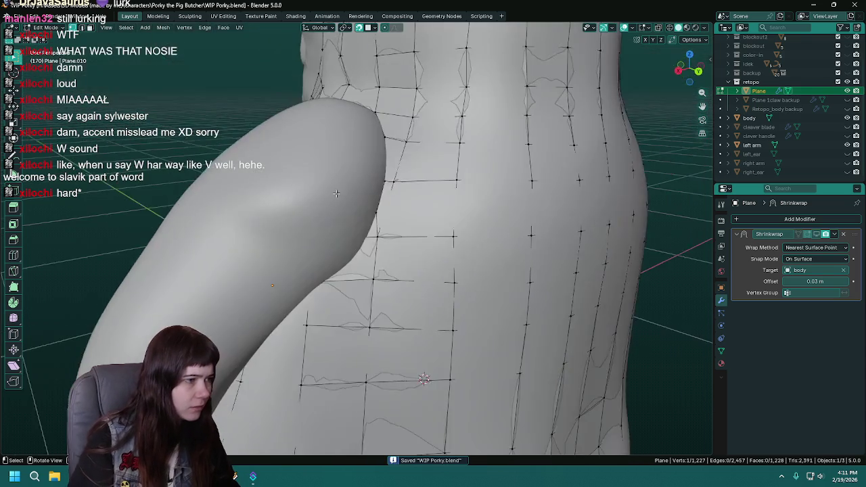
pyautogui.scroll(2, 379, 216)
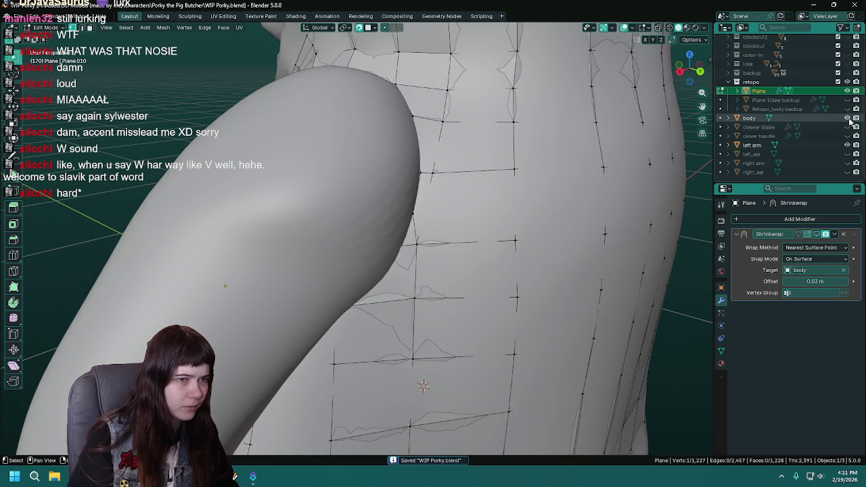
pyautogui.click(847, 145)
pyautogui.moveTo(433, 244)
pyautogui.mouseDown(button='middle')
pyautogui.moveTo(420, 229)
pyautogui.moveTo(422, 200)
pyautogui.moveTo(433, 202)
pyautogui.mouseUp(button='middle')
pyautogui.hotkey('ctrl', 's')
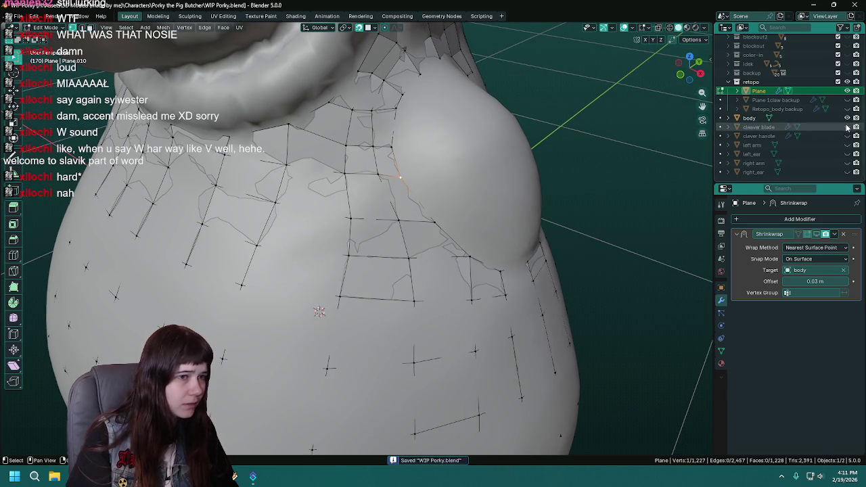
pyautogui.click(846, 145)
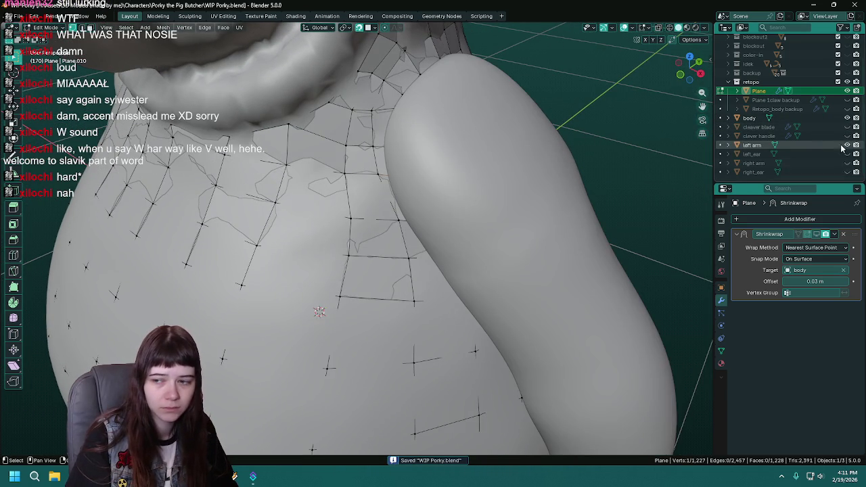
pyautogui.moveTo(498, 176)
pyautogui.mouseDown(button='middle')
pyautogui.moveTo(495, 210)
pyautogui.moveTo(460, 169)
pyautogui.mouseUp(button='middle')
pyautogui.hotkey('ctrl', 's')
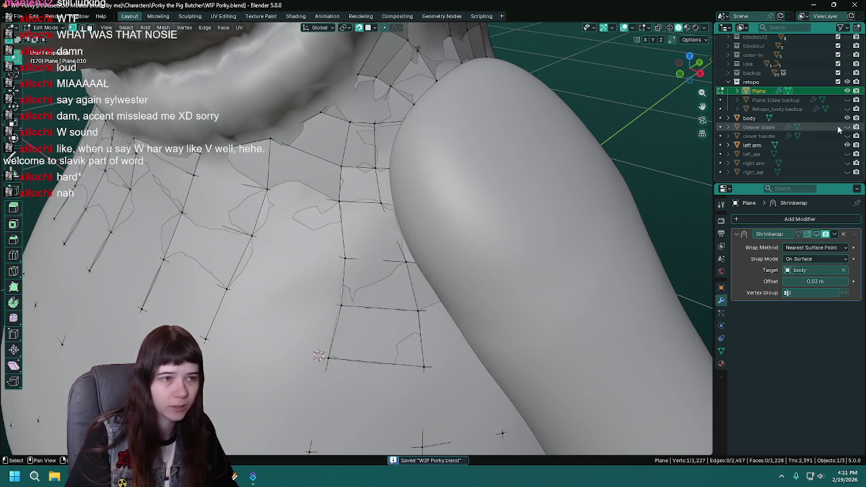
pyautogui.click(847, 144)
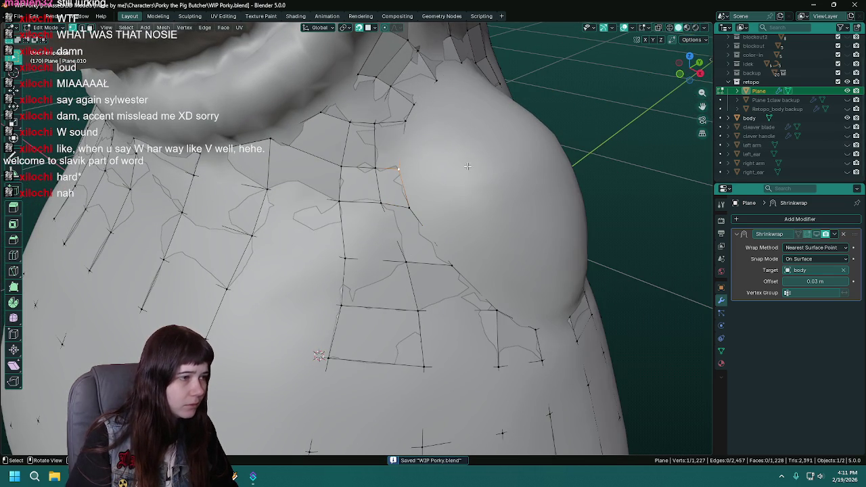
pyautogui.click(847, 145)
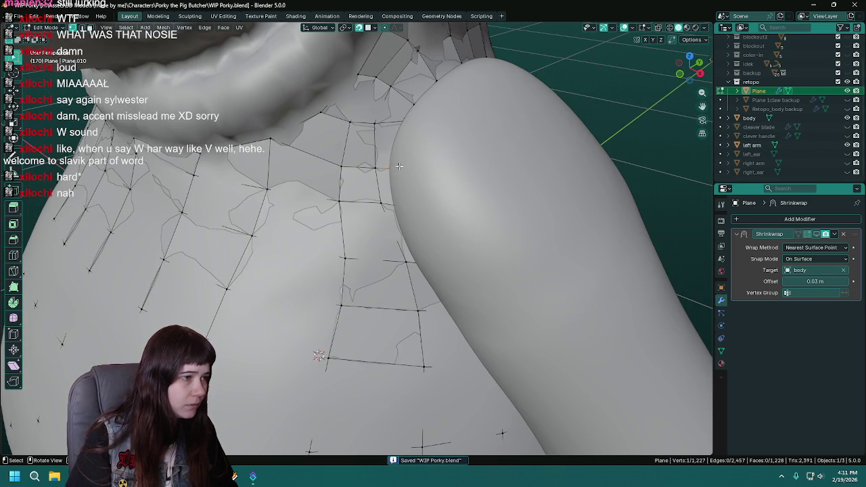
# Pull the armpit vertex twice toward the left arm's edge and save.
pyautogui.press('g')
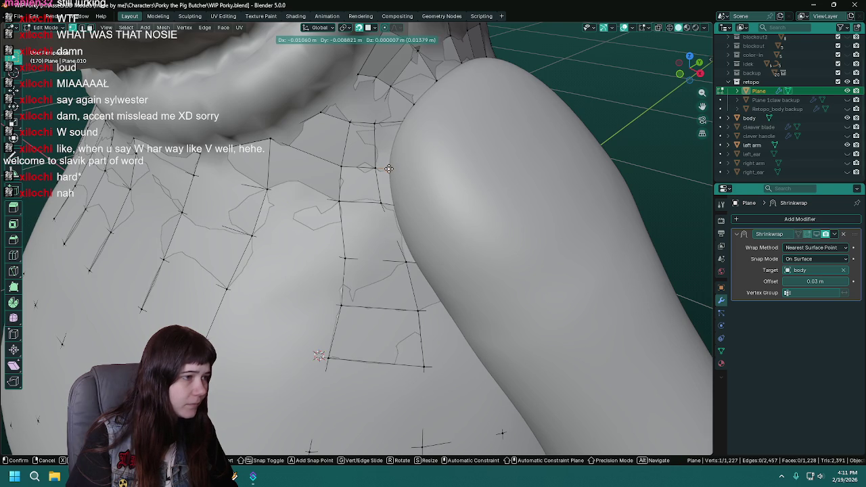
pyautogui.click(388, 169)
pyautogui.scroll(2, 440, 159)
pyautogui.scroll(3, 443, 157)
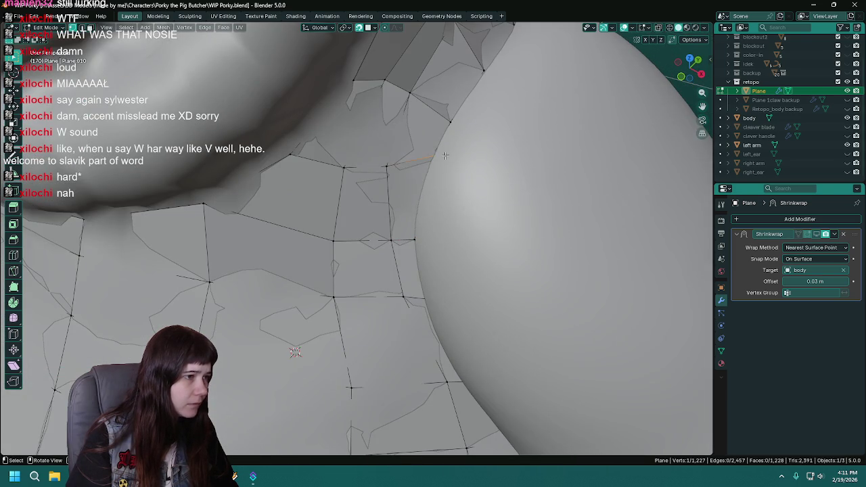
pyautogui.press('g')
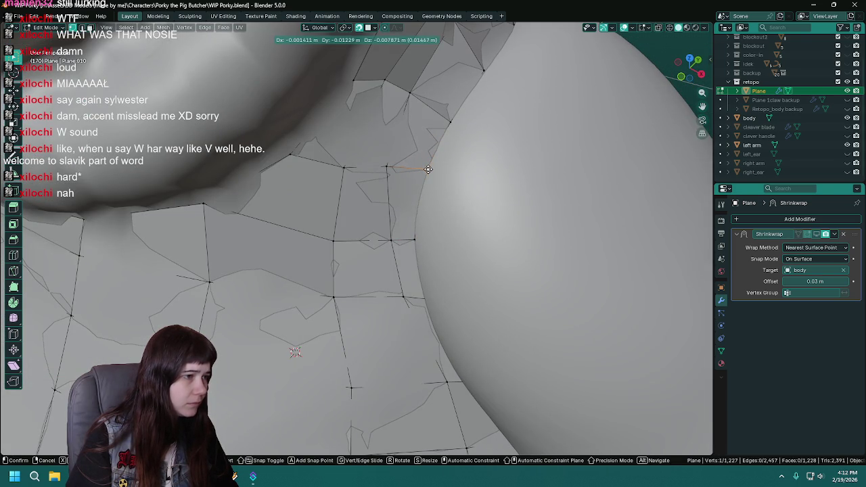
pyautogui.click(428, 169)
pyautogui.moveTo(428, 168)
pyautogui.mouseDown(button='middle')
pyautogui.moveTo(400, 149)
pyautogui.moveTo(379, 150)
pyautogui.mouseUp(button='middle')
pyautogui.hotkey('ctrl', 's')
# Nudge the armpit vertex once more against the arm's edge and zoom out to check.
pyautogui.press('g')
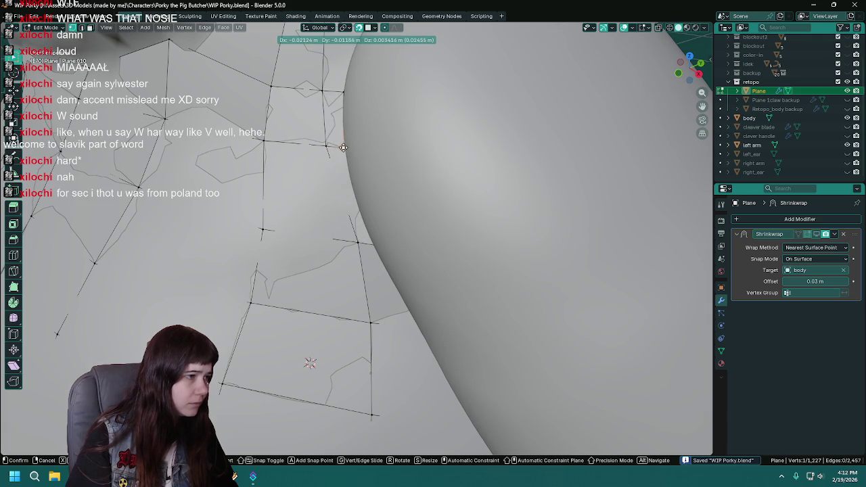
pyautogui.click(344, 148)
pyautogui.moveTo(344, 148); pyautogui.dragTo(414, 156, button='middle')
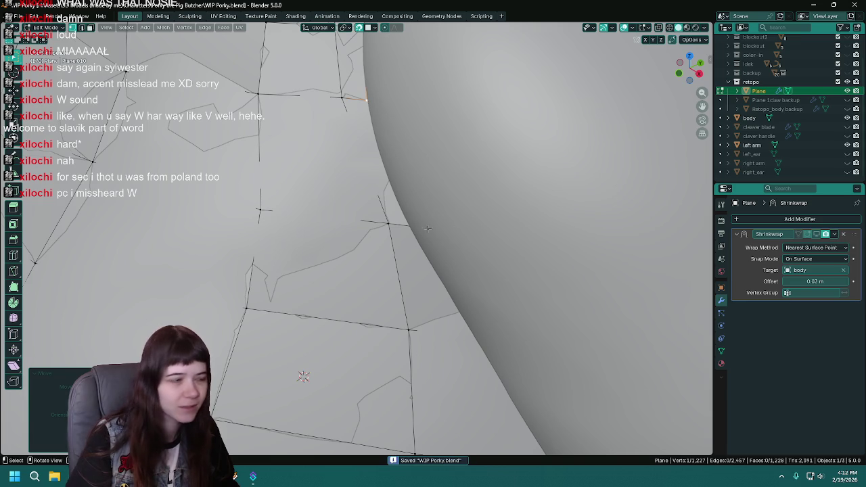
pyautogui.scroll(-1, 427, 229)
pyautogui.scroll(-1, 429, 229)
pyautogui.scroll(-1, 426, 228)
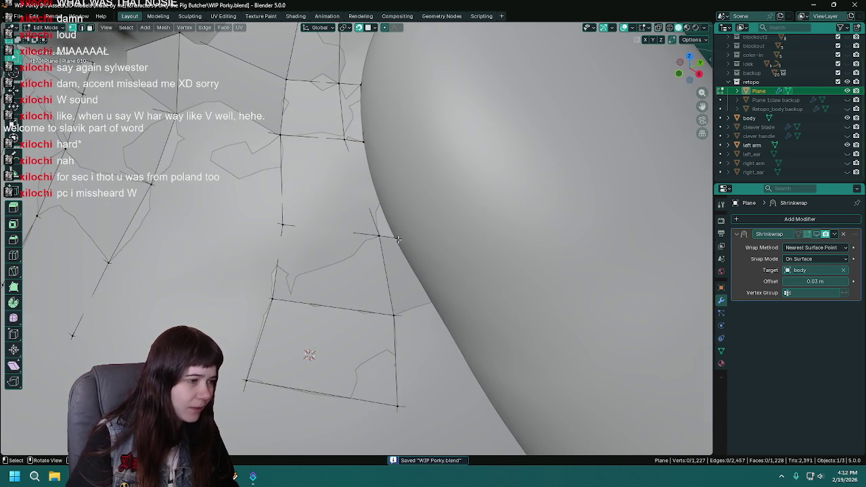
# Hide the left arm, delete the unwanted armpit face and add a loop cut across the armpit.
pyautogui.click(847, 145)
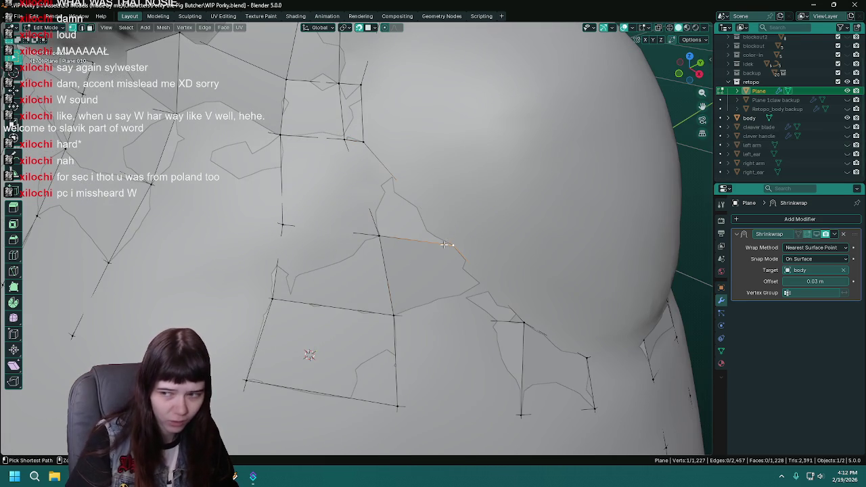
pyautogui.hotkey('ctrl', 's')
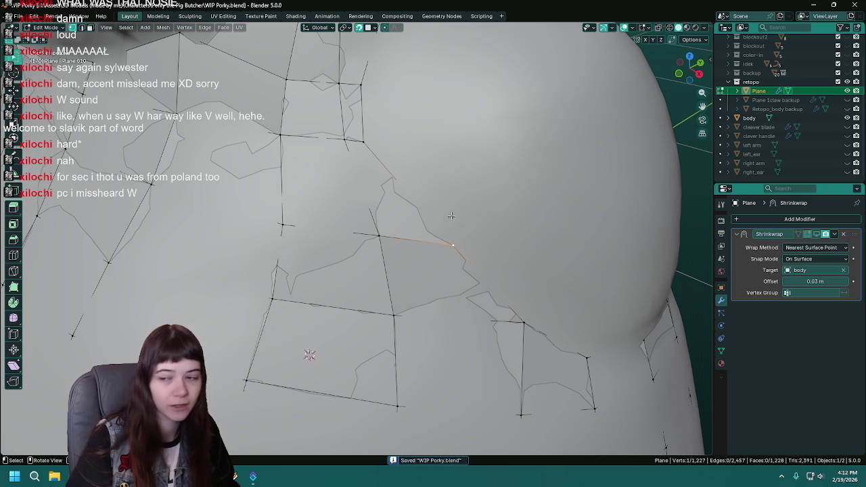
pyautogui.press('x')
pyautogui.click(391, 209)
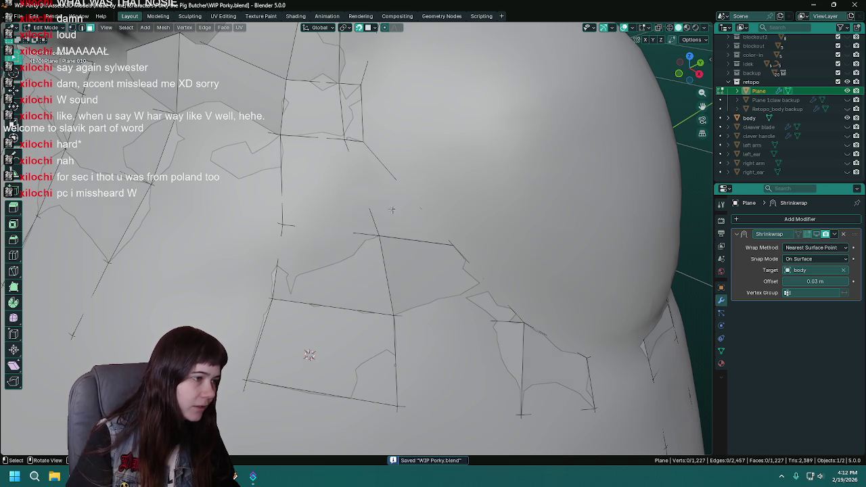
pyautogui.hotkey('ctrl', 'r')
pyautogui.click(403, 190)
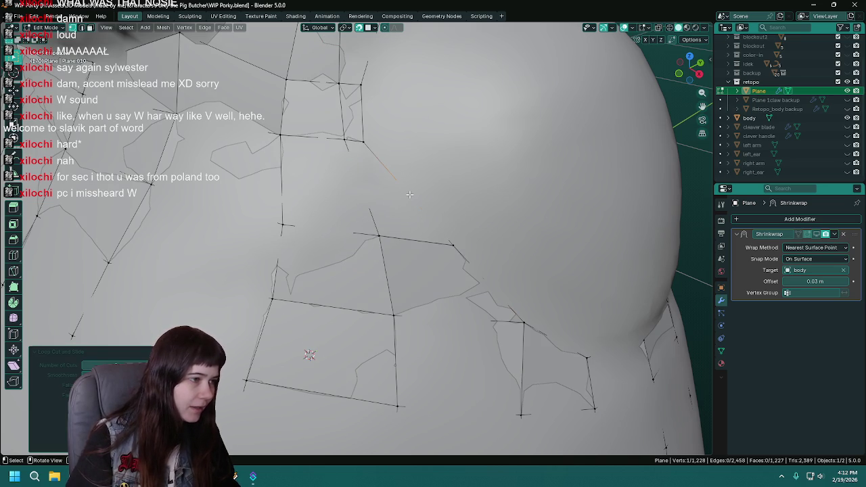
# With the left arm shown, move an armpit vertex with G to sit against the arm.
pyautogui.click(847, 145)
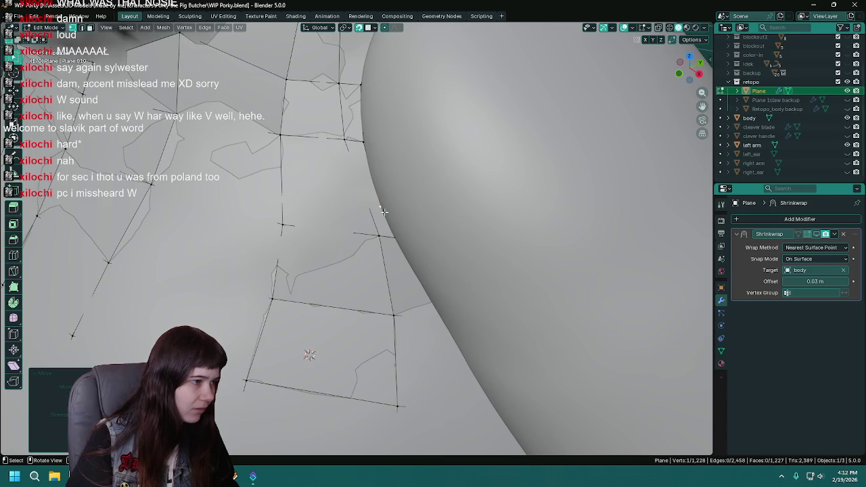
pyautogui.keyDown('shift'); pyautogui.click(379, 236); pyautogui.keyUp('shift')
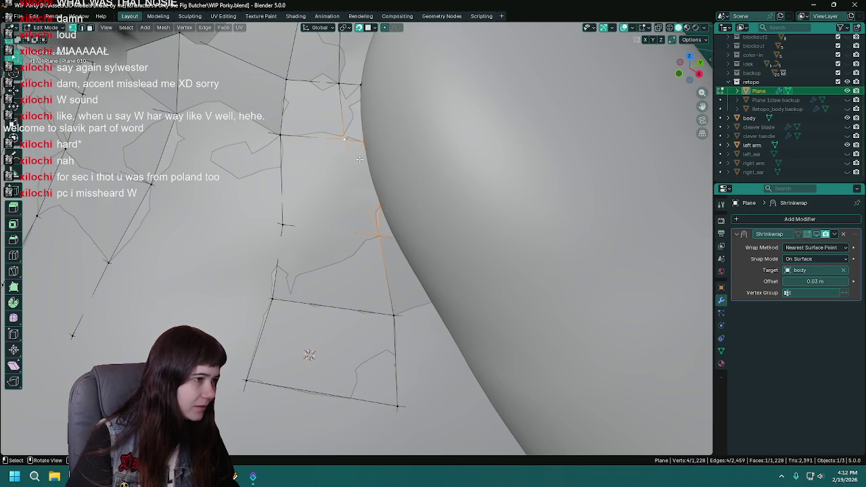
pyautogui.moveTo(393, 197); pyautogui.dragTo(406, 193, button='middle')
pyautogui.hotkey('ctrl', 's')
pyautogui.moveTo(446, 257)
pyautogui.mouseDown(button='middle')
pyautogui.moveTo(479, 244)
pyautogui.moveTo(467, 219)
pyautogui.mouseUp(button='middle')
pyautogui.click(438, 232)
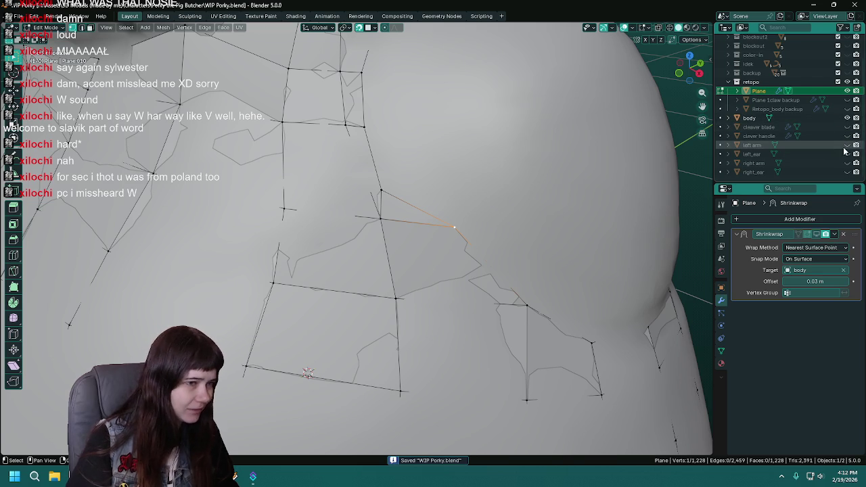
pyautogui.click(848, 145)
pyautogui.press('g')
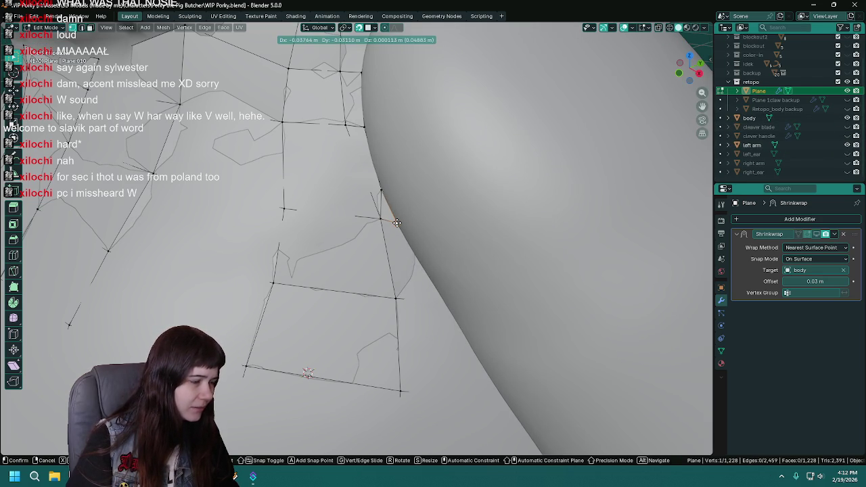
pyautogui.click(396, 222)
# Reposition two more shoulder vertices along the body surface and save.
pyautogui.moveTo(397, 222)
pyautogui.mouseDown(button='middle')
pyautogui.moveTo(446, 244)
pyautogui.moveTo(363, 248)
pyautogui.mouseUp(button='middle')
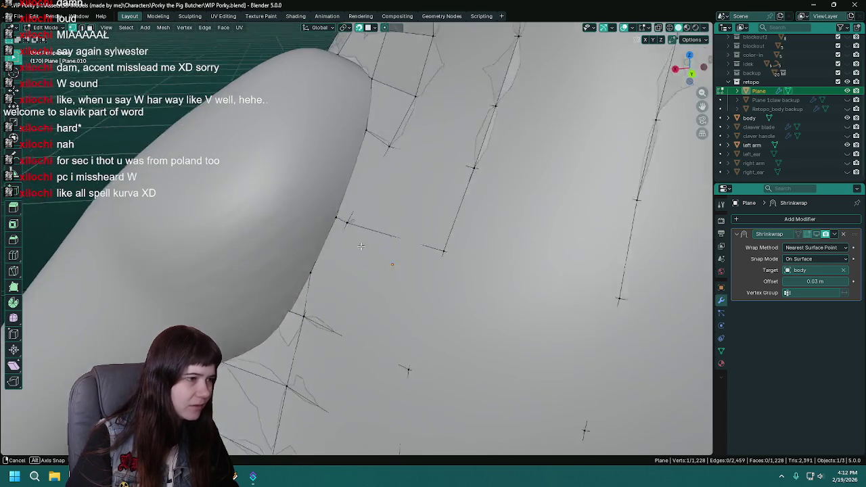
pyautogui.moveTo(364, 247); pyautogui.dragTo(836, 146, button='middle')
pyautogui.moveTo(473, 257); pyautogui.dragTo(392, 236, button='middle')
pyautogui.press('g')
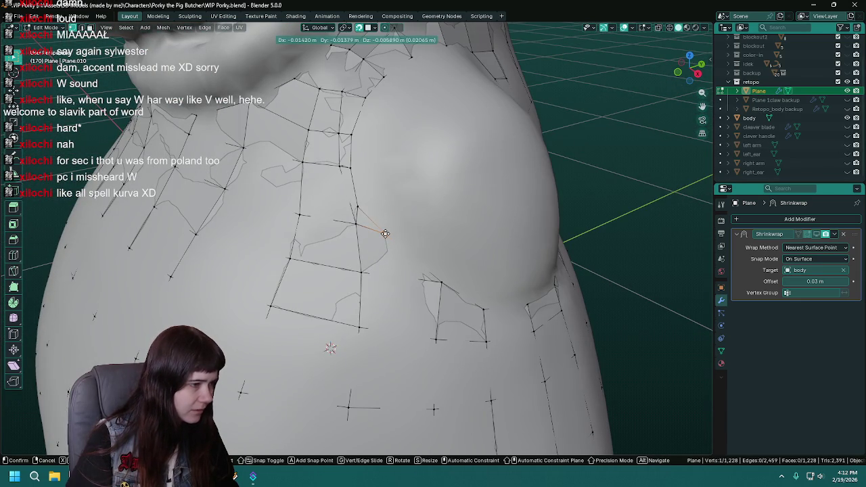
pyautogui.click(385, 233)
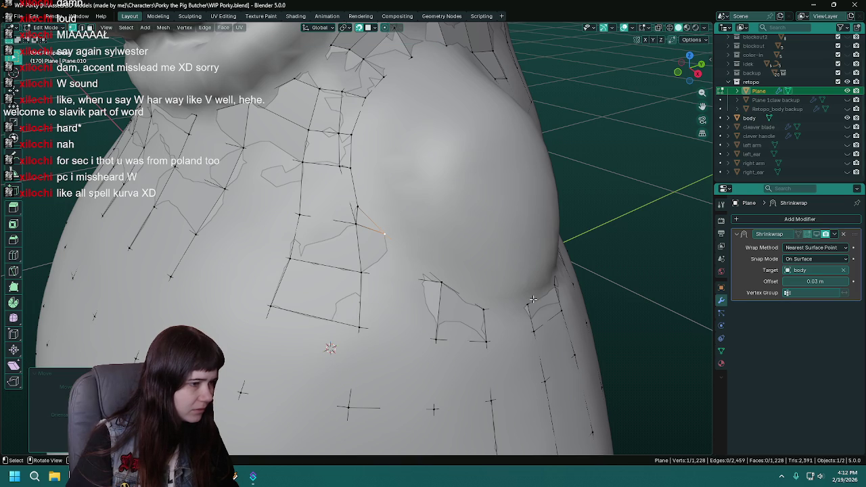
pyautogui.moveTo(385, 233); pyautogui.dragTo(432, 285, button='middle')
pyautogui.moveTo(381, 280)
pyautogui.mouseDown()
pyautogui.moveTo(442, 261)
pyautogui.moveTo(413, 278)
pyautogui.mouseUp()
pyautogui.scroll(-5, 413, 278)
pyautogui.moveTo(414, 278)
pyautogui.mouseDown(button='middle')
pyautogui.moveTo(487, 250)
pyautogui.moveTo(474, 261)
pyautogui.moveTo(497, 274)
pyautogui.moveTo(465, 273)
pyautogui.mouseUp(button='middle')
pyautogui.hotkey('ctrl', 's')
# Move two further vertices beside the left arm into place and save the file.
pyautogui.scroll(5, 463, 255)
pyautogui.click(462, 255)
pyautogui.scroll(-4, 463, 255)
pyautogui.scroll(4, 474, 261)
pyautogui.click(847, 145)
pyautogui.press('g')
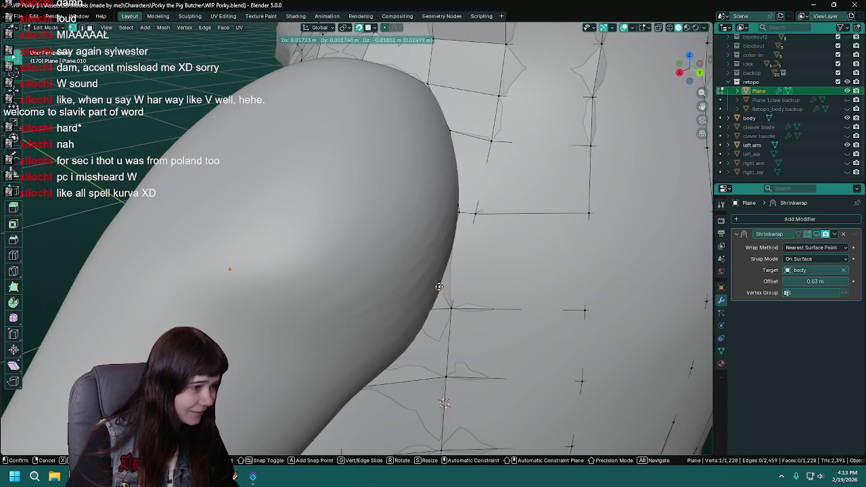
pyautogui.click(440, 287)
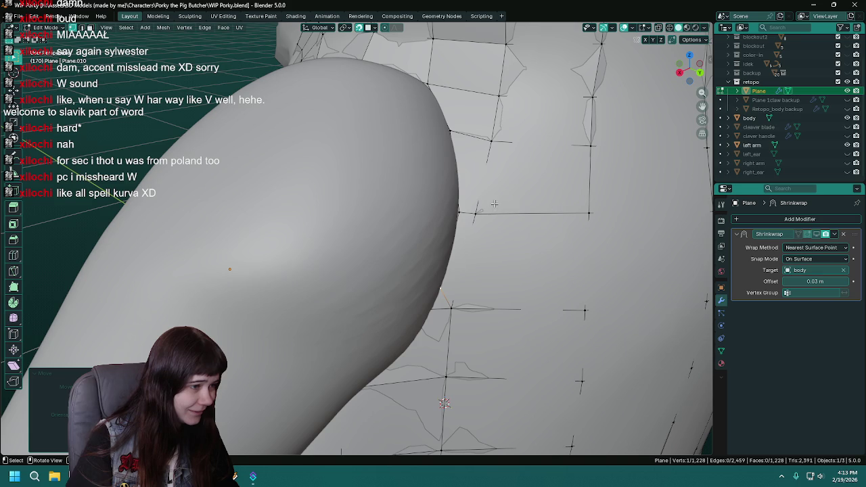
pyautogui.click(460, 214)
pyautogui.press('g')
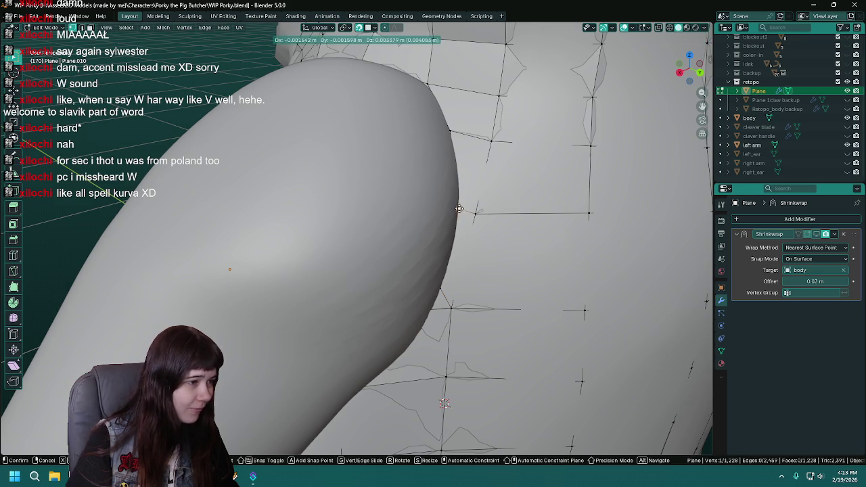
pyautogui.click(459, 209)
pyautogui.hotkey('ctrl', 's')
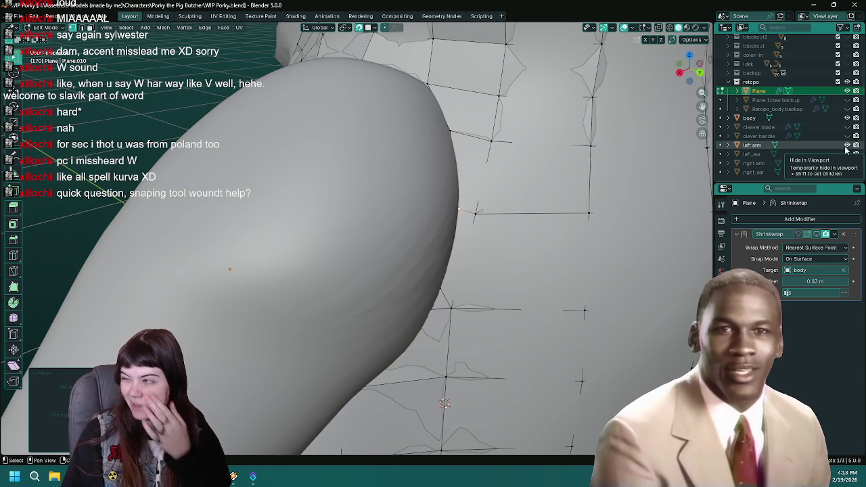
# Save WIP Porky.blend, orbit around the armpit and unhide the left arm to inspect the topology.
pyautogui.hotkey('ctrl', 's')
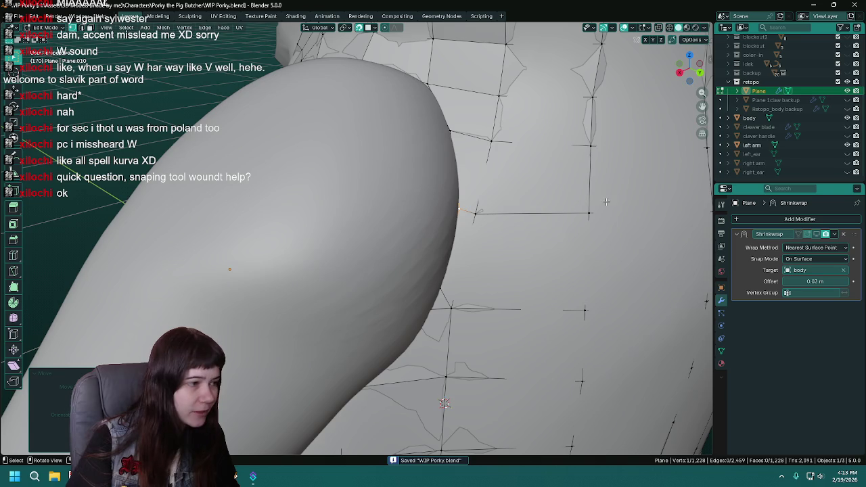
pyautogui.moveTo(374, 187); pyautogui.dragTo(369, 39, button='middle')
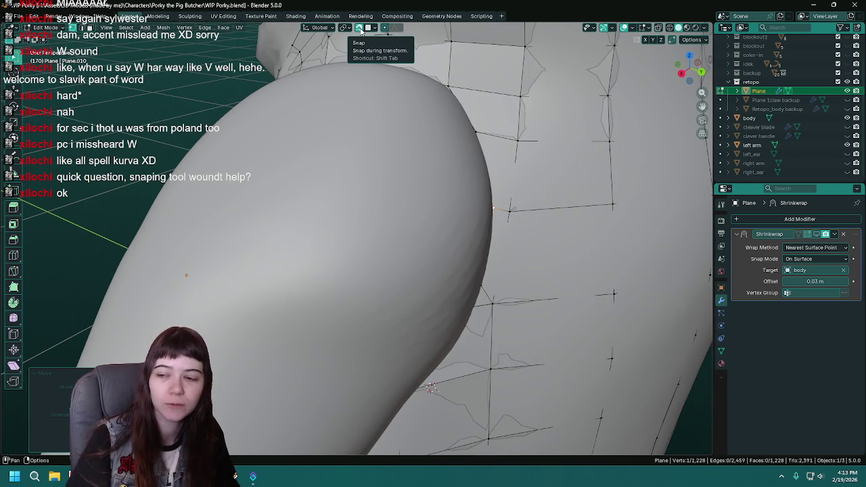
pyautogui.moveTo(451, 216)
pyautogui.mouseDown(button='middle')
pyautogui.moveTo(453, 228)
pyautogui.moveTo(434, 234)
pyautogui.moveTo(487, 222)
pyautogui.moveTo(433, 234)
pyautogui.moveTo(473, 223)
pyautogui.moveTo(427, 197)
pyautogui.moveTo(416, 219)
pyautogui.mouseUp(button='middle')
pyautogui.hotkey('ctrl', 's')
pyautogui.scroll(-2, 440, 231)
pyautogui.scroll(3, 417, 241)
pyautogui.click(847, 144)
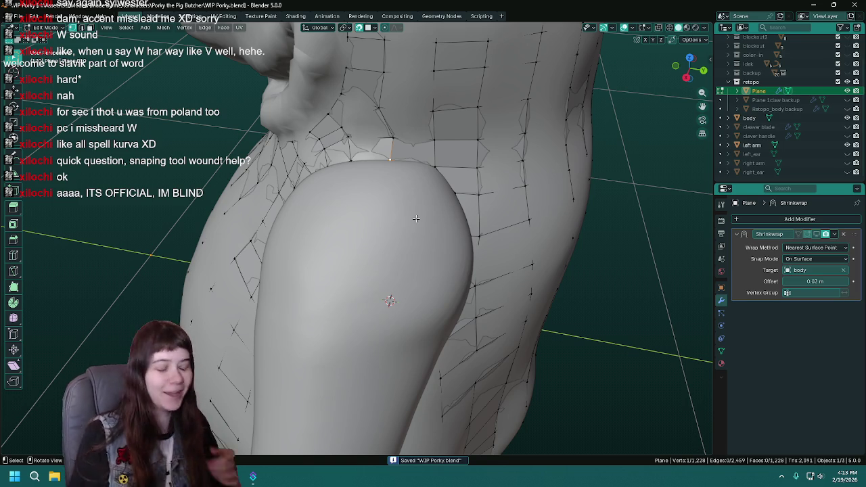
pyautogui.moveTo(416, 219)
pyautogui.mouseDown(button='middle')
pyautogui.moveTo(427, 179)
pyautogui.moveTo(454, 174)
pyautogui.moveTo(392, 192)
pyautogui.moveTo(358, 151)
pyautogui.moveTo(549, 193)
pyautogui.moveTo(450, 205)
pyautogui.moveTo(364, 179)
pyautogui.moveTo(329, 189)
pyautogui.moveTo(378, 203)
pyautogui.moveTo(515, 195)
pyautogui.mouseUp(button='middle')
# In Object Mode, select the left arm, save, and test-rotate it about the global Y axis.
pyautogui.press('Tab')
pyautogui.click(414, 204)
pyautogui.hotkey('ctrl', 's')
pyautogui.press('r')
pyautogui.press('y')
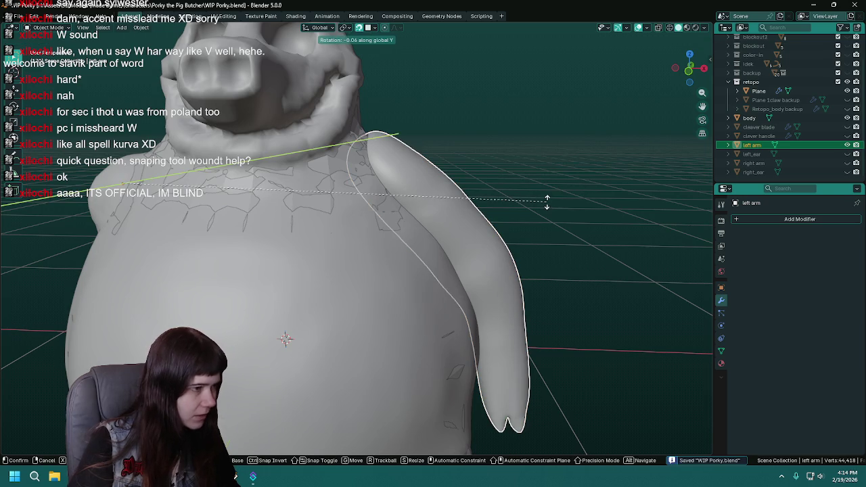
pyautogui.click(497, 182)
pyautogui.moveTo(497, 182); pyautogui.dragTo(497, 183, button='middle')
# Hide the left arm and return to Edit Mode on the retopology Plane.
pyautogui.moveTo(402, 172)
pyautogui.mouseDown(button='middle')
pyautogui.moveTo(420, 173)
pyautogui.moveTo(403, 171)
pyautogui.mouseUp(button='middle')
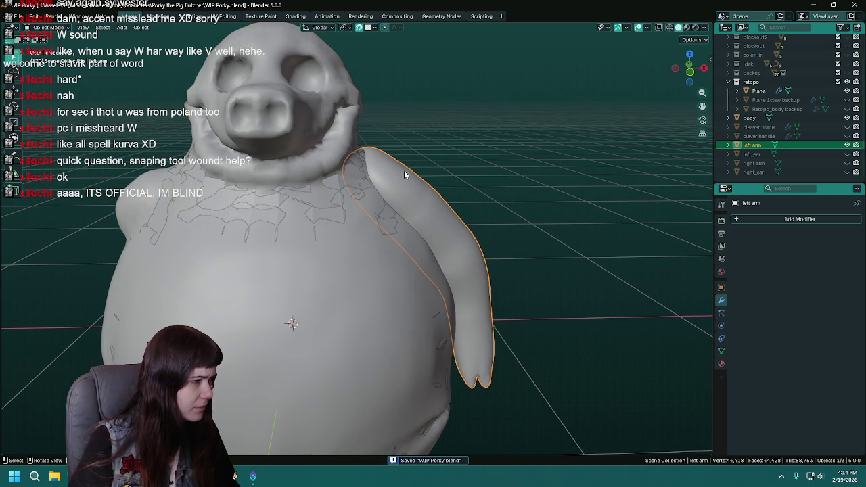
pyautogui.scroll(3, 406, 183)
pyautogui.scroll(3, 376, 188)
pyautogui.moveTo(383, 187)
pyautogui.mouseDown(button='middle')
pyautogui.moveTo(435, 196)
pyautogui.moveTo(446, 171)
pyautogui.mouseUp(button='middle')
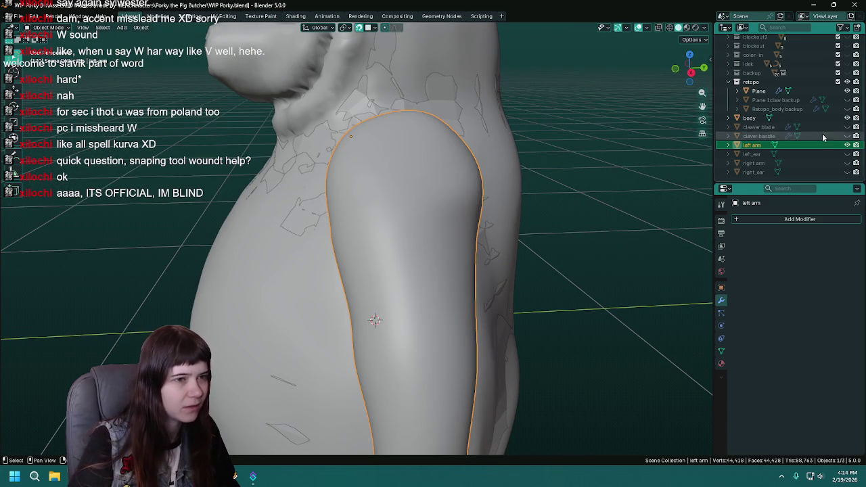
pyautogui.click(847, 145)
pyautogui.click(492, 160)
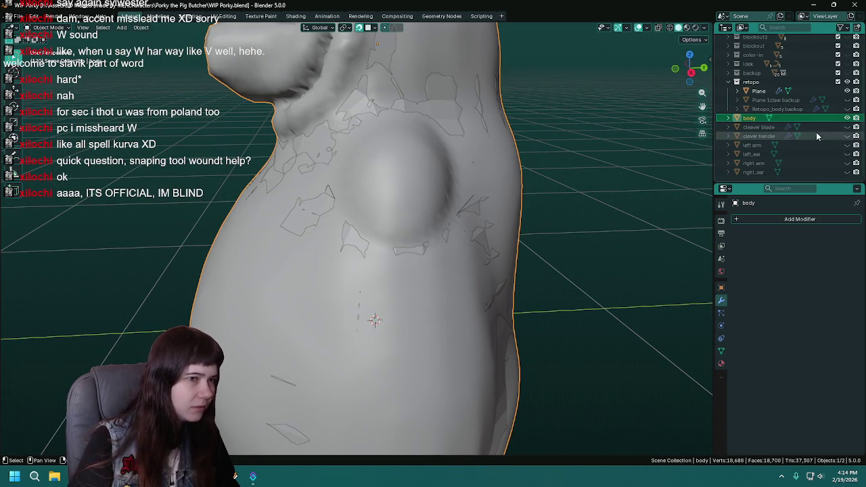
pyautogui.press('Tab')
pyautogui.press('Tab')
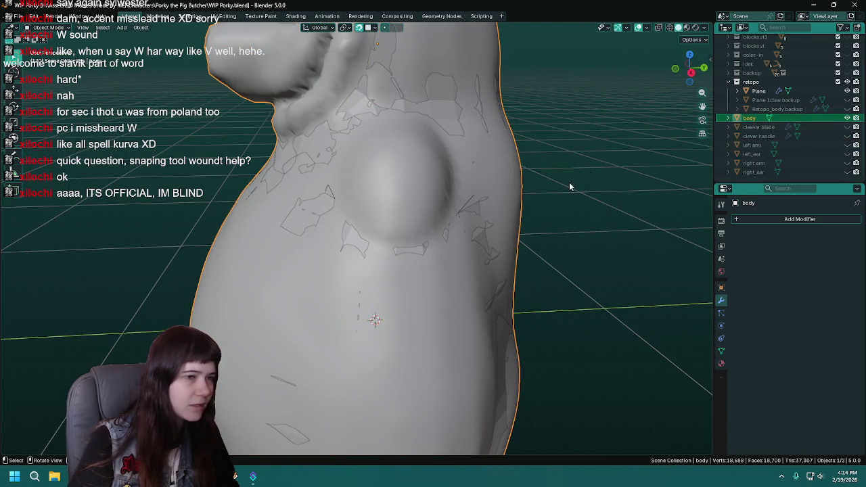
pyautogui.click(758, 90)
pyautogui.press('Tab')
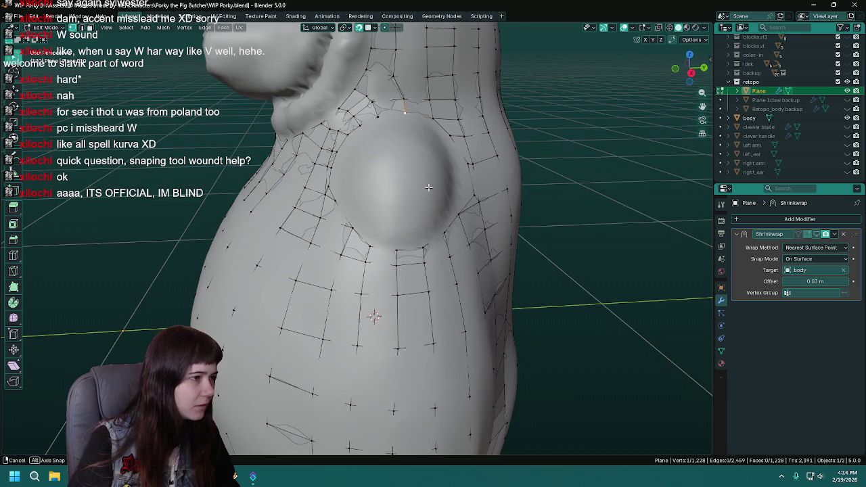
# Merge the two stray armpit vertices at their center and save.
pyautogui.moveTo(475, 197)
pyautogui.mouseDown(button='middle')
pyautogui.moveTo(454, 196)
pyautogui.moveTo(483, 203)
pyautogui.moveTo(472, 220)
pyautogui.mouseUp(button='middle')
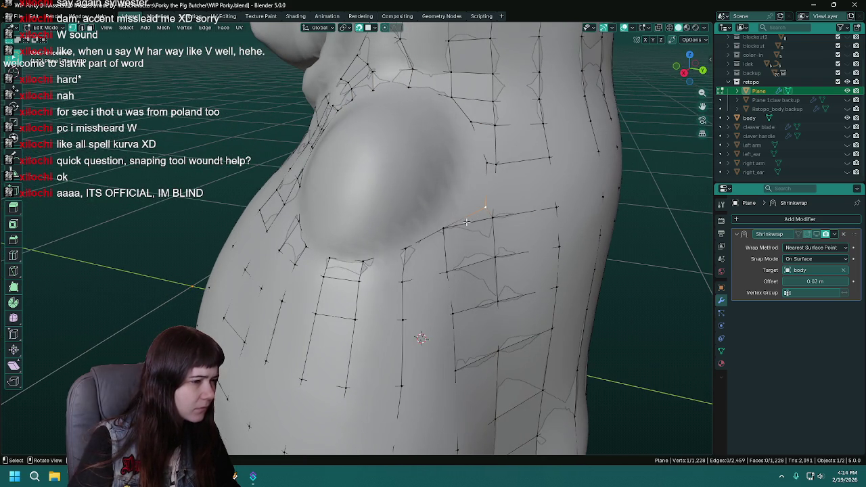
pyautogui.press('m')
pyautogui.click(453, 238)
pyautogui.moveTo(454, 238); pyautogui.dragTo(459, 230, button='middle')
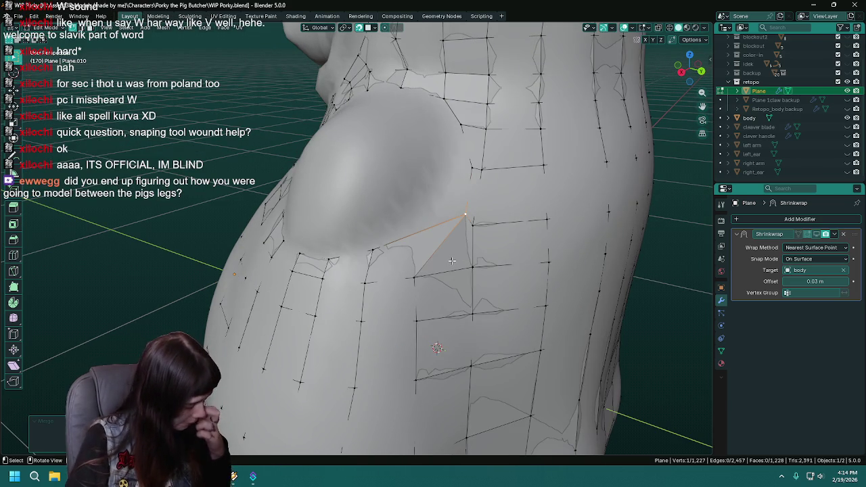
pyautogui.hotkey('ctrl', 's')
# Select the edge loop around the shoulder and snap the 3D cursor to it.
pyautogui.moveTo(452, 260); pyautogui.dragTo(531, 238, button='middle')
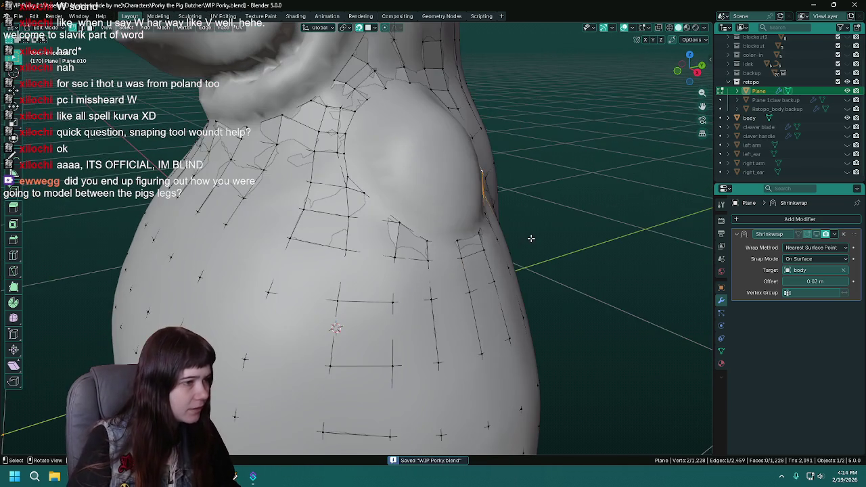
pyautogui.moveTo(353, 204)
pyautogui.mouseDown(button='middle')
pyautogui.moveTo(362, 181)
pyautogui.moveTo(406, 193)
pyautogui.moveTo(468, 231)
pyautogui.mouseUp(button='middle')
pyautogui.keyDown('alt'); pyautogui.click(349, 154); pyautogui.keyUp('alt')
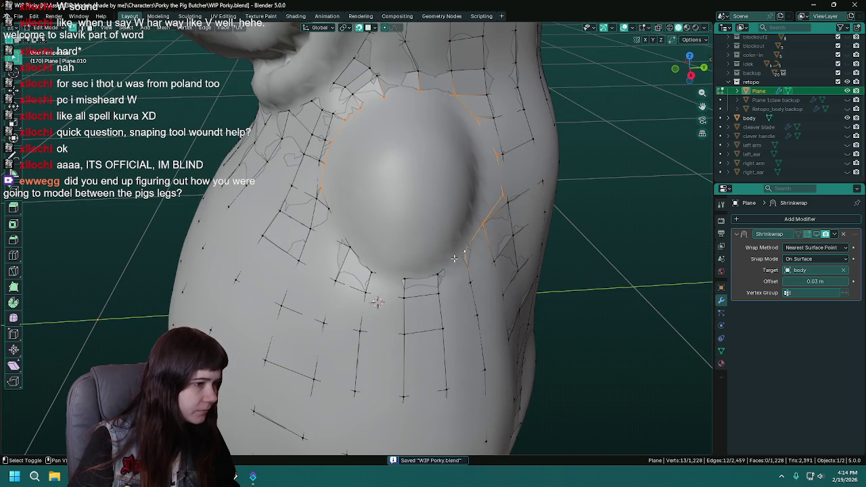
pyautogui.moveTo(346, 217)
pyautogui.mouseDown(button='middle')
pyautogui.moveTo(346, 200)
pyautogui.moveTo(334, 207)
pyautogui.mouseUp(button='middle')
pyautogui.hotkey('ctrl', 'z')
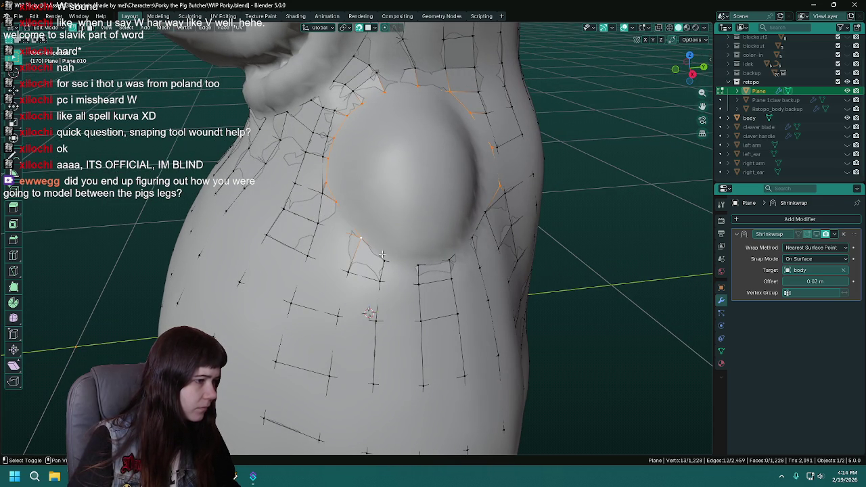
pyautogui.moveTo(493, 264); pyautogui.dragTo(413, 264, button='middle')
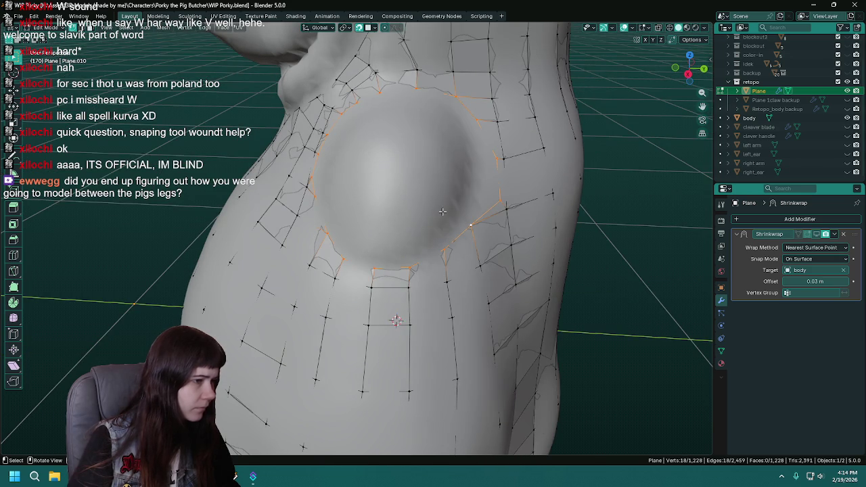
pyautogui.click(165, 30)
pyautogui.moveTo(174, 56)
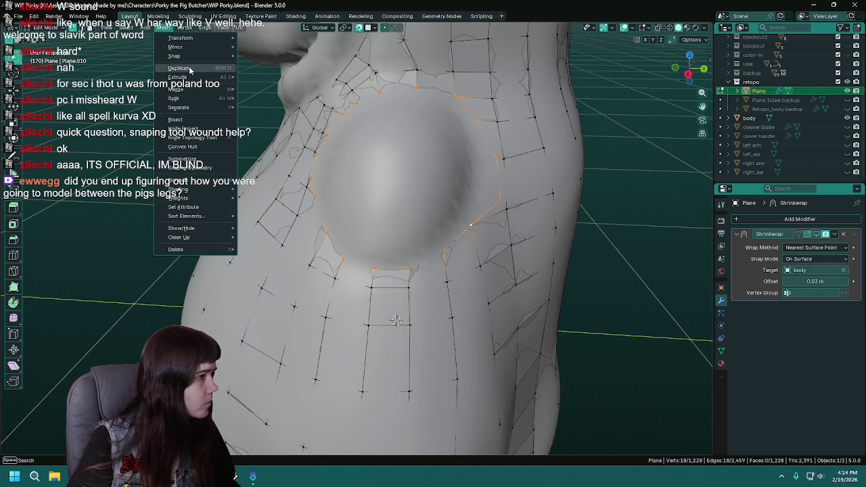
pyautogui.click(280, 97)
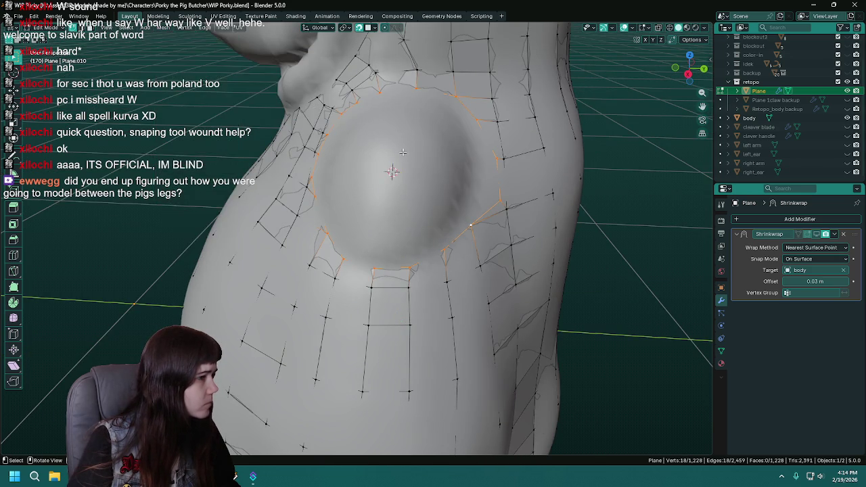
# Unhide the left arm in Object Mode and set its origin to the 3D cursor.
pyautogui.moveTo(280, 97); pyautogui.dragTo(541, 167, button='middle')
pyautogui.hotkey('ctrl', 's')
pyautogui.press('Tab')
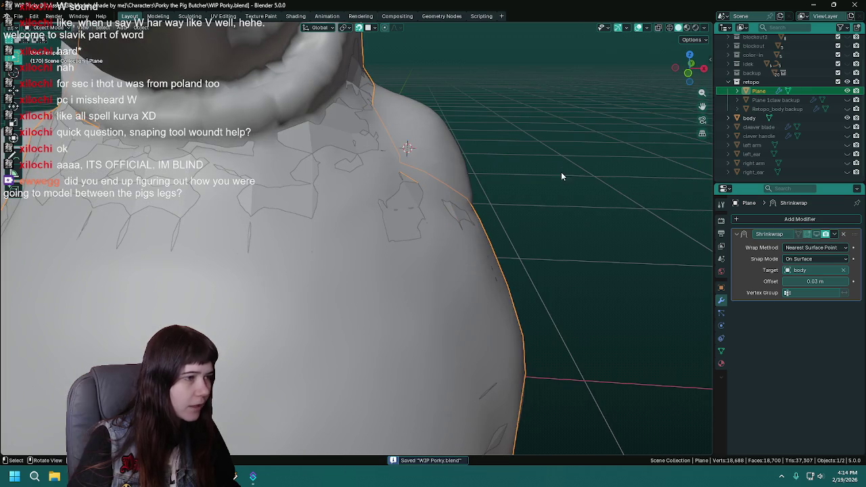
pyautogui.click(847, 145)
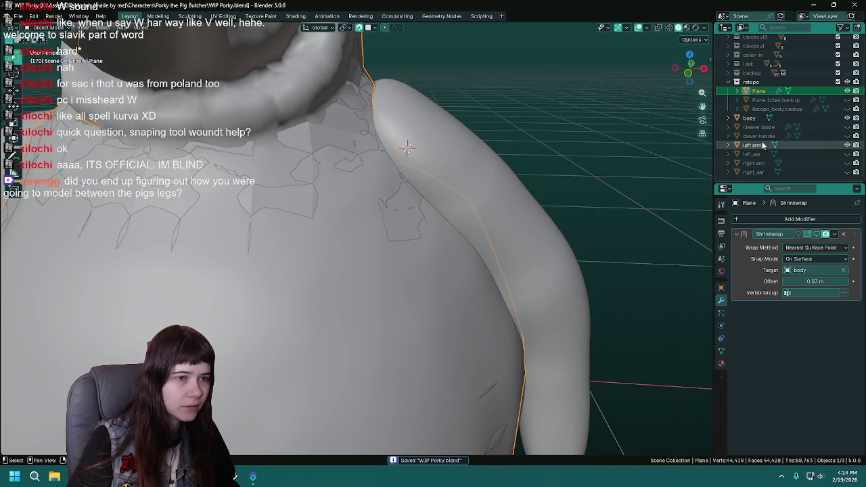
pyautogui.click(752, 144)
pyautogui.click(141, 27)
pyautogui.moveTo(156, 47)
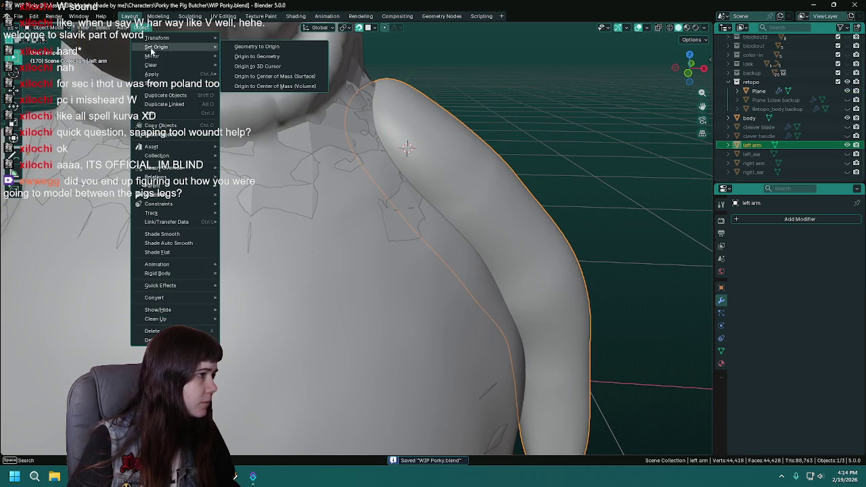
pyautogui.click(270, 64)
# Test-rotate the left arm twice about the global Y axis around the shoulder, then save.
pyautogui.moveTo(528, 173); pyautogui.dragTo(444, 173, button='middle')
pyautogui.scroll(-3, 459, 169)
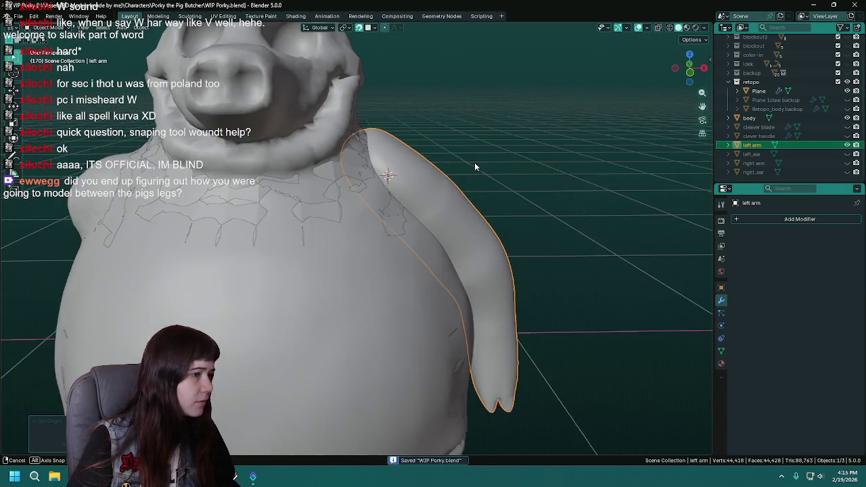
pyautogui.scroll(3, 487, 159)
pyautogui.press('r')
pyautogui.press('y')
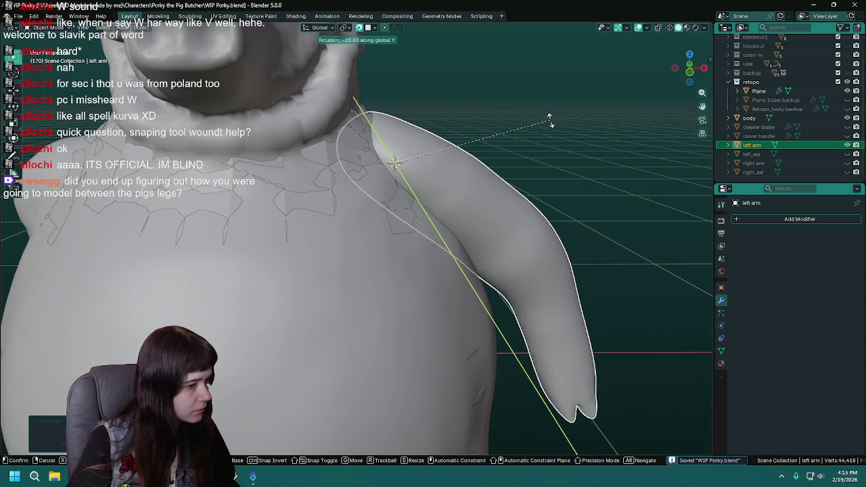
pyautogui.click(545, 157)
pyautogui.scroll(-3, 511, 183)
pyautogui.moveTo(510, 184); pyautogui.dragTo(523, 203, button='middle')
pyautogui.scroll(-2, 523, 203)
pyautogui.scroll(3, 514, 207)
pyautogui.press('r')
pyautogui.press('y')
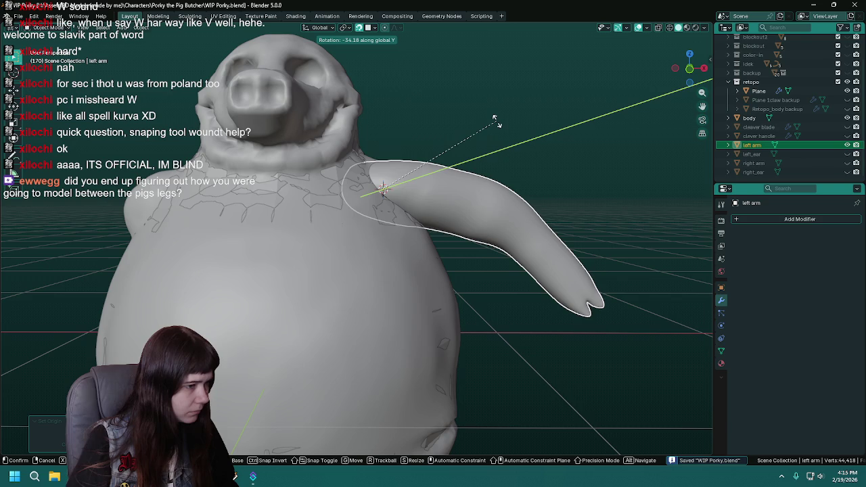
pyautogui.click(512, 141)
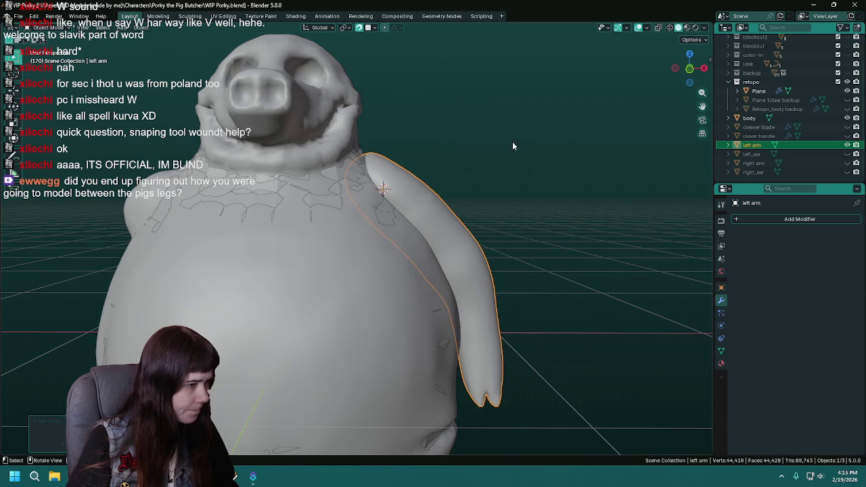
pyautogui.scroll(-3, 484, 193)
pyautogui.moveTo(484, 193)
pyautogui.mouseDown(button='middle')
pyautogui.moveTo(455, 206)
pyautogui.moveTo(505, 180)
pyautogui.mouseUp(button='middle')
pyautogui.hotkey('ctrl', 's')
pyautogui.scroll(3, 456, 211)
pyautogui.scroll(-5, 466, 201)
pyautogui.scroll(3, 478, 193)
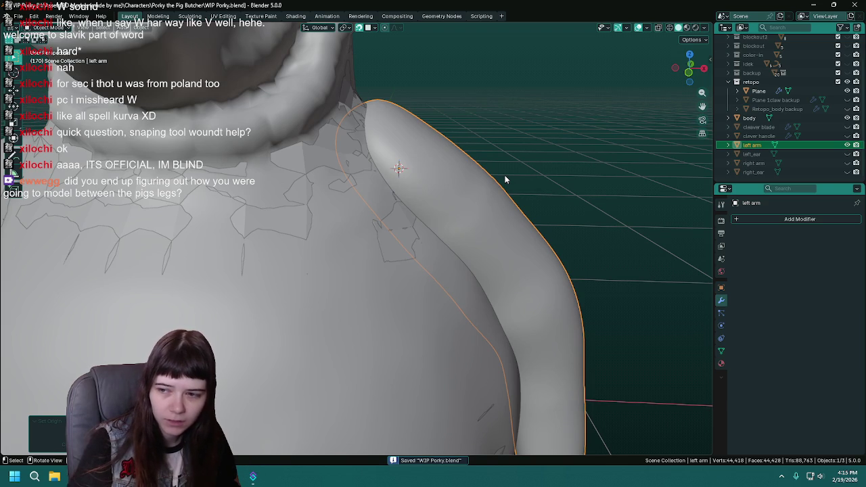
# Select the retopology Plane and briefly enter and leave its Edit Mode.
pyautogui.scroll(-5, 393, 325)
pyautogui.moveTo(392, 325)
pyautogui.mouseDown(button='middle')
pyautogui.moveTo(411, 213)
pyautogui.moveTo(377, 310)
pyautogui.moveTo(398, 224)
pyautogui.moveTo(380, 245)
pyautogui.moveTo(419, 348)
pyautogui.moveTo(435, 239)
pyautogui.moveTo(412, 281)
pyautogui.moveTo(460, 236)
pyautogui.mouseUp(button='middle')
pyautogui.click(392, 240)
pyautogui.press('Tab')
pyautogui.scroll(2, 392, 241)
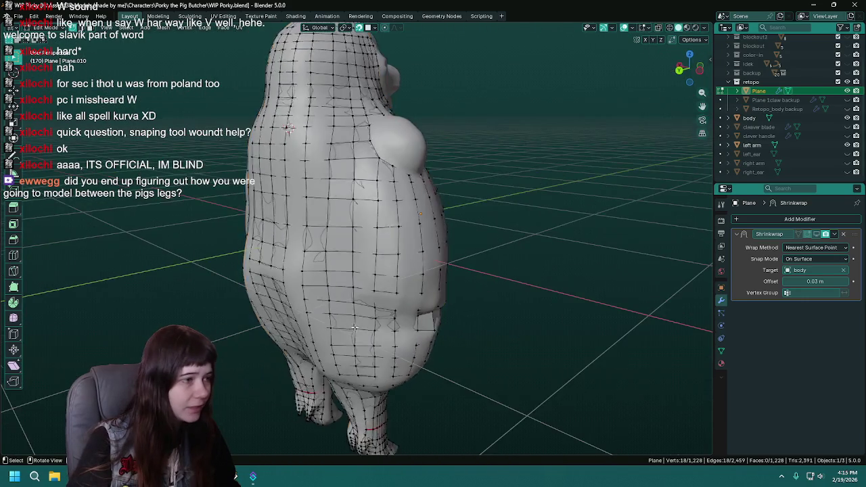
pyautogui.press('Tab')
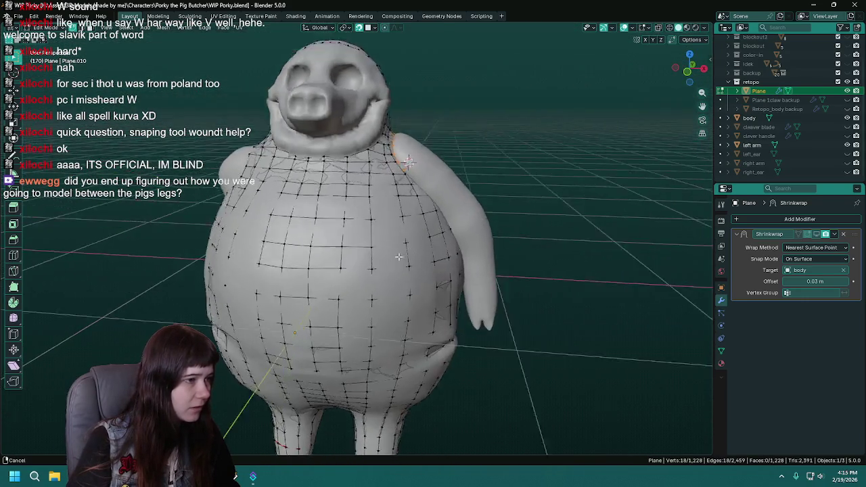
# Reselect the left arm, save, and try several Y-axis rotations that are cancelled.
pyautogui.moveTo(460, 236)
pyautogui.mouseDown(button='middle')
pyautogui.moveTo(350, 223)
pyautogui.moveTo(432, 228)
pyautogui.mouseUp(button='middle')
pyautogui.click(350, 224)
pyautogui.scroll(-5, 432, 228)
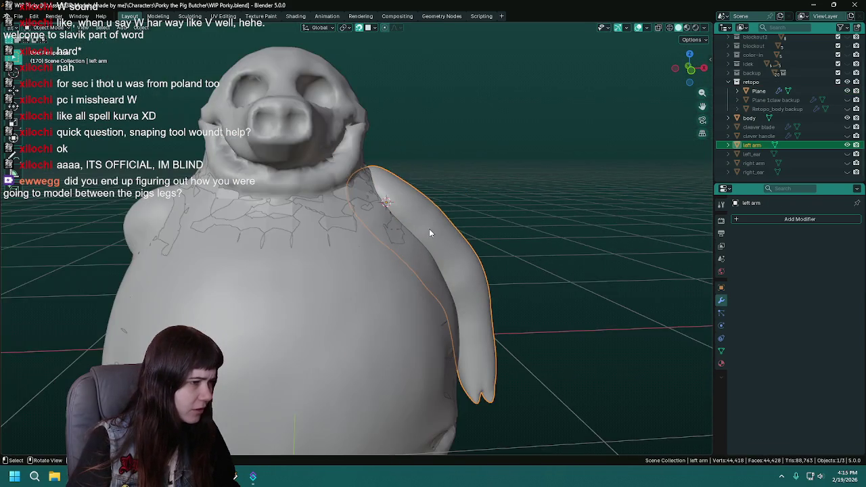
pyautogui.hotkey('ctrl', 's')
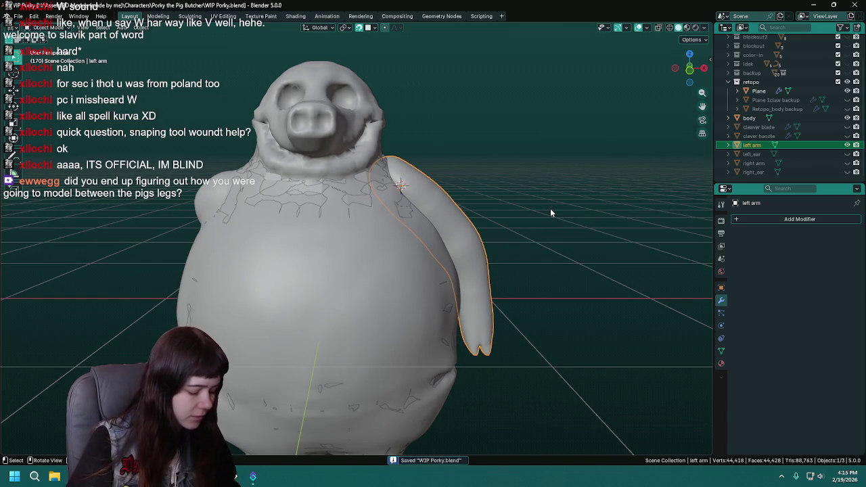
pyautogui.press('r')
pyautogui.press('y')
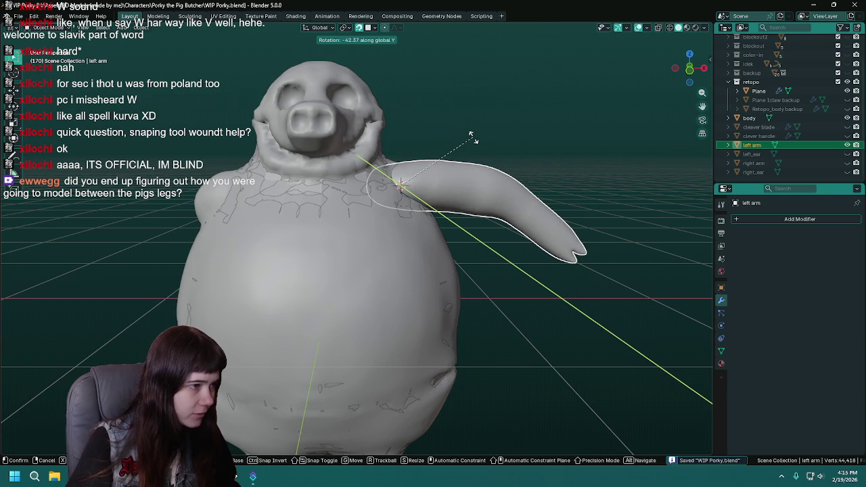
pyautogui.press('Escape')
pyautogui.scroll(-2, 477, 155)
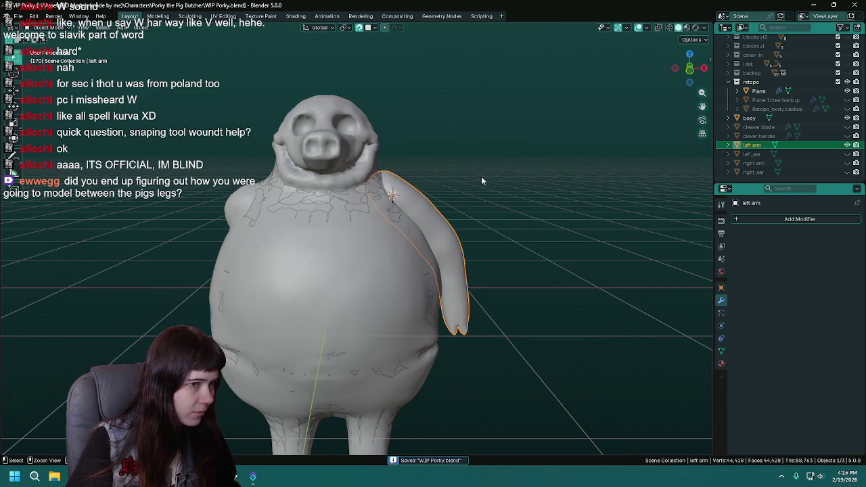
pyautogui.moveTo(475, 165); pyautogui.dragTo(491, 171, button='middle')
pyautogui.press('r')
pyautogui.press('y')
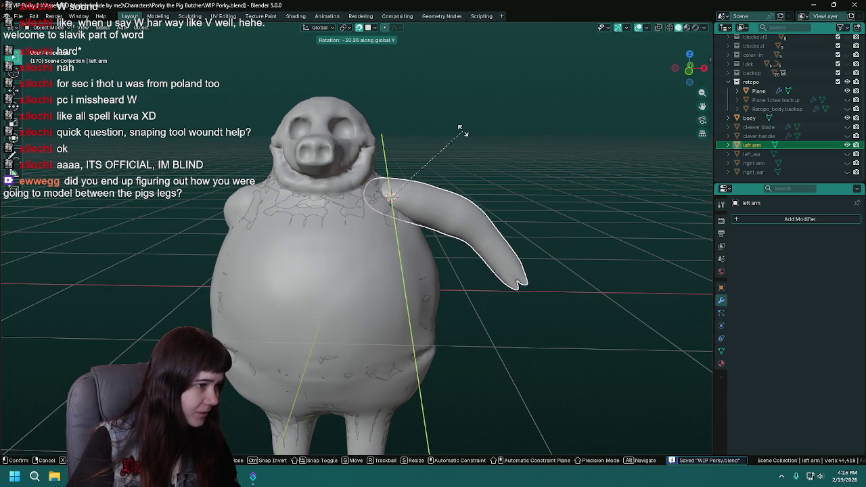
pyautogui.press('Escape')
# From front view, tilt the left arm outward about 10° around the global Y axis.
pyautogui.moveTo(456, 127); pyautogui.dragTo(479, 194, button='middle')
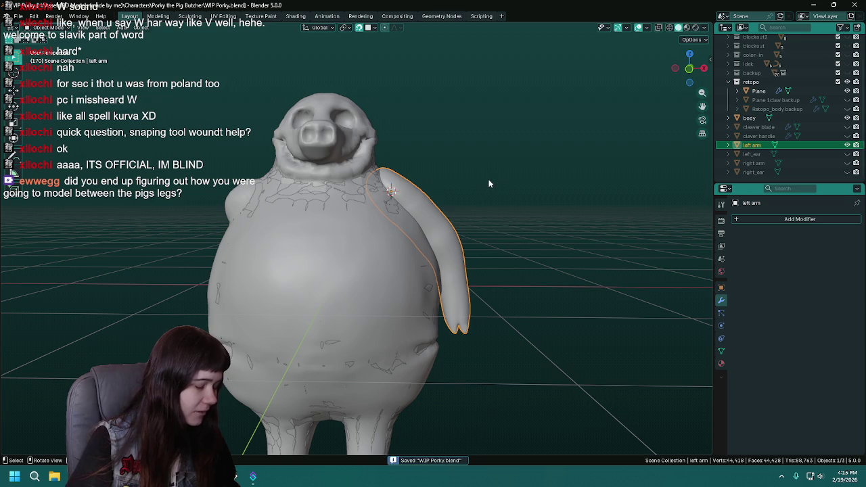
pyautogui.press('r')
pyautogui.press('y')
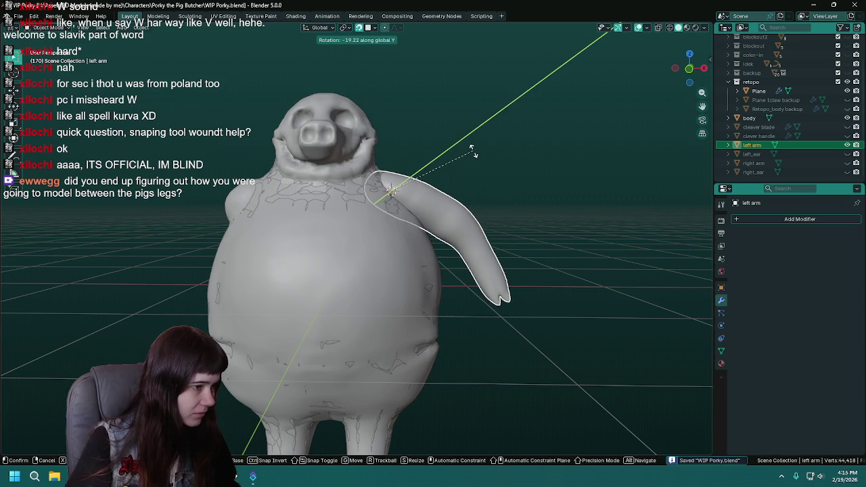
pyautogui.press('Escape')
pyautogui.scroll(-2, 476, 161)
pyautogui.scroll(-2, 479, 165)
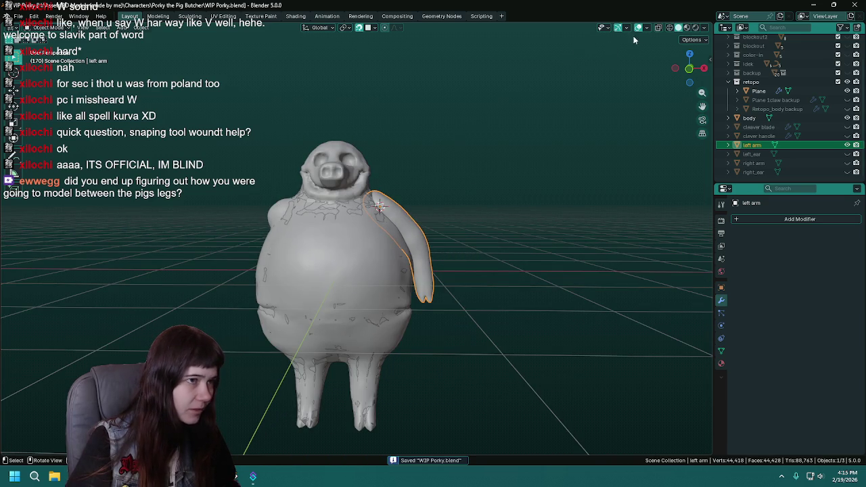
pyautogui.press('KP_1')
pyautogui.scroll(3, 522, 176)
pyautogui.press('r')
pyautogui.press('y')
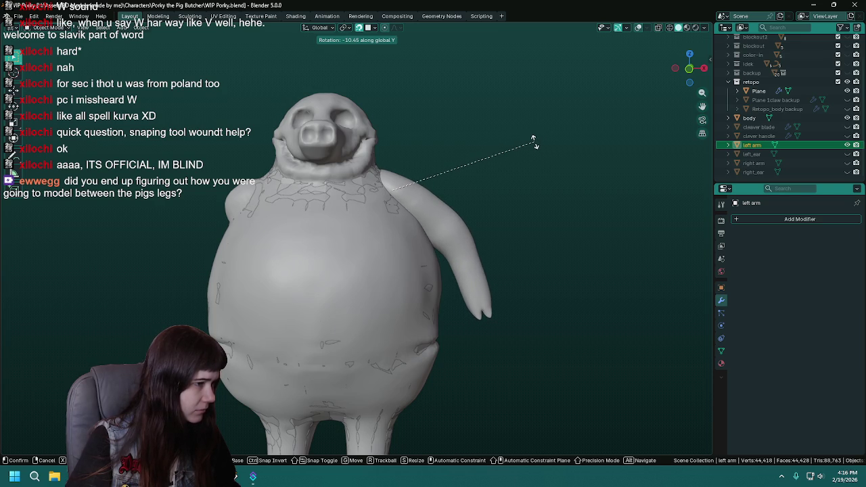
pyautogui.click(533, 142)
pyautogui.scroll(-2, 541, 203)
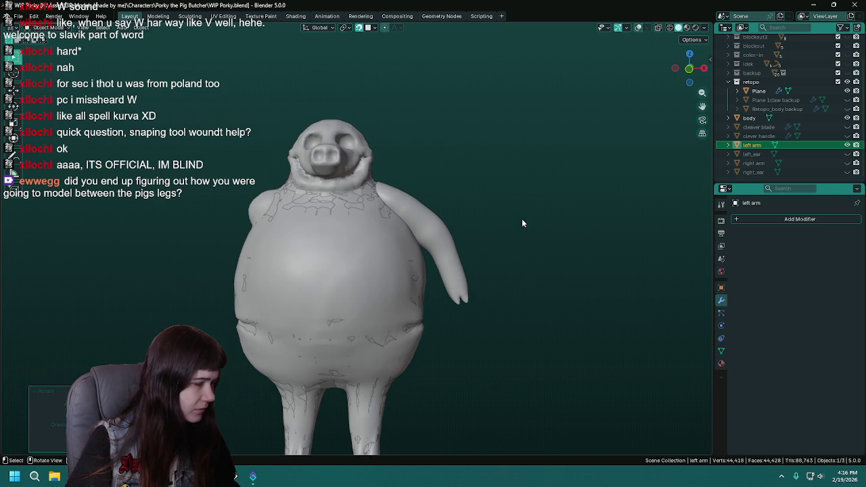
# Make the right arm visible again, select it, and save the file.
pyautogui.click(846, 163)
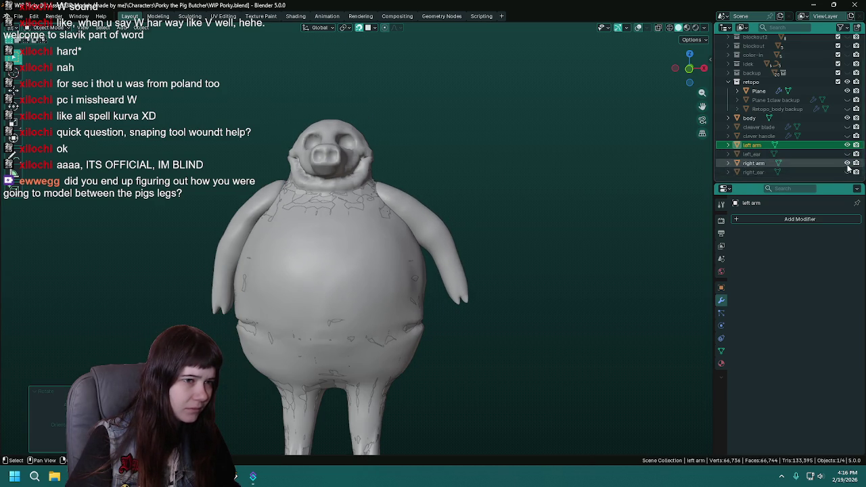
pyautogui.moveTo(172, 240)
pyautogui.mouseDown(button='middle')
pyautogui.moveTo(354, 236)
pyautogui.moveTo(379, 246)
pyautogui.mouseUp(button='middle')
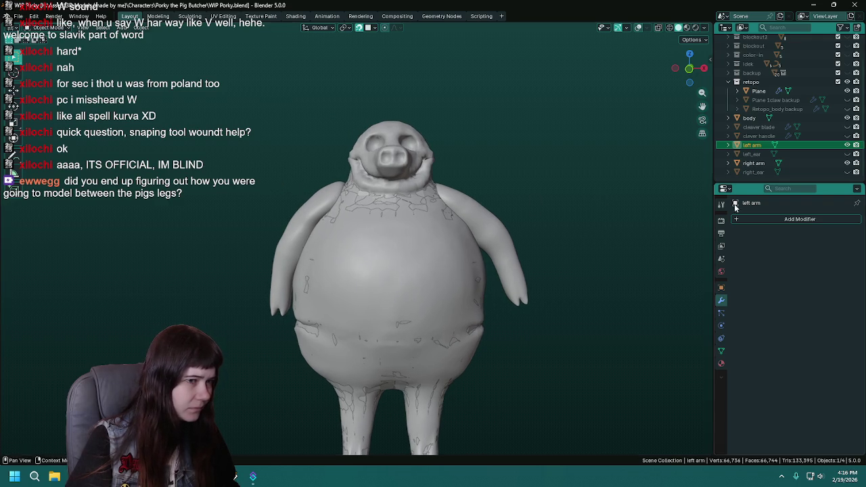
pyautogui.click(753, 163)
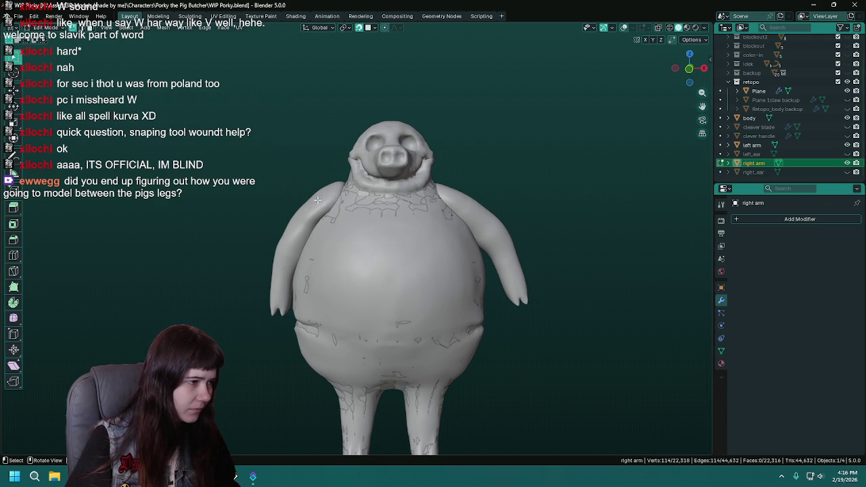
pyautogui.hotkey('ctrl', 's')
# Rotate the right arm 9.91 about global Y so it tilts outward like the left arm.
pyautogui.press('r')
pyautogui.press('y')
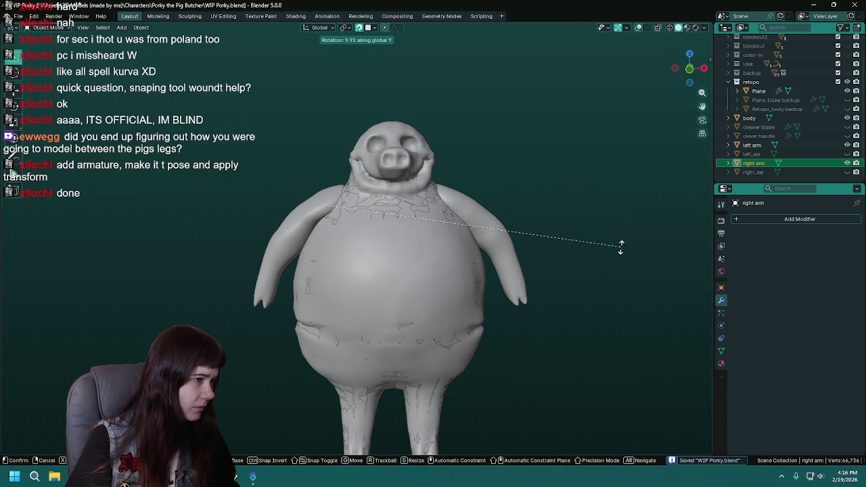
pyautogui.click(618, 247)
pyautogui.moveTo(618, 267)
pyautogui.mouseDown(button='middle')
pyautogui.moveTo(389, 264)
pyautogui.moveTo(425, 269)
pyautogui.moveTo(324, 257)
pyautogui.moveTo(369, 256)
pyautogui.moveTo(345, 259)
pyautogui.mouseUp(button='middle')
pyautogui.scroll(4, 344, 259)
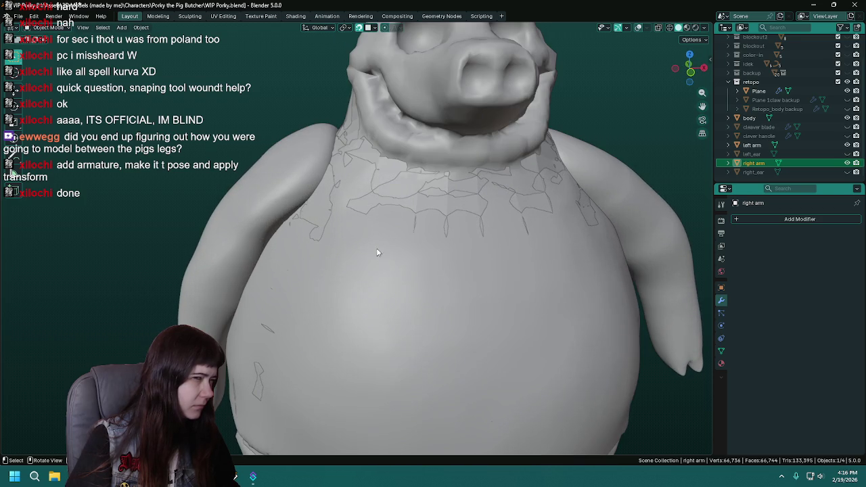
# Turn snapping on and select the retopology Plane.
pyautogui.click(639, 28)
pyautogui.moveTo(406, 203)
pyautogui.mouseDown(button='middle')
pyautogui.moveTo(441, 204)
pyautogui.moveTo(352, 202)
pyautogui.moveTo(360, 202)
pyautogui.mouseUp(button='middle')
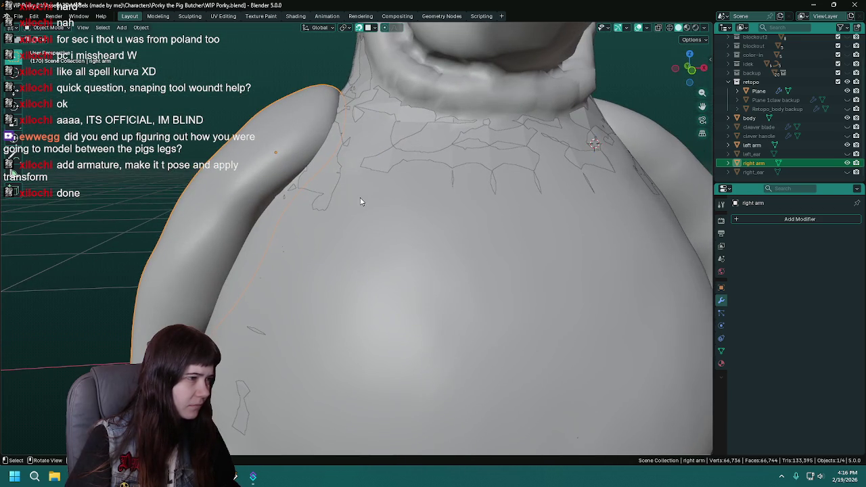
pyautogui.click(758, 91)
# In Edit Mode on the retopology Plane, save and nudge a vertex near the armpit.
pyautogui.press('Tab')
pyautogui.moveTo(425, 177)
pyautogui.mouseDown(button='middle')
pyautogui.moveTo(401, 247)
pyautogui.moveTo(426, 230)
pyautogui.mouseUp(button='middle')
pyautogui.hotkey('ctrl', 's')
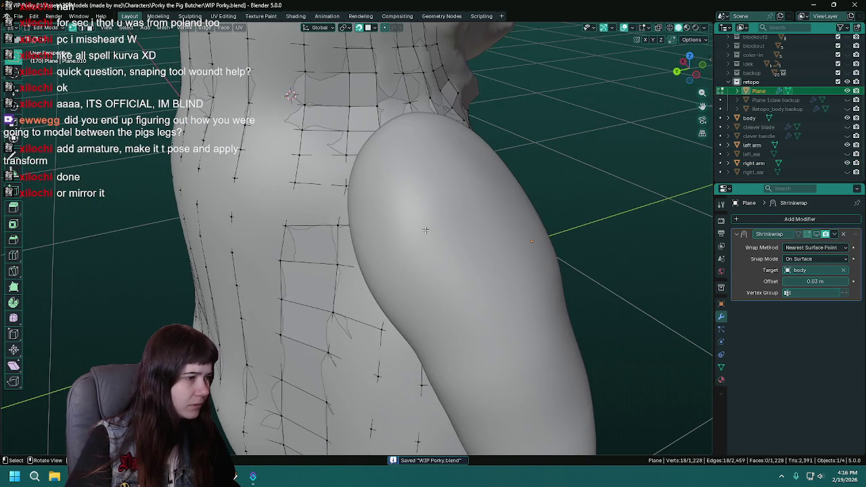
pyautogui.click(345, 184)
pyautogui.press('g')
pyautogui.click(341, 184)
pyautogui.moveTo(341, 184); pyautogui.dragTo(379, 186, button='middle')
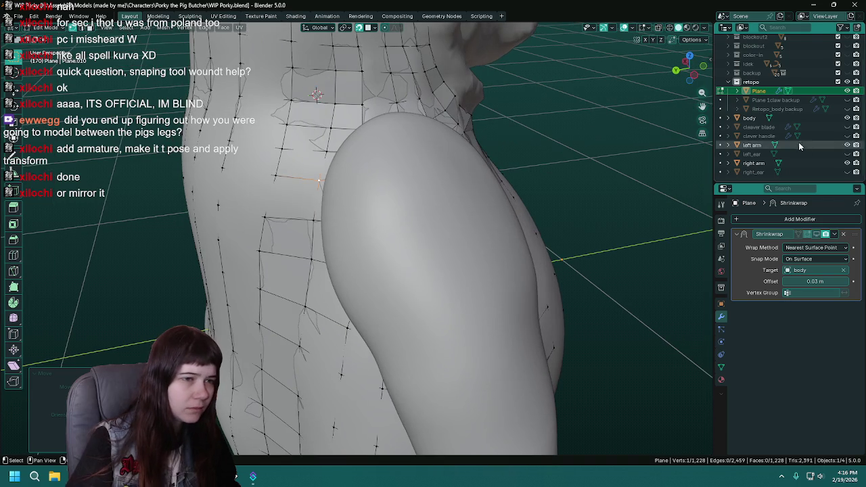
# Hide the left arm, show the right arm, and move the vertex beside the arm.
pyautogui.click(848, 147)
pyautogui.moveTo(372, 179)
pyautogui.mouseDown(button='middle')
pyautogui.moveTo(346, 182)
pyautogui.moveTo(477, 175)
pyautogui.mouseUp(button='middle')
pyautogui.hotkey('ctrl', 's')
pyautogui.click(847, 163)
pyautogui.moveTo(514, 176)
pyautogui.mouseDown(button='middle')
pyautogui.moveTo(328, 175)
pyautogui.moveTo(383, 196)
pyautogui.mouseUp(button='middle')
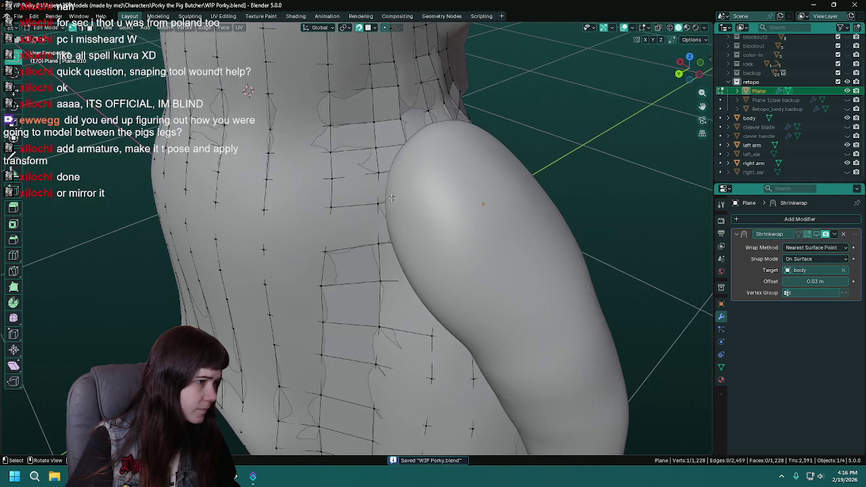
pyautogui.press('g')
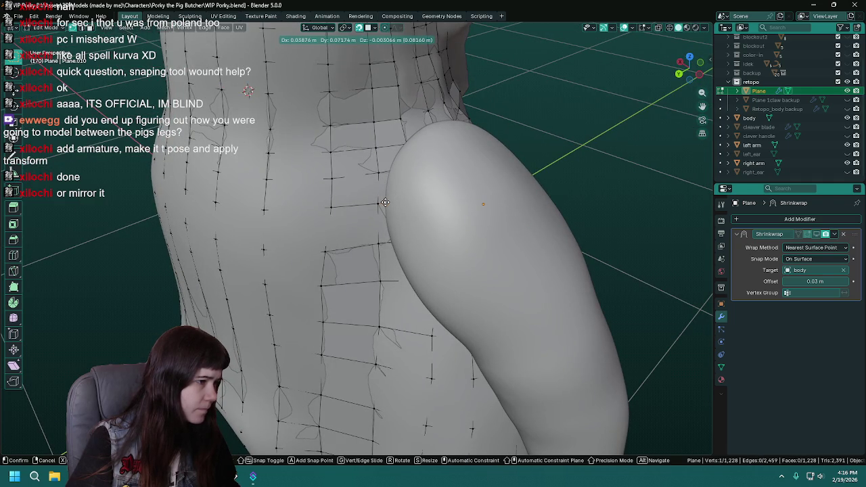
pyautogui.click(384, 202)
# Merge the selected armpit vertices into one, reposition it under the arm, and save.
pyautogui.scroll(2, 384, 202)
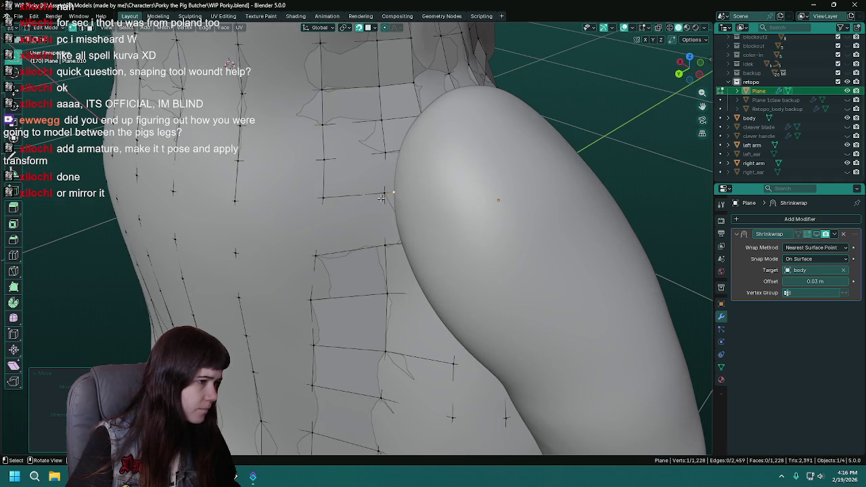
pyautogui.scroll(1, 387, 190)
pyautogui.press('m')
pyautogui.click(381, 188)
pyautogui.moveTo(381, 187); pyautogui.dragTo(351, 181, button='middle')
pyautogui.hotkey('ctrl', 's')
pyautogui.press('g')
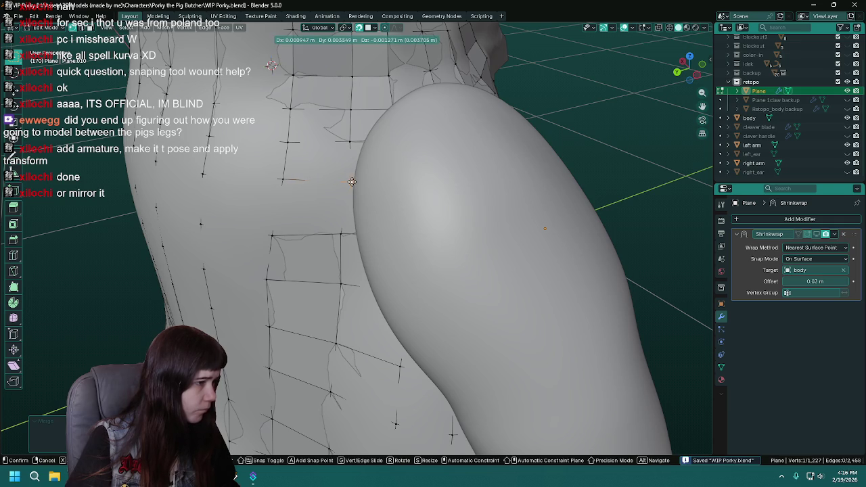
pyautogui.keyDown('alt'); pyautogui.moveTo(348, 215); pyautogui.dragTo(351, 209, button='middle'); pyautogui.keyUp('alt')
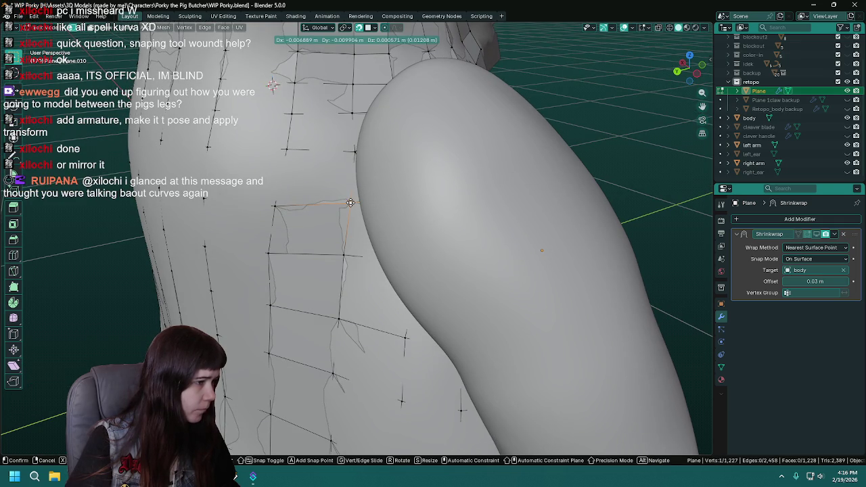
pyautogui.click(350, 203)
pyautogui.hotkey('ctrl', 's')
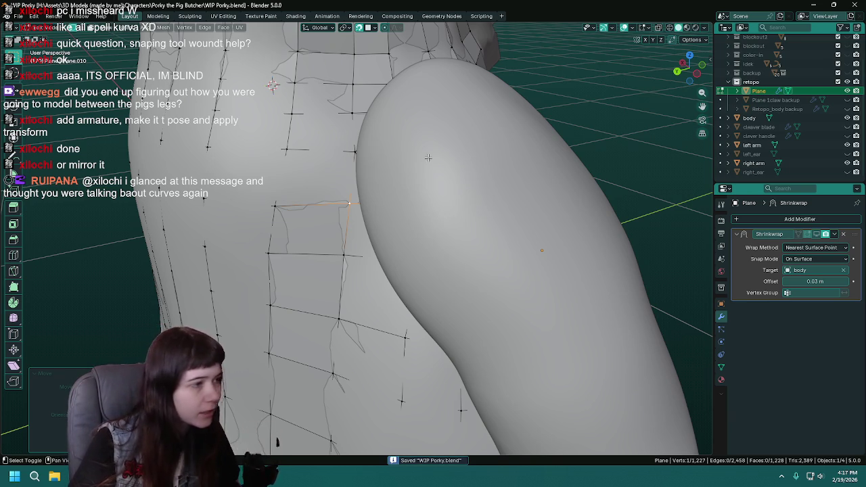
# Check the neck, chest and leg from front and side, then raise a vertex toward the armpit.
pyautogui.moveTo(443, 216); pyautogui.dragTo(245, 230, button='middle')
pyautogui.scroll(-5, 310, 227)
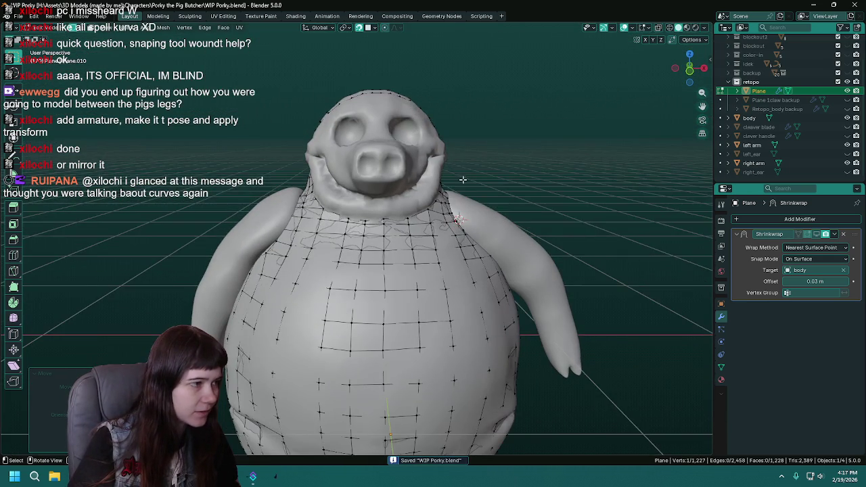
pyautogui.moveTo(318, 221); pyautogui.dragTo(309, 224, button='middle')
pyautogui.scroll(3, 309, 223)
pyautogui.scroll(2, 309, 223)
pyautogui.scroll(2, 318, 217)
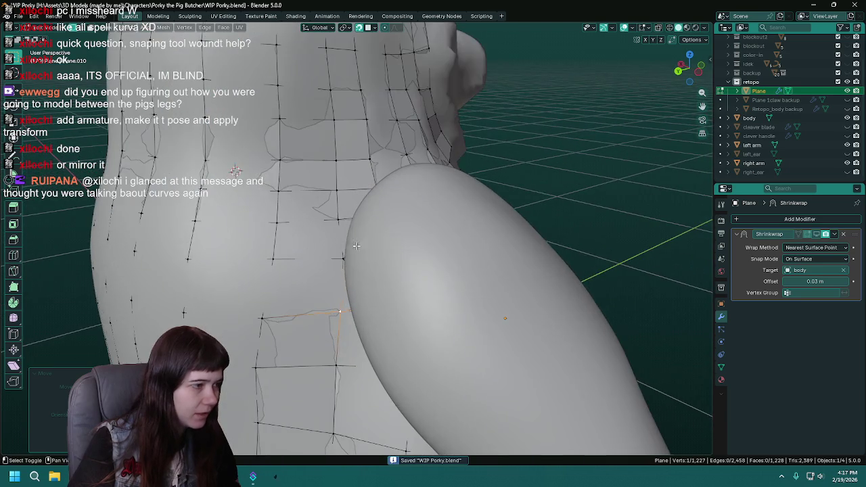
pyautogui.scroll(1, 334, 206)
pyautogui.scroll(1, 344, 201)
pyautogui.press('g')
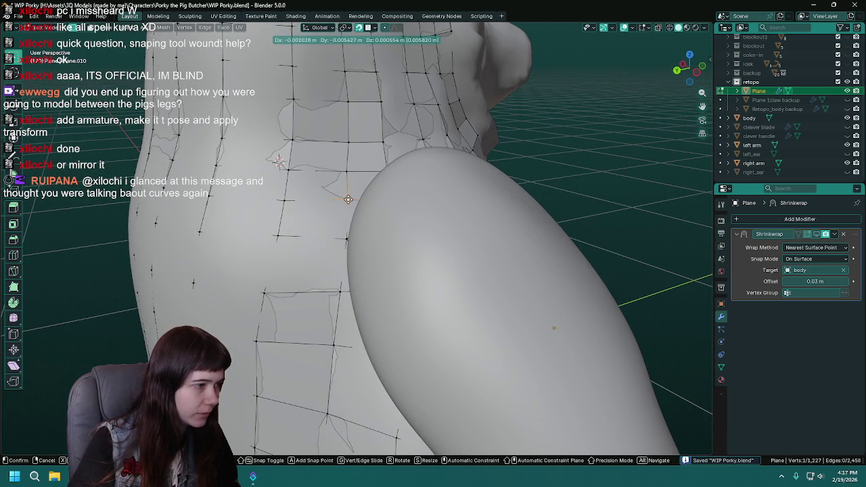
pyautogui.click(348, 199)
pyautogui.press('g')
pyautogui.click(350, 170)
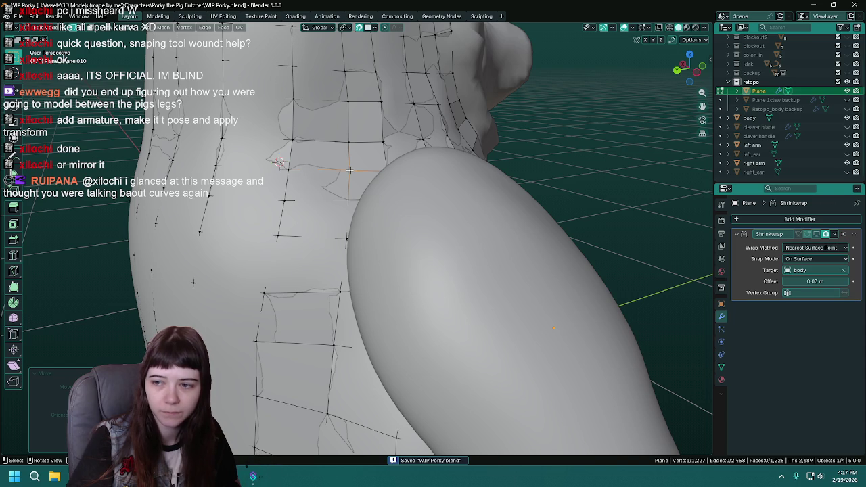
# Save the work, look closely at the armpit, and hide the right arm.
pyautogui.scroll(-5, 349, 170)
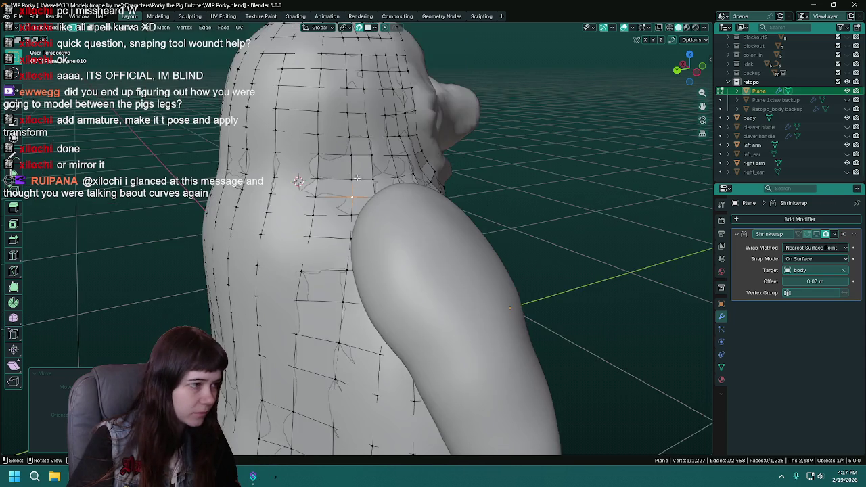
pyautogui.scroll(2, 359, 183)
pyautogui.scroll(2, 368, 193)
pyautogui.scroll(1, 376, 198)
pyautogui.hotkey('ctrl', 's')
pyautogui.moveTo(376, 197); pyautogui.dragTo(403, 200, button='middle')
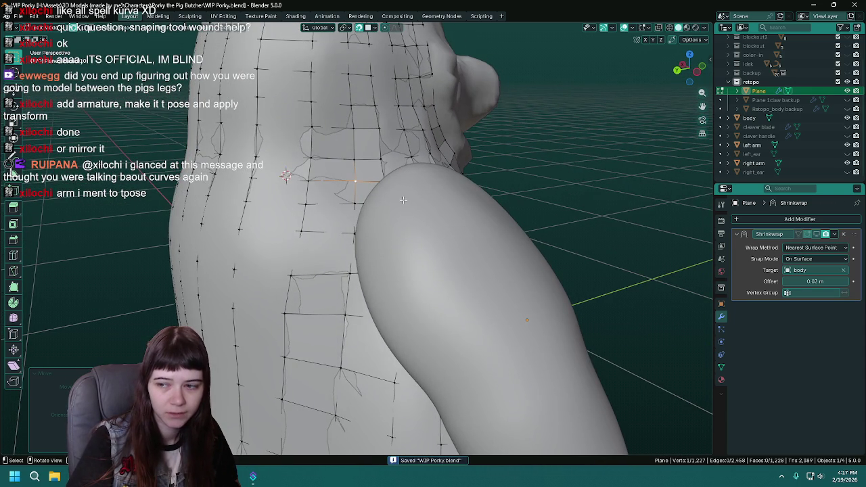
pyautogui.moveTo(389, 209); pyautogui.dragTo(428, 227, button='middle')
pyautogui.scroll(2, 402, 220)
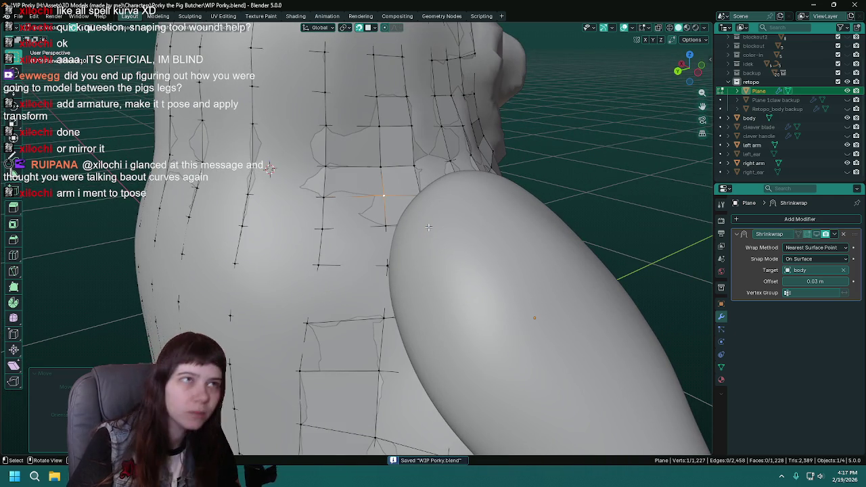
pyautogui.hotkey('ctrl', 's')
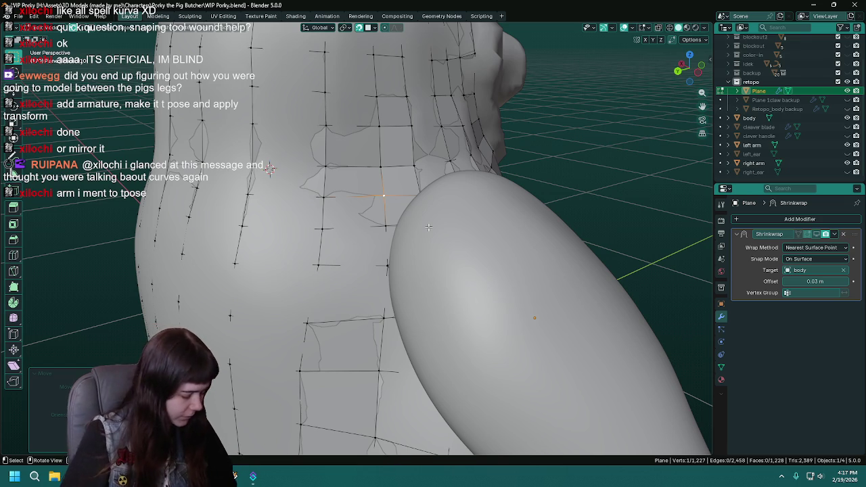
pyautogui.moveTo(471, 232); pyautogui.dragTo(518, 232, button='middle')
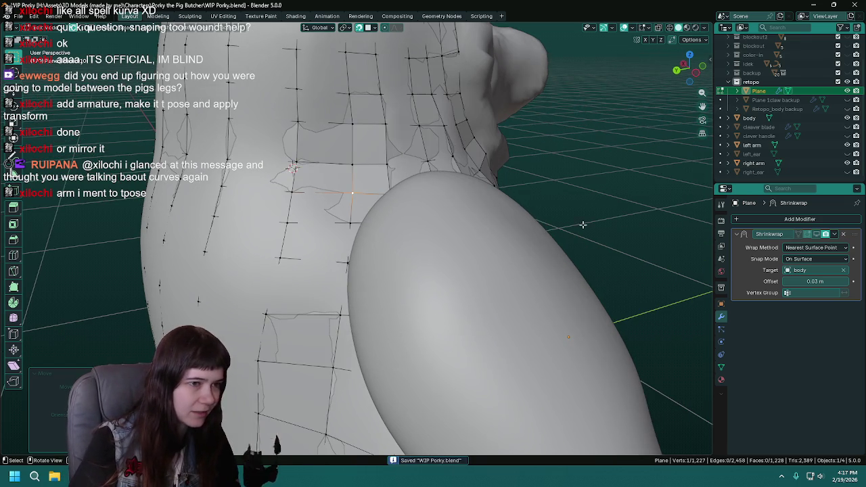
pyautogui.click(847, 163)
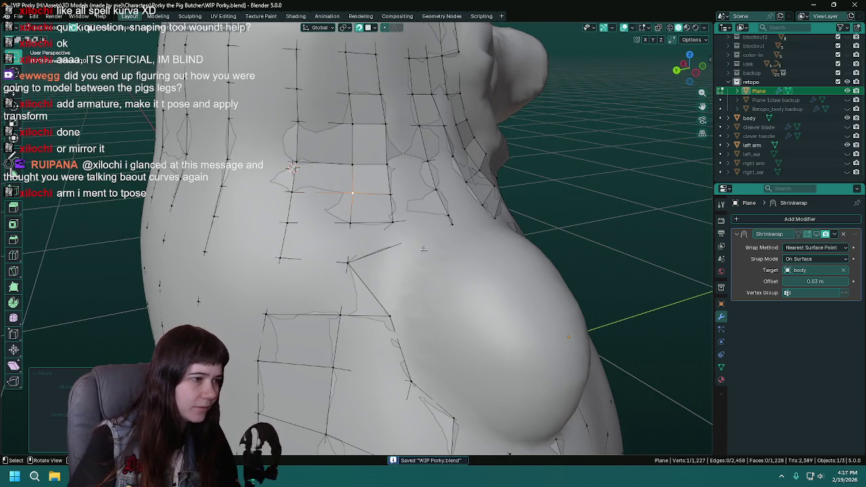
# Undo two armpit edits and redo one, then start a loop cut and cancel it.
pyautogui.moveTo(458, 235); pyautogui.dragTo(384, 234, button='middle')
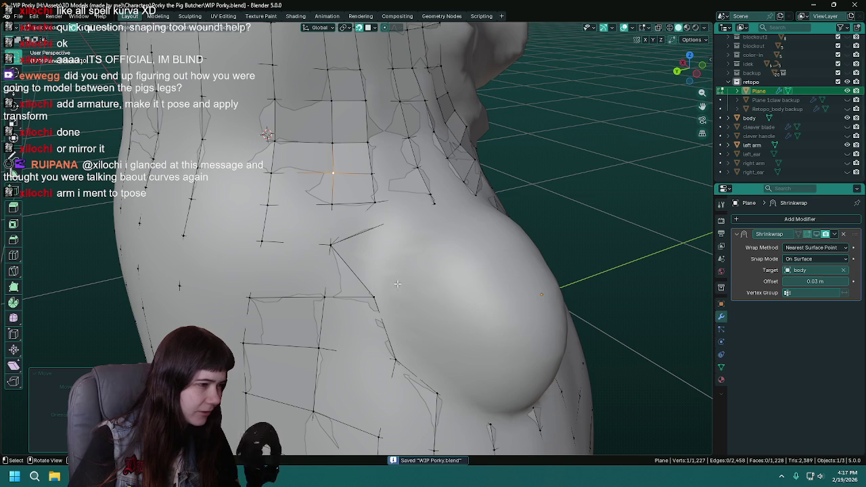
pyautogui.hotkey('ctrl', 'z')
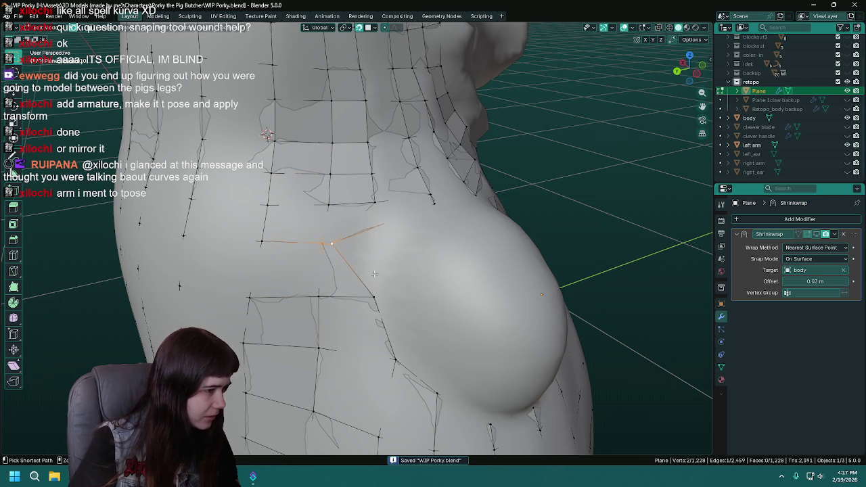
pyautogui.hotkey('ctrl', 'z')
pyautogui.hotkey('ctrl', 'shift', 'z')
pyautogui.scroll(-3, 381, 204)
pyautogui.scroll(2, 385, 216)
pyautogui.scroll(1, 393, 243)
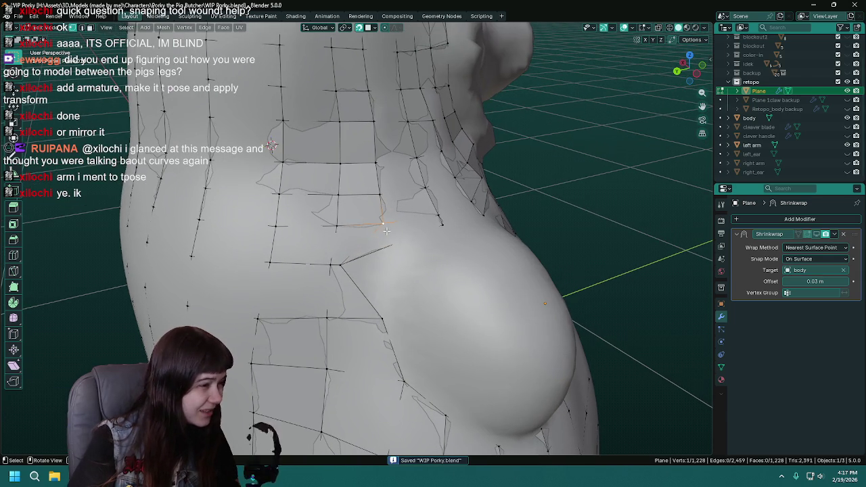
pyautogui.scroll(-2, 386, 230)
pyautogui.scroll(-1, 384, 236)
pyautogui.scroll(2, 383, 240)
pyautogui.scroll(1, 376, 245)
pyautogui.hotkey('ctrl', 'r')
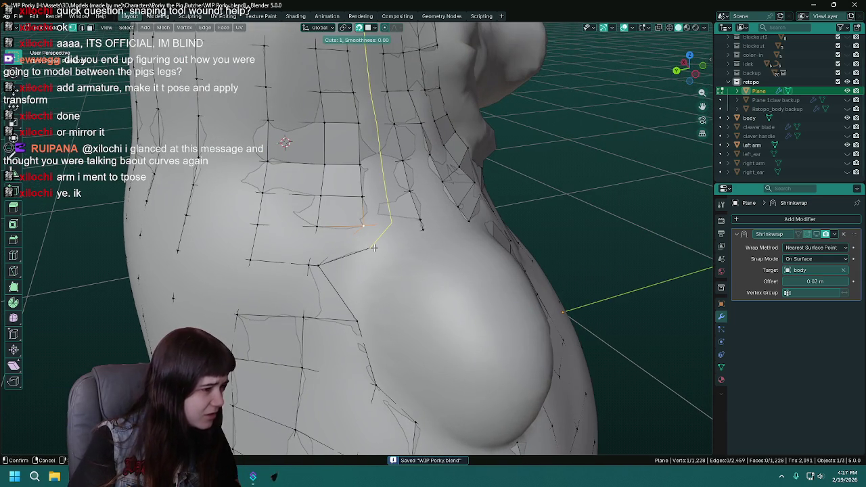
pyautogui.press('Escape')
# Select elements under the armpit, move one vertex, and add a second vertex to the selection.
pyautogui.click(369, 238)
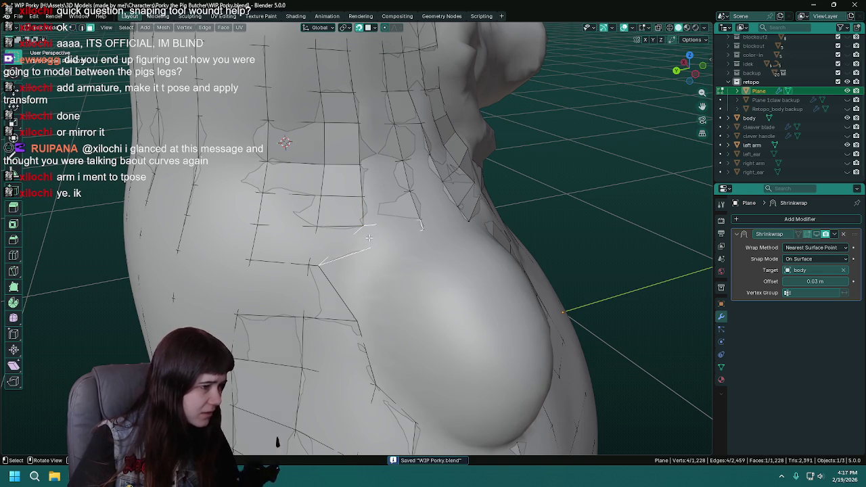
pyautogui.rightClick(370, 238)
pyautogui.click(358, 239)
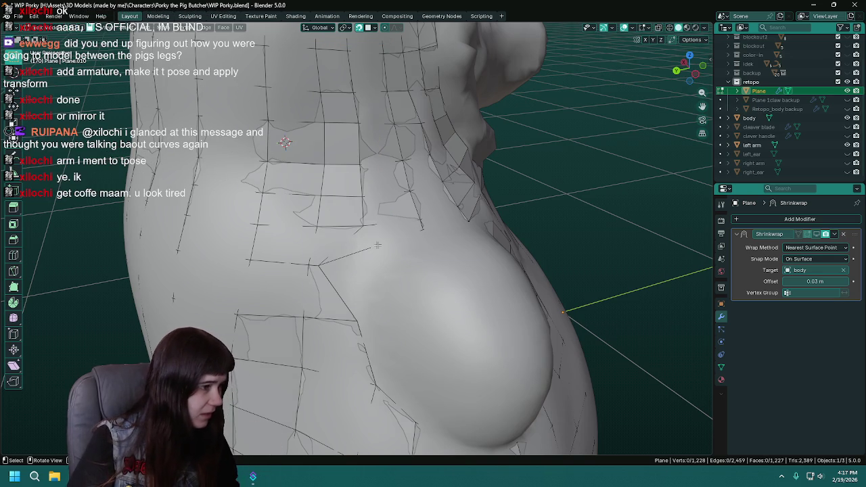
pyautogui.click(370, 247)
pyautogui.click(380, 255)
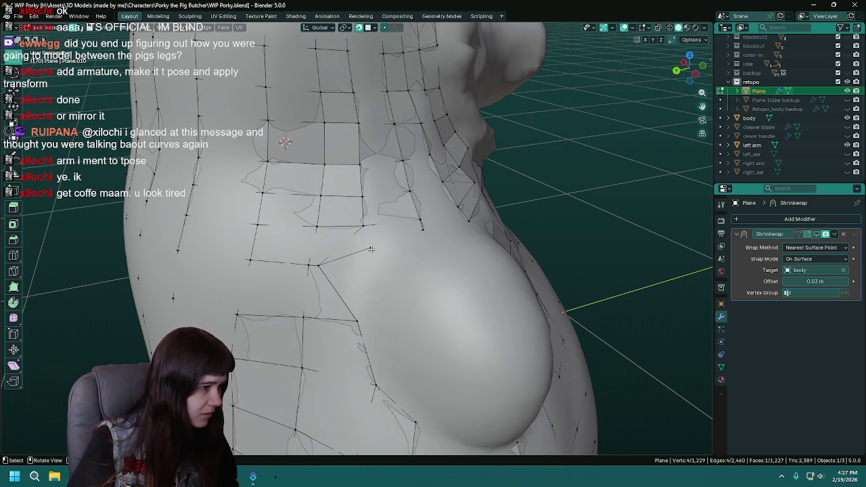
pyautogui.click(371, 249)
pyautogui.moveTo(371, 249); pyautogui.dragTo(378, 250, button='middle')
pyautogui.press('g')
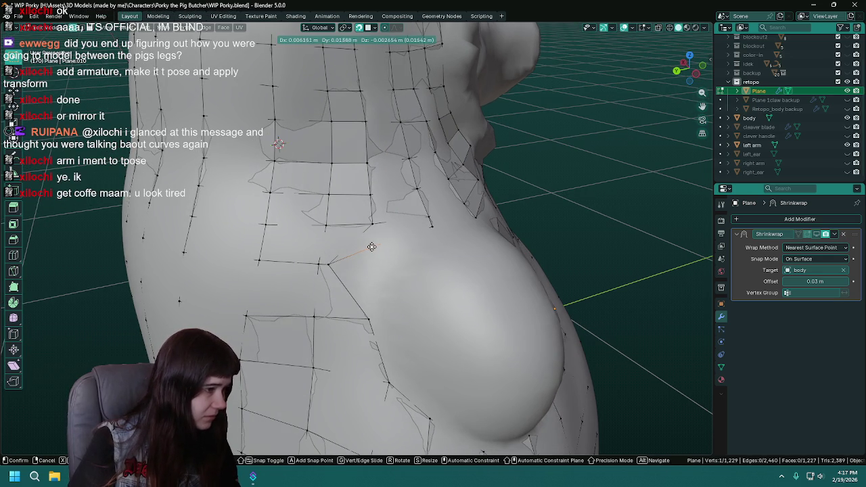
pyautogui.click(373, 246)
pyautogui.keyDown('shift'); pyautogui.click(368, 229); pyautogui.keyUp('shift')
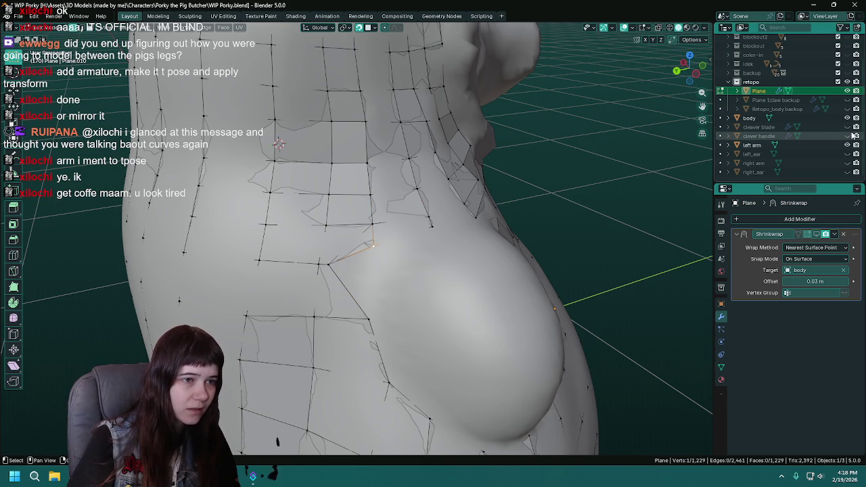
# Check the right arm against the mesh, then delete the stray vertex and save.
pyautogui.click(846, 163)
pyautogui.moveTo(433, 284)
pyautogui.mouseDown(button='middle')
pyautogui.moveTo(389, 238)
pyautogui.moveTo(433, 223)
pyautogui.mouseUp(button='middle')
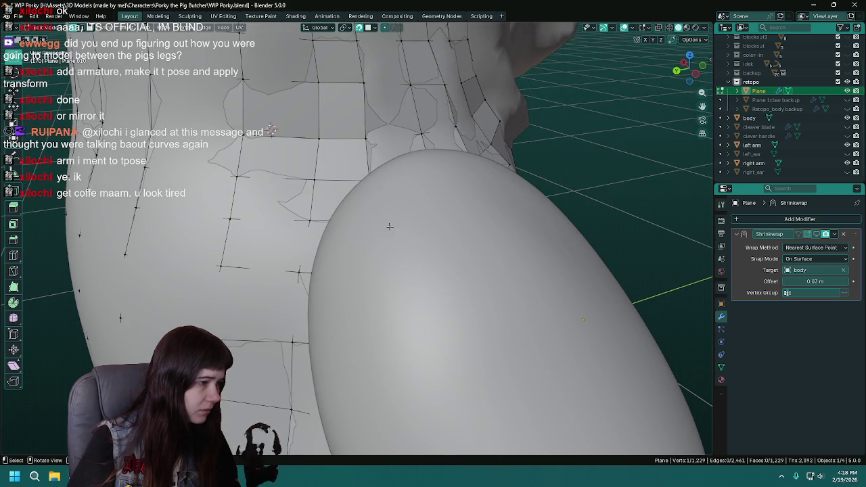
pyautogui.click(847, 163)
pyautogui.scroll(-2, 383, 225)
pyautogui.press('x')
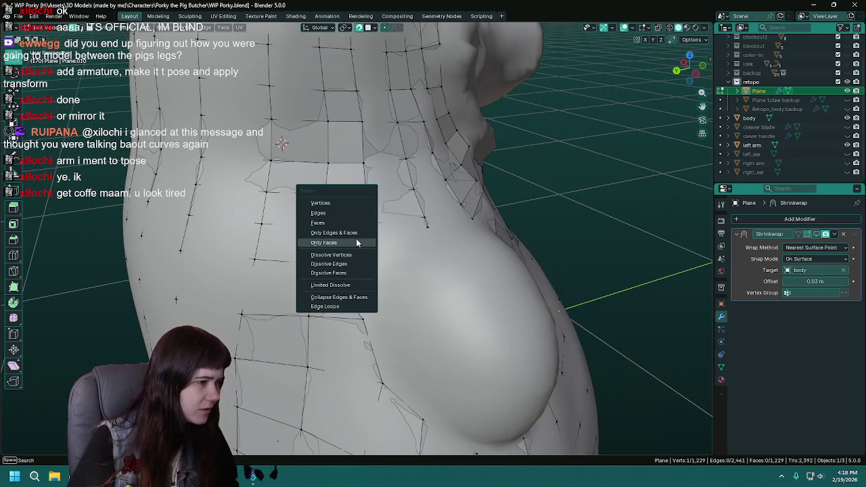
pyautogui.click(349, 202)
pyautogui.scroll(2, 350, 202)
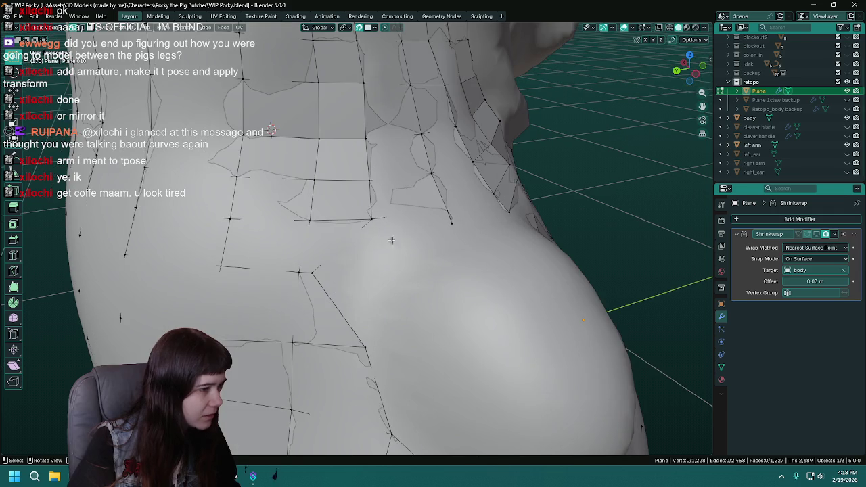
pyautogui.hotkey('ctrl', 's')
# Move another armpit vertex, compare it with the right arm shown, then hide the arm again.
pyautogui.click(330, 223)
pyautogui.press('g')
pyautogui.click(424, 240)
pyautogui.moveTo(425, 240); pyautogui.dragTo(446, 237, button='middle')
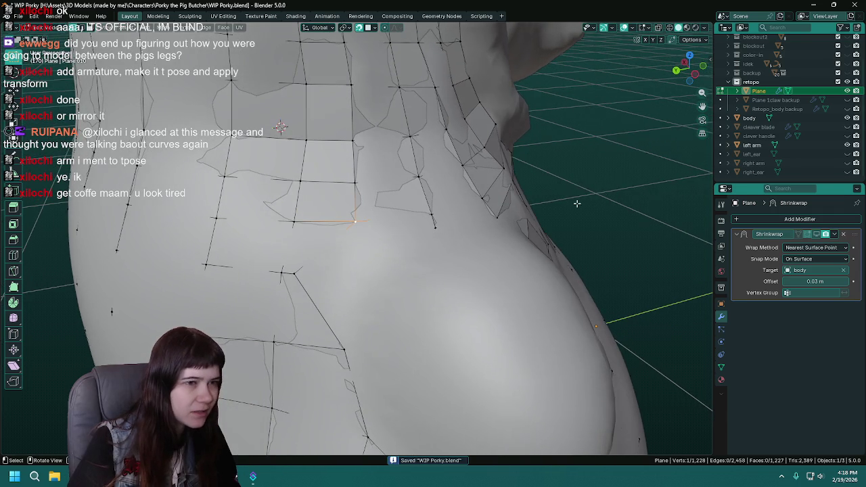
pyautogui.click(846, 163)
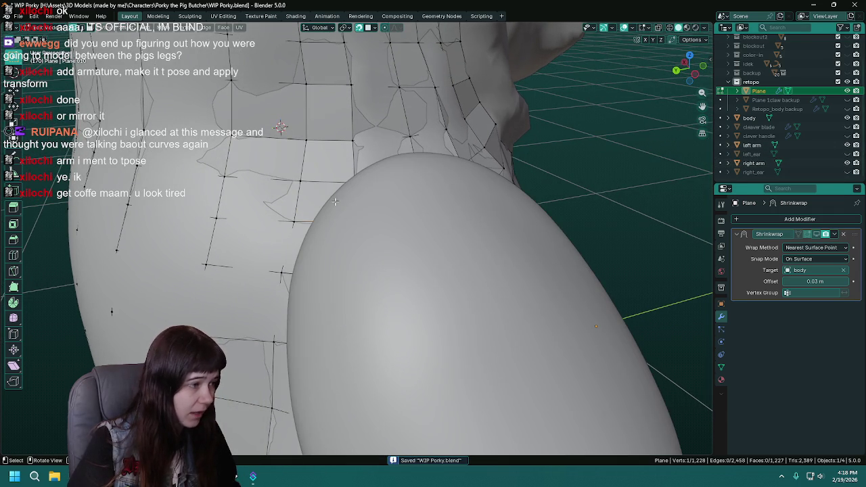
pyautogui.press('g')
pyautogui.rightClick(355, 186)
pyautogui.rightClick(357, 187)
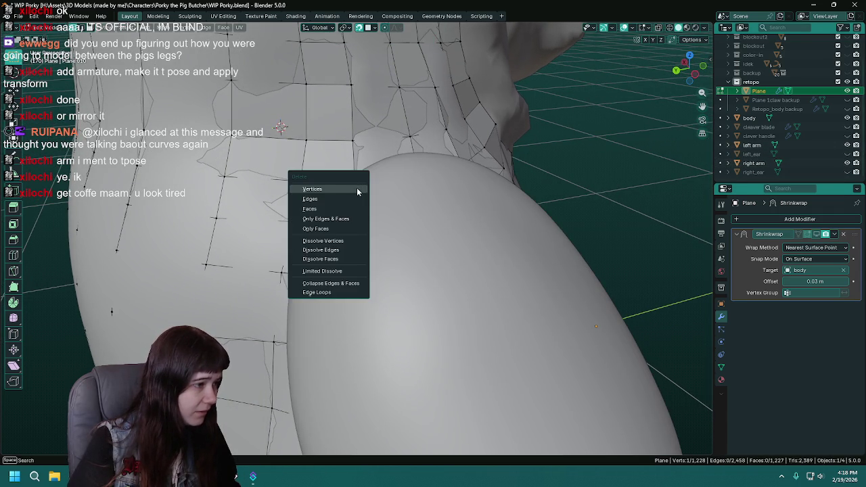
pyautogui.moveTo(359, 190); pyautogui.dragTo(695, 174, button='middle')
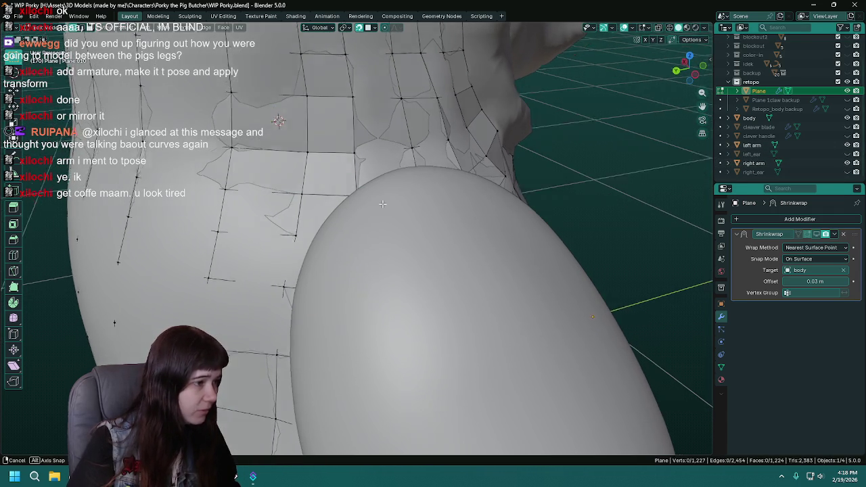
pyautogui.click(848, 164)
pyautogui.moveTo(433, 257); pyautogui.dragTo(393, 282, button='middle')
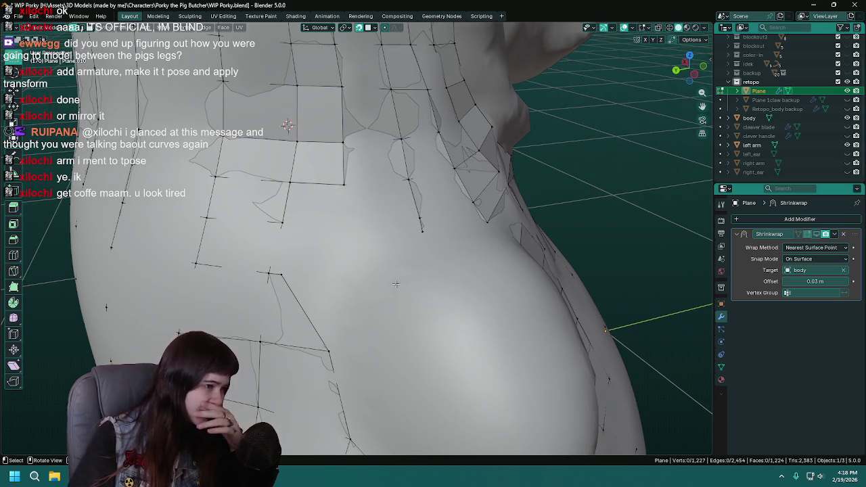
# Undo two changes, save, and show the right arm again from a side-on view.
pyautogui.hotkey('ctrl', 'z')
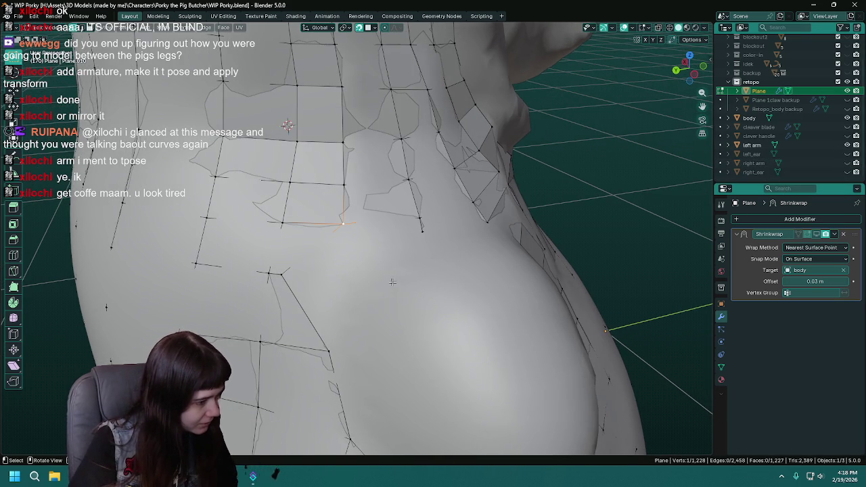
pyautogui.hotkey('ctrl', 'z')
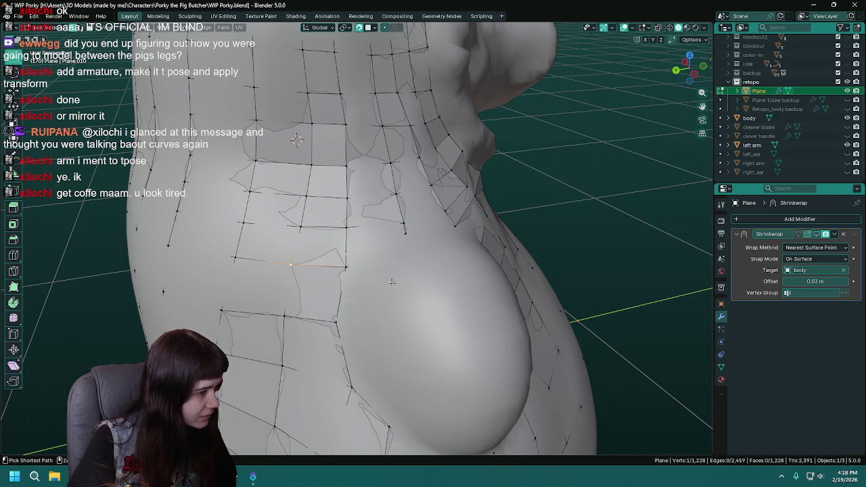
pyautogui.moveTo(345, 267)
pyautogui.mouseDown(button='middle')
pyautogui.moveTo(382, 289)
pyautogui.moveTo(349, 284)
pyautogui.mouseUp(button='middle')
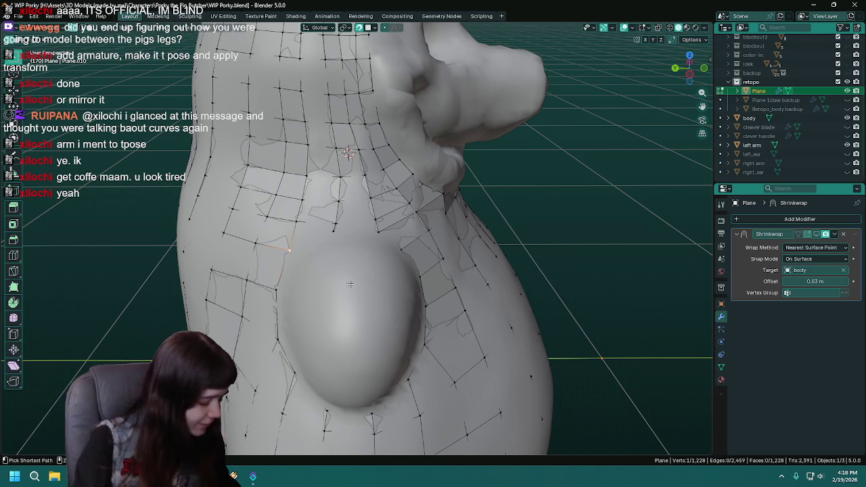
pyautogui.hotkey('ctrl', 's')
pyautogui.moveTo(332, 279); pyautogui.dragTo(367, 281, button='middle')
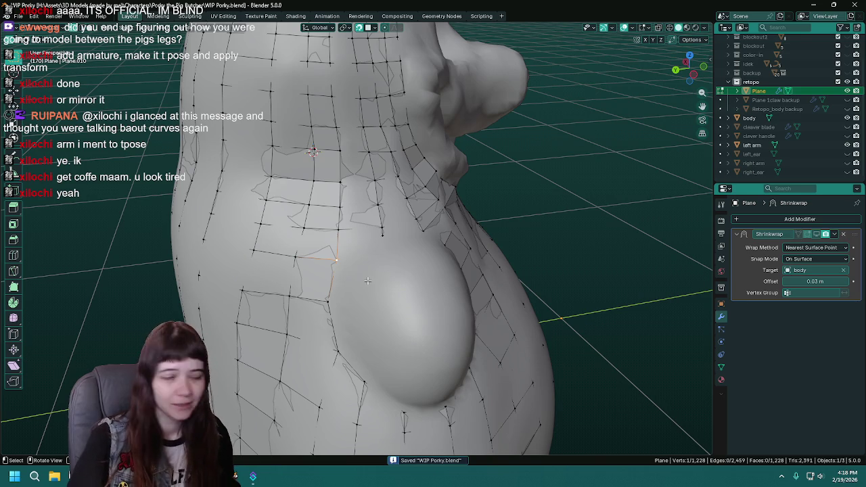
pyautogui.moveTo(367, 280); pyautogui.dragTo(400, 271, button='middle')
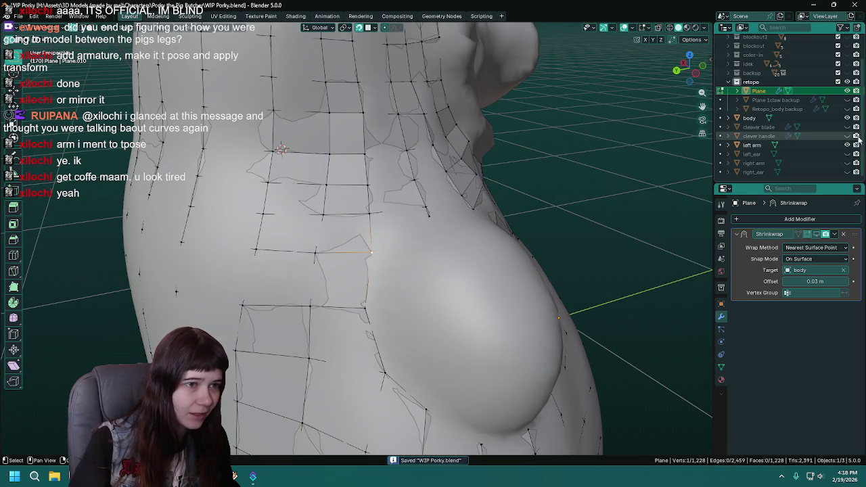
pyautogui.click(847, 163)
pyautogui.moveTo(534, 215)
pyautogui.mouseDown(button='middle')
pyautogui.moveTo(549, 206)
pyautogui.moveTo(458, 202)
pyautogui.moveTo(359, 261)
pyautogui.moveTo(419, 274)
pyautogui.moveTo(349, 247)
pyautogui.mouseUp(button='middle')
# Drag several armpit vertices into place so they follow the body beside the arm.
pyautogui.moveTo(348, 246); pyautogui.dragTo(345, 244)
pyautogui.moveTo(345, 244); pyautogui.dragTo(365, 233, button='middle')
pyautogui.moveTo(365, 233); pyautogui.dragTo(380, 225)
pyautogui.moveTo(379, 225); pyautogui.dragTo(338, 197, button='middle')
pyautogui.moveTo(337, 195); pyautogui.dragTo(383, 212)
pyautogui.moveTo(383, 212)
pyautogui.mouseDown(button='middle')
pyautogui.moveTo(284, 168)
pyautogui.moveTo(341, 199)
pyautogui.mouseUp(button='middle')
pyautogui.moveTo(345, 202); pyautogui.dragTo(351, 205)
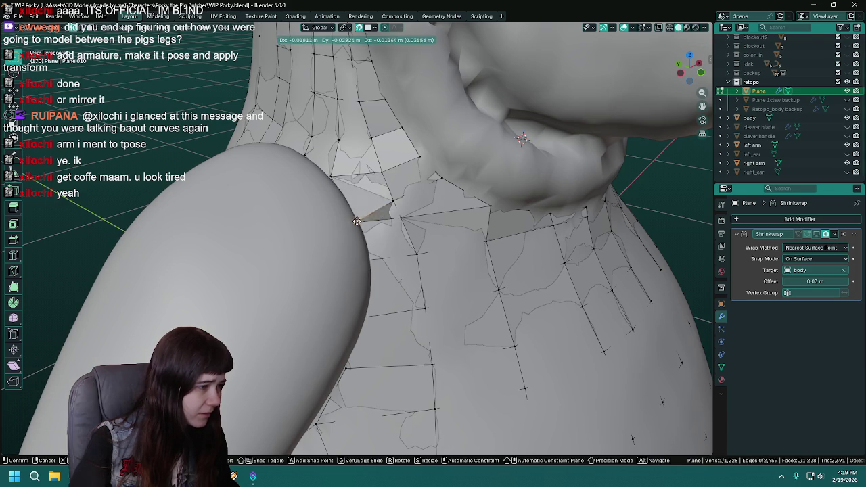
pyautogui.moveTo(349, 205); pyautogui.dragTo(355, 223)
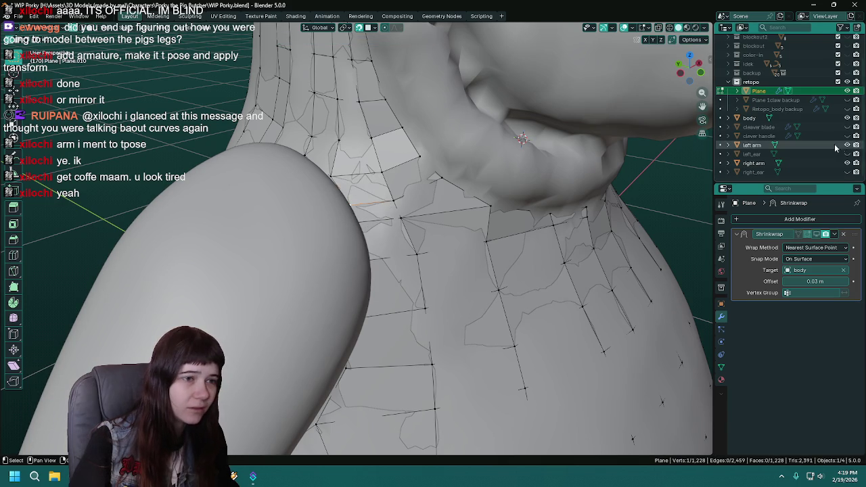
# Check the shoulder with the arm hidden and shown, move one more vertex, and save WIP Porky.blend.
pyautogui.click(847, 163)
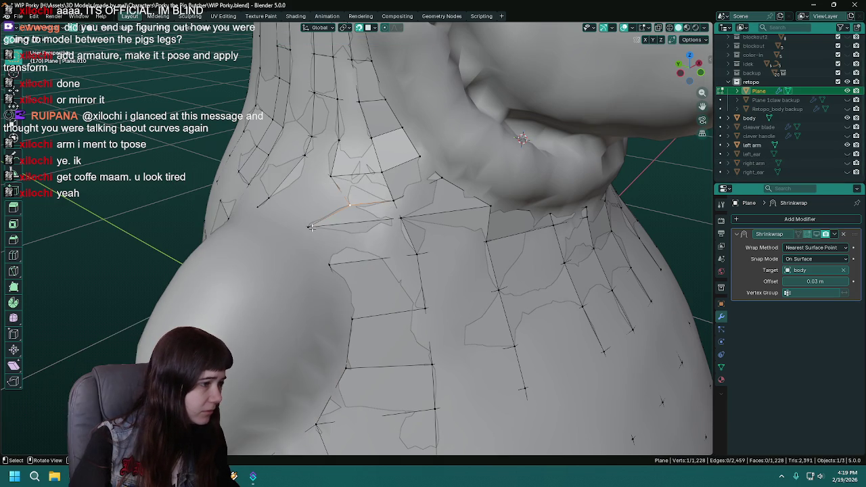
pyautogui.moveTo(311, 227); pyautogui.dragTo(352, 203, button='middle')
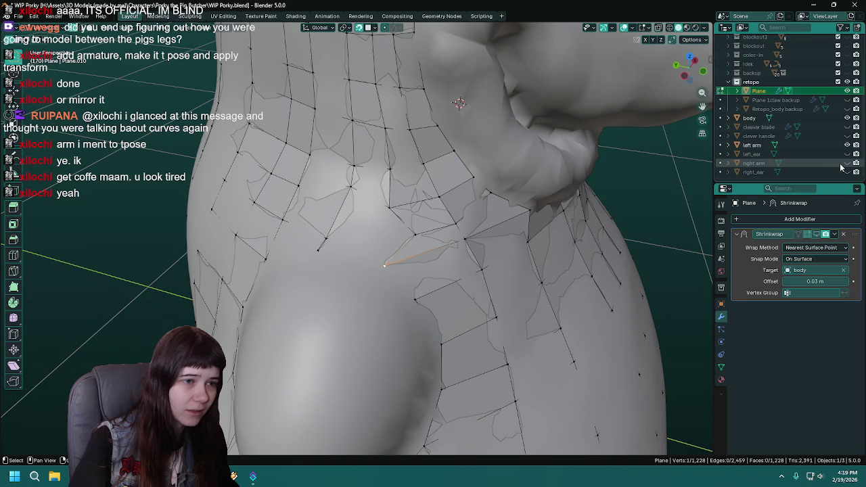
pyautogui.click(846, 163)
pyautogui.moveTo(406, 257); pyautogui.dragTo(338, 224, button='middle')
pyautogui.press('g')
pyautogui.click(370, 240)
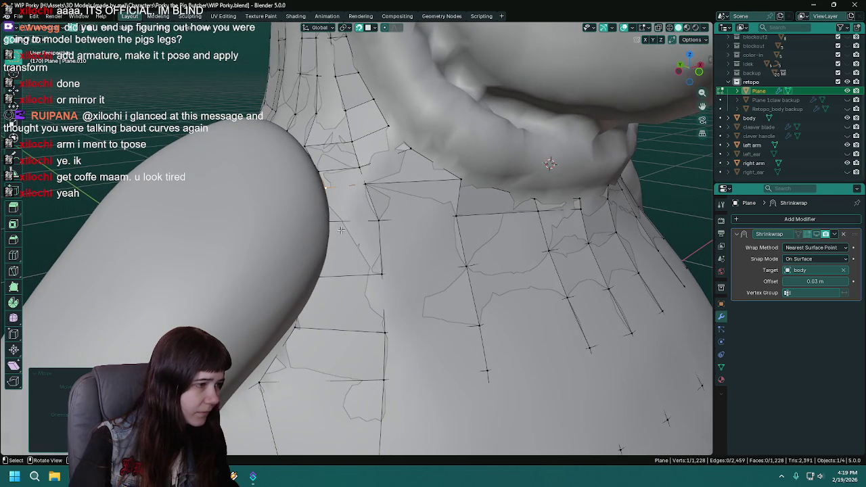
pyautogui.click(847, 163)
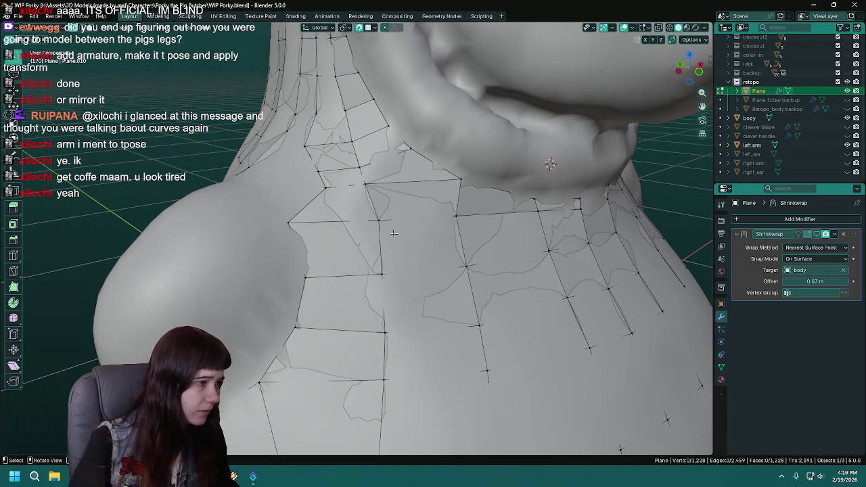
pyautogui.moveTo(289, 223)
pyautogui.mouseDown(button='middle')
pyautogui.moveTo(324, 237)
pyautogui.moveTo(356, 235)
pyautogui.moveTo(415, 269)
pyautogui.moveTo(370, 162)
pyautogui.mouseUp(button='middle')
pyautogui.hotkey('ctrl', 's')
# With the right arm shown, move another armpit vertex, then hide the arm again.
pyautogui.click(848, 163)
pyautogui.press('g')
pyautogui.click(357, 235)
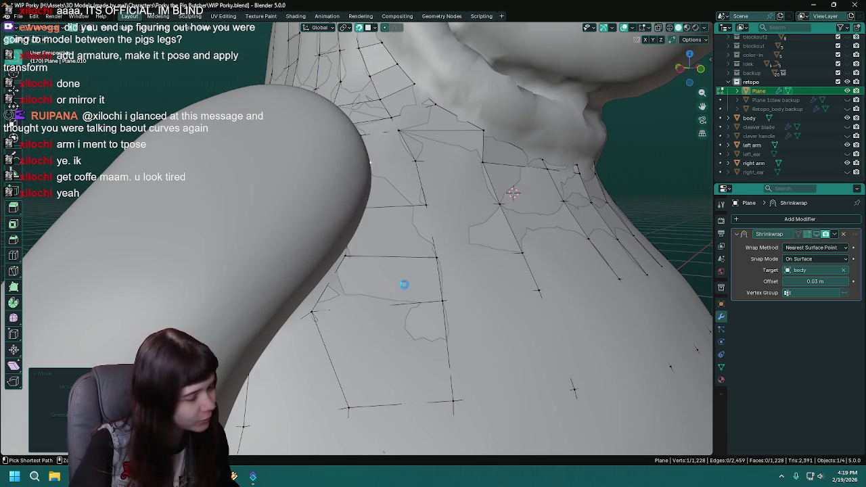
pyautogui.click(848, 163)
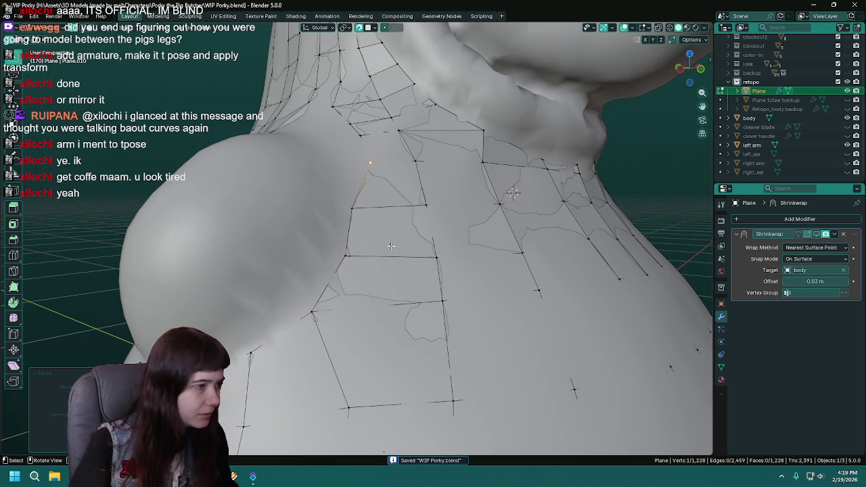
pyautogui.rightClick(399, 247)
pyautogui.press('Escape')
# Move two underarm retopo vertices against the base of the right arm.
pyautogui.moveTo(396, 197); pyautogui.dragTo(405, 271, button='middle')
pyautogui.click(847, 163)
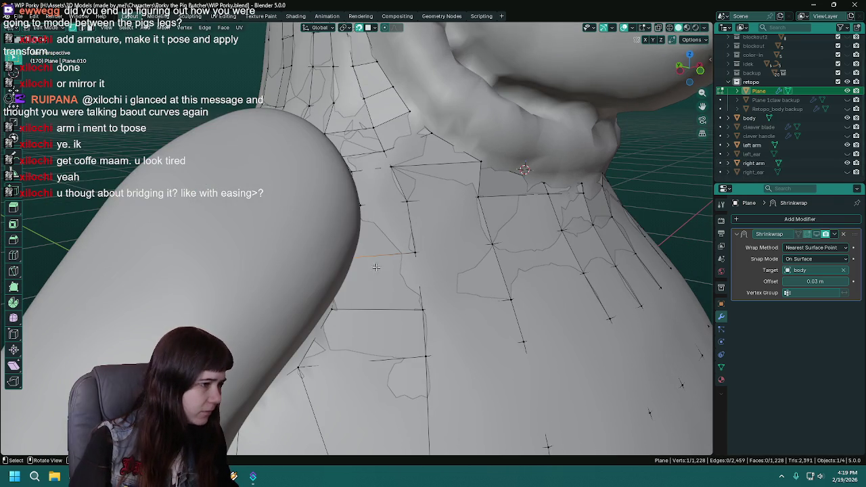
pyautogui.press('g')
pyautogui.moveTo(356, 253); pyautogui.dragTo(370, 216, button='middle')
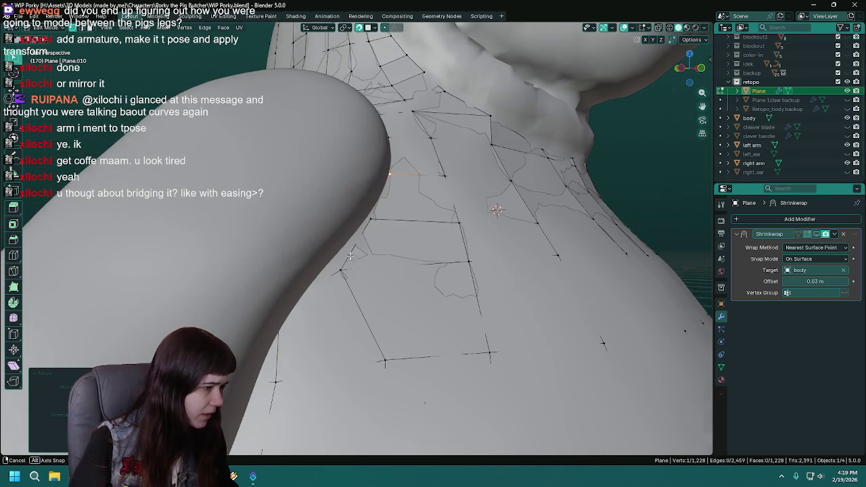
pyautogui.click(368, 215)
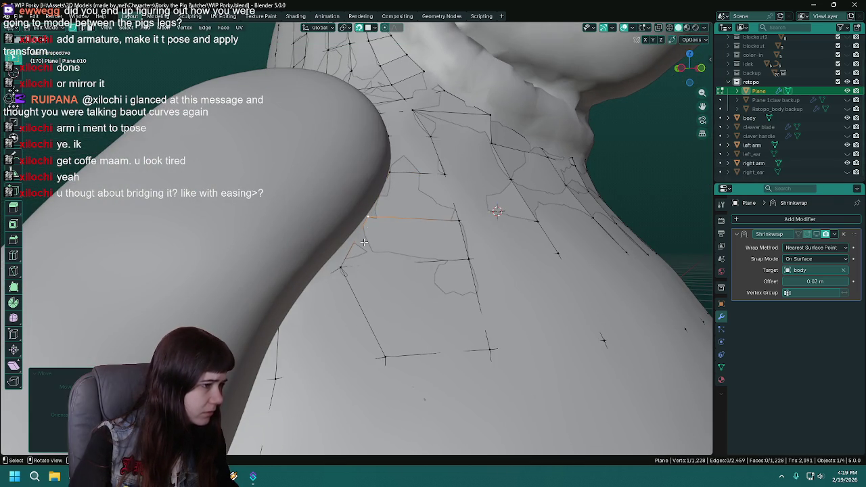
pyautogui.press('g')
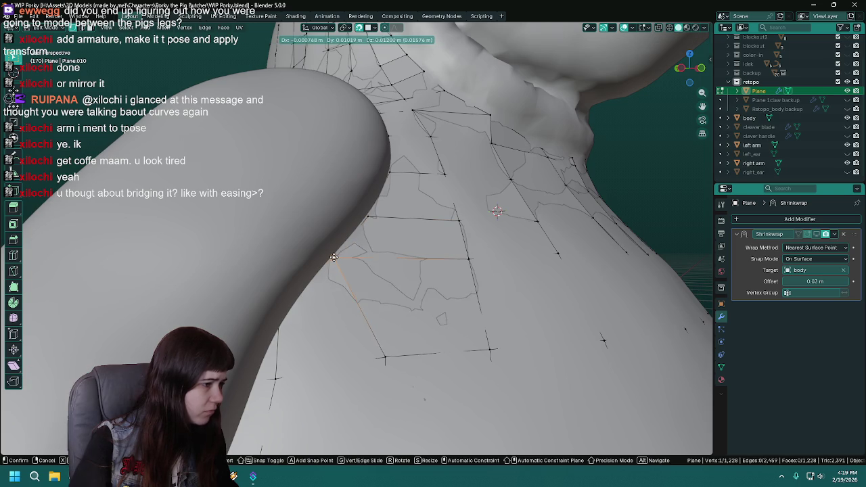
pyautogui.click(379, 291)
pyautogui.moveTo(379, 291)
pyautogui.mouseDown(button='middle')
pyautogui.moveTo(368, 268)
pyautogui.moveTo(406, 257)
pyautogui.mouseUp(button='middle')
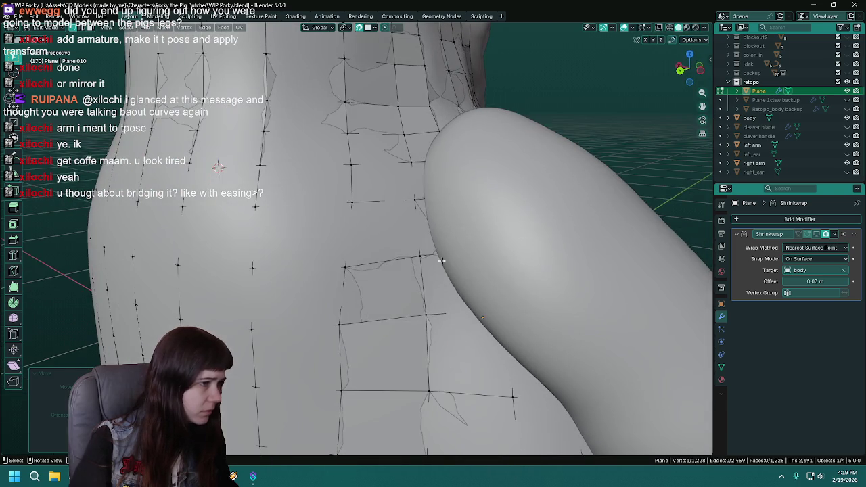
# Extrude two new vertices along the armpit, placing them beside the arm.
pyautogui.click(847, 163)
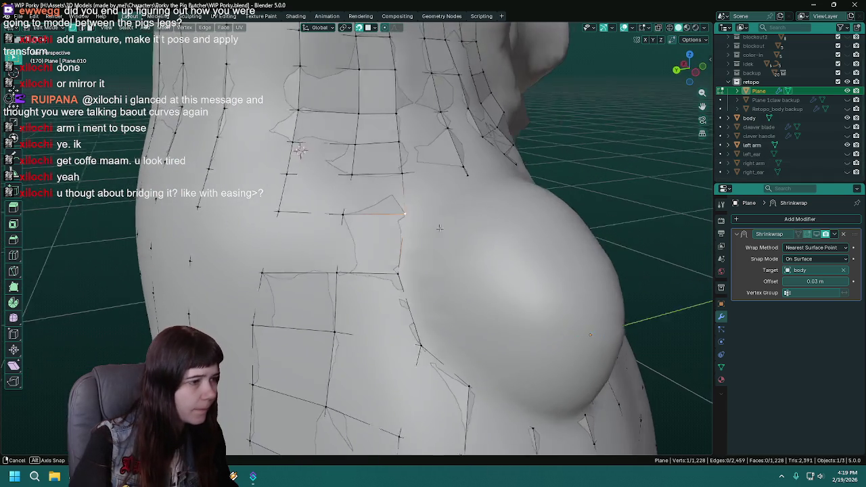
pyautogui.moveTo(468, 198); pyautogui.dragTo(433, 203, button='middle')
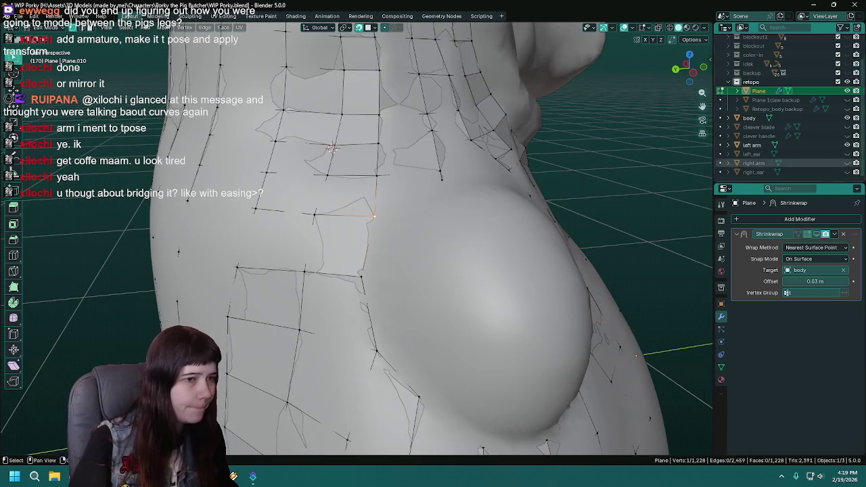
pyautogui.click(846, 163)
pyautogui.moveTo(406, 257); pyautogui.dragTo(360, 260, button='middle')
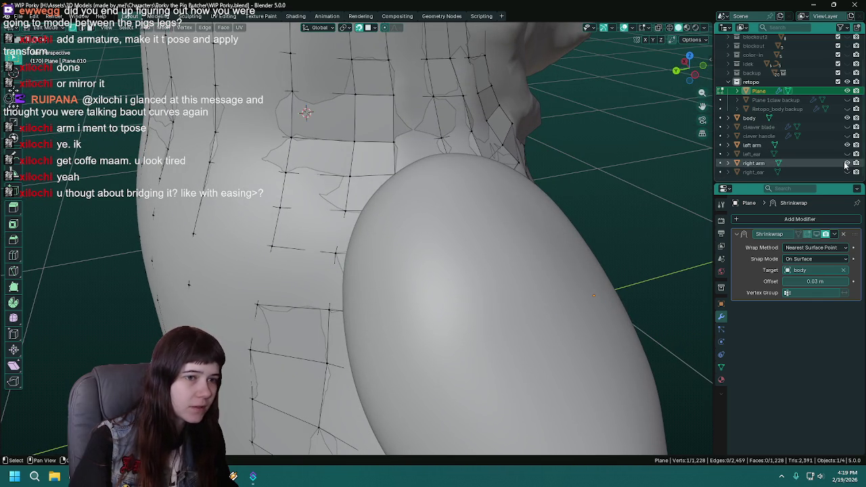
pyautogui.press('e')
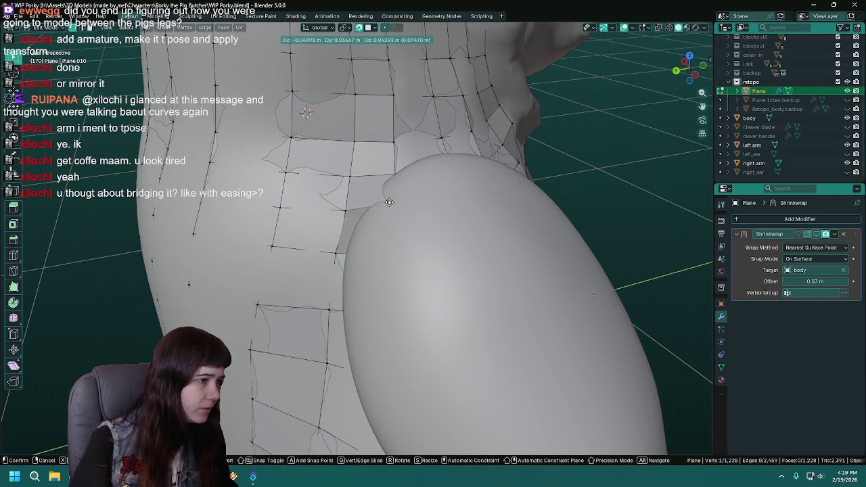
pyautogui.click(375, 192)
pyautogui.moveTo(376, 193); pyautogui.dragTo(390, 198, button='middle')
pyautogui.moveTo(395, 228)
pyautogui.mouseDown(button='middle')
pyautogui.moveTo(413, 215)
pyautogui.moveTo(429, 223)
pyautogui.mouseUp(button='middle')
pyautogui.press('e')
pyautogui.click(397, 225)
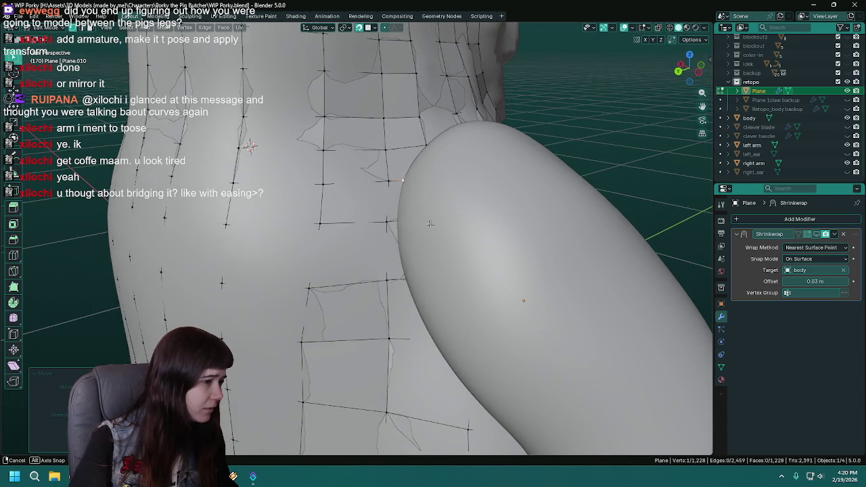
# Snap the vertex next to the arm onto its neighbour, then fine-tune its position.
pyautogui.click(409, 222)
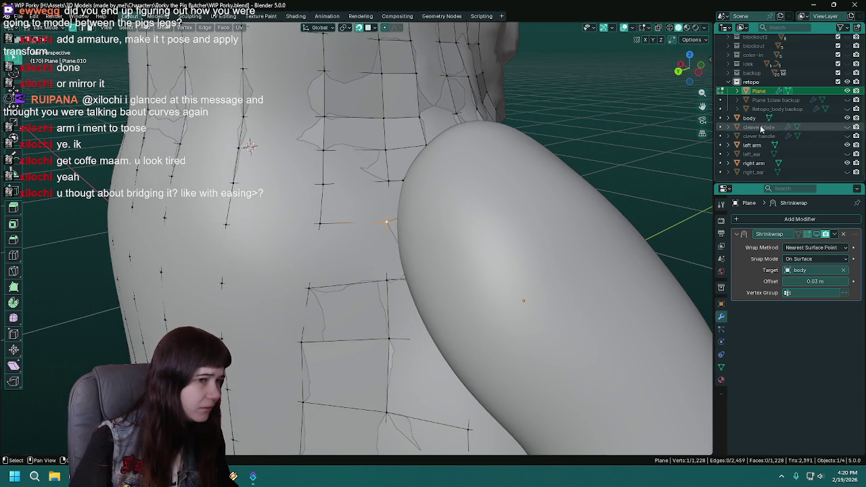
pyautogui.click(848, 163)
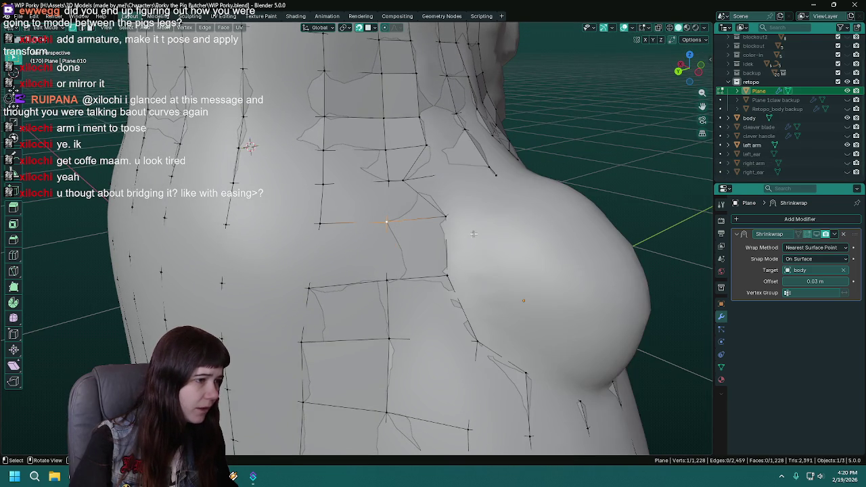
pyautogui.moveTo(395, 230); pyautogui.dragTo(411, 236, button='middle')
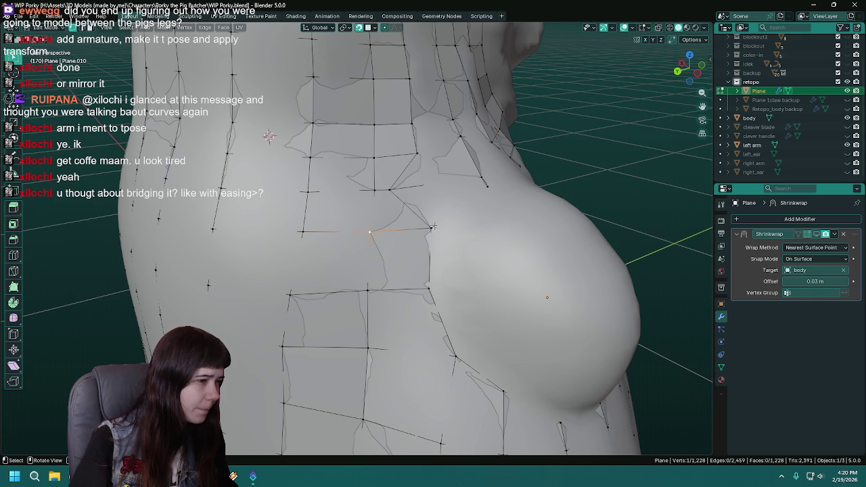
pyautogui.press('g')
pyautogui.click(370, 232)
pyautogui.click(847, 163)
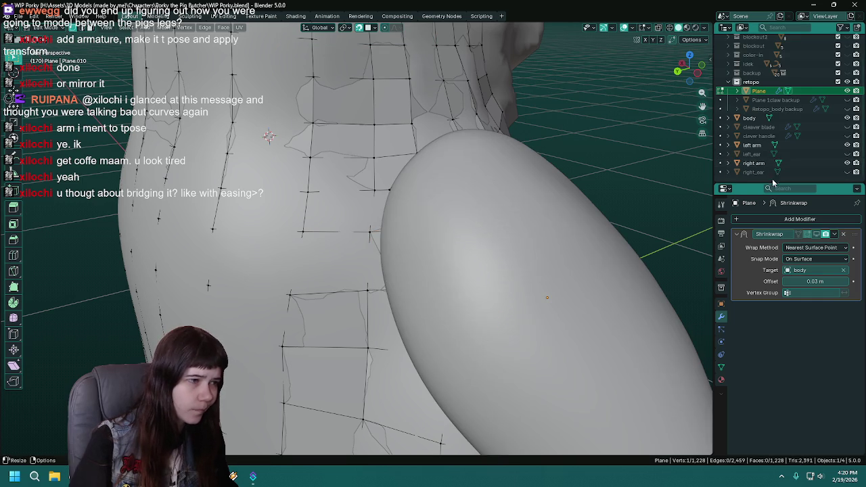
pyautogui.press('g')
pyautogui.click(380, 232)
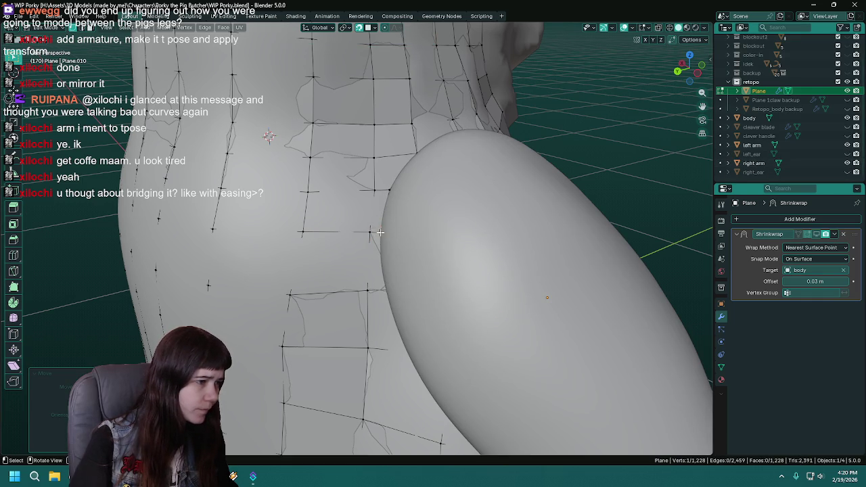
# Nudge another armpit vertex snug against the arm and save the file.
pyautogui.moveTo(380, 232); pyautogui.dragTo(420, 223, button='middle')
pyautogui.click(848, 163)
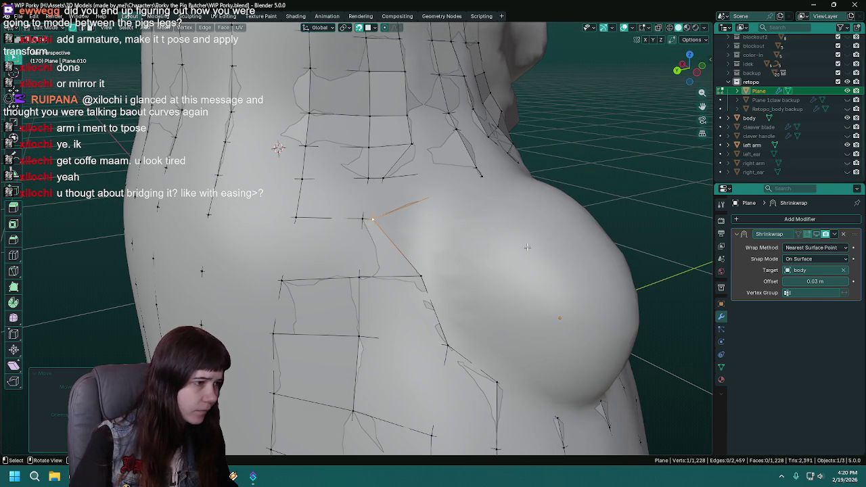
pyautogui.moveTo(423, 275); pyautogui.dragTo(412, 290, button='middle')
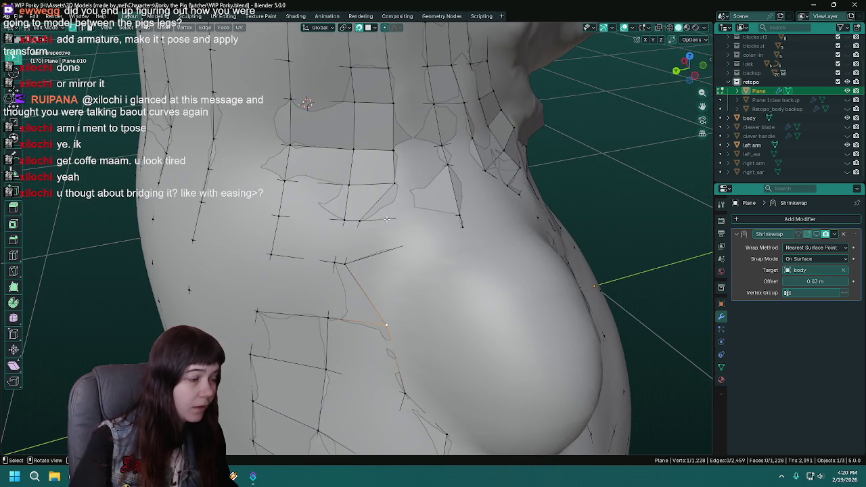
pyautogui.click(847, 163)
pyautogui.moveTo(350, 301)
pyautogui.keyDown('shift'); pyautogui.mouseDown(button='middle')
pyautogui.moveTo(346, 326)
pyautogui.moveTo(373, 265)
pyautogui.mouseUp(button='middle'); pyautogui.keyUp('shift')
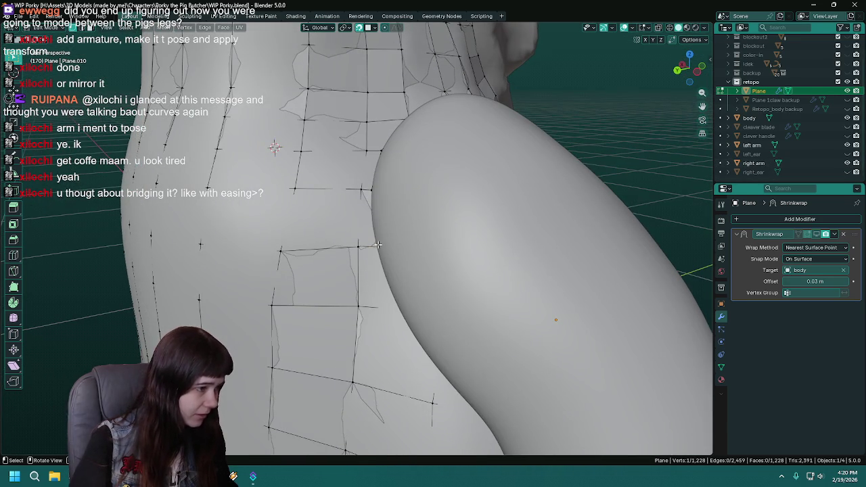
pyautogui.press('g')
pyautogui.click(375, 247)
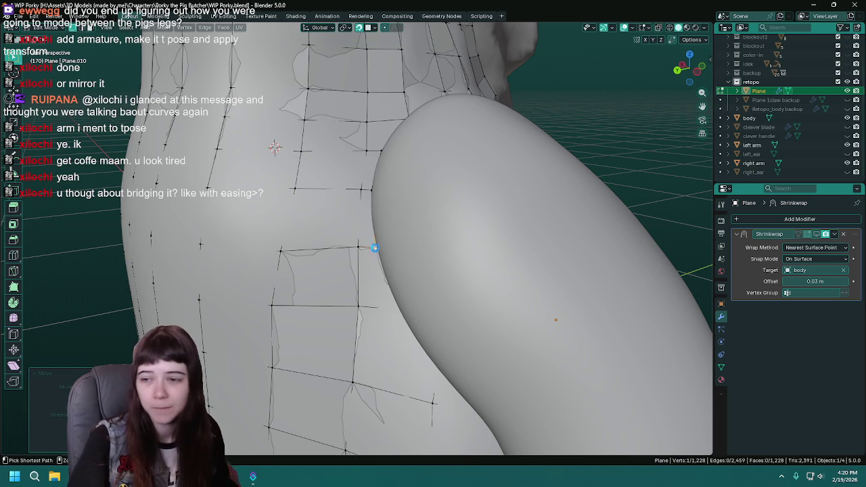
pyautogui.hotkey('ctrl', 's')
# Move the lower belly-edge vertex into the armpit and save.
pyautogui.scroll(-2, 375, 248)
pyautogui.scroll(3, 375, 248)
pyautogui.scroll(2, 362, 212)
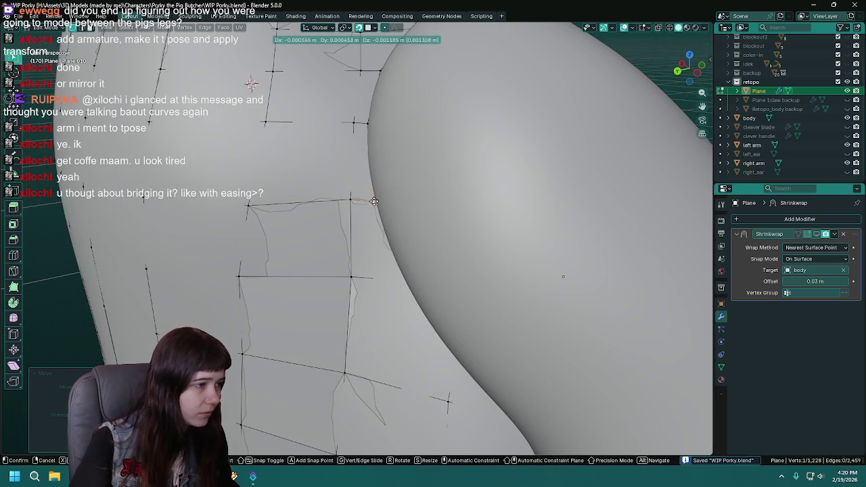
pyautogui.moveTo(373, 202); pyautogui.dragTo(399, 211, button='middle')
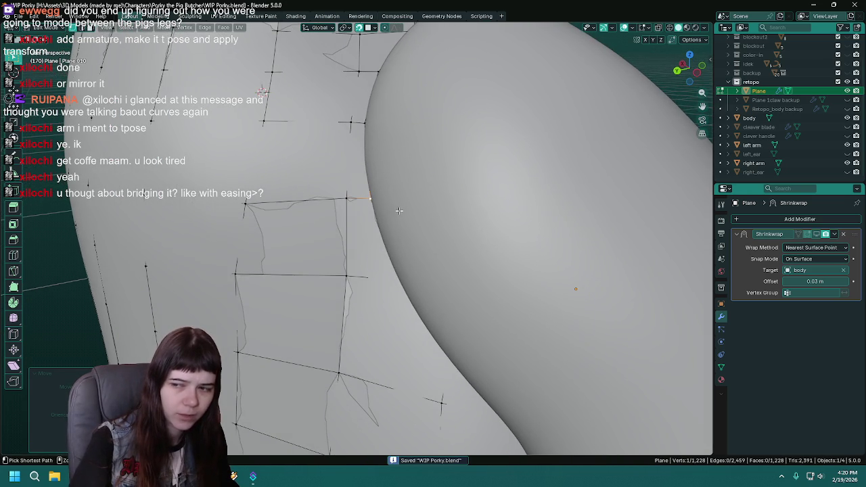
pyautogui.click(846, 164)
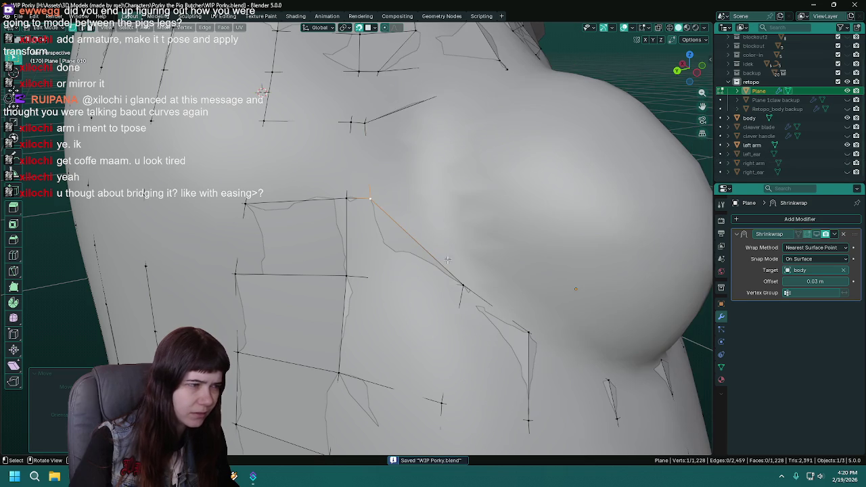
pyautogui.click(443, 285)
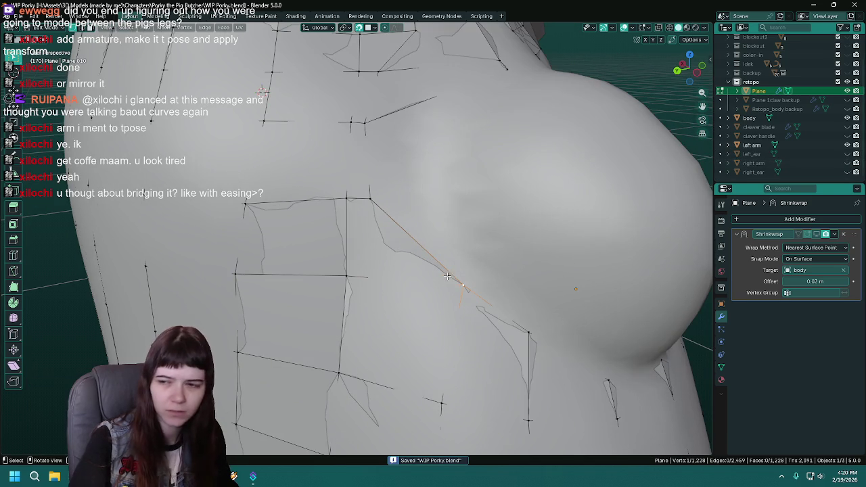
pyautogui.click(848, 164)
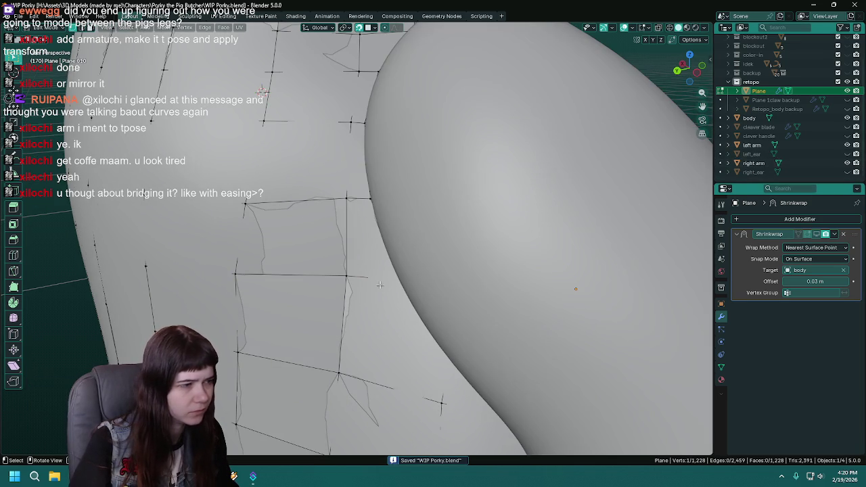
pyautogui.press('g')
pyautogui.click(395, 277)
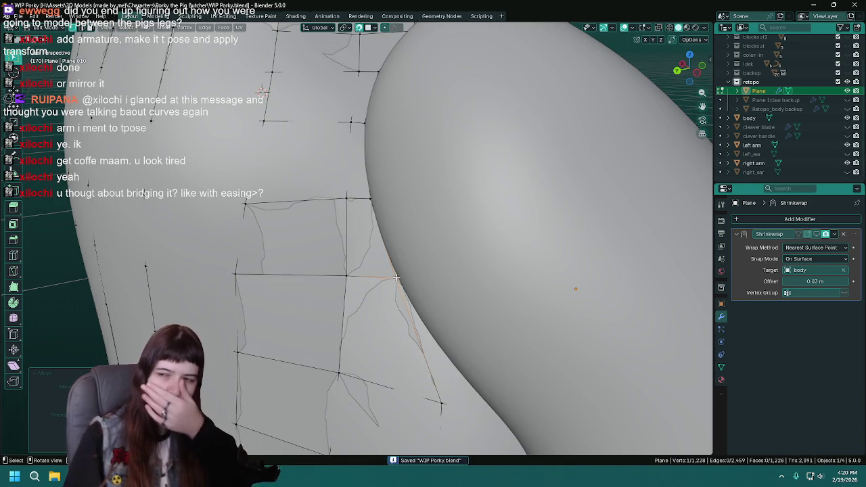
pyautogui.hotkey('ctrl', 's')
# Reposition one more armpit vertex against the body where the arm joins.
pyautogui.moveTo(395, 277); pyautogui.dragTo(407, 227, button='middle')
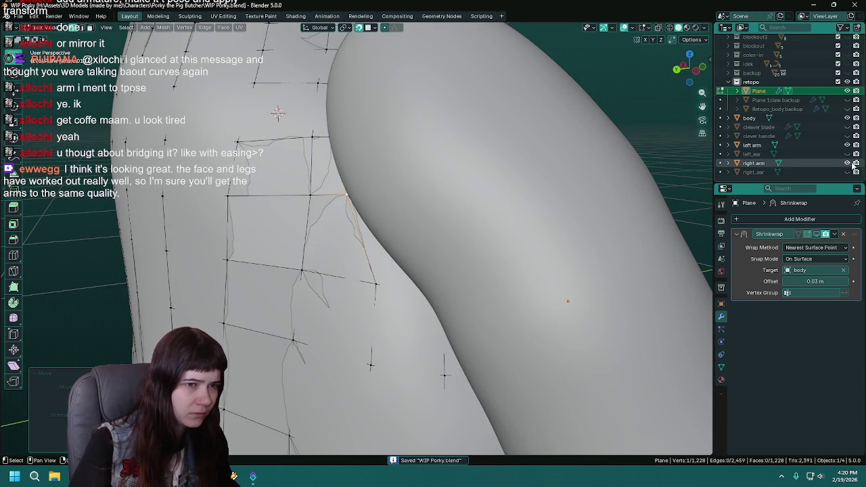
pyautogui.click(847, 163)
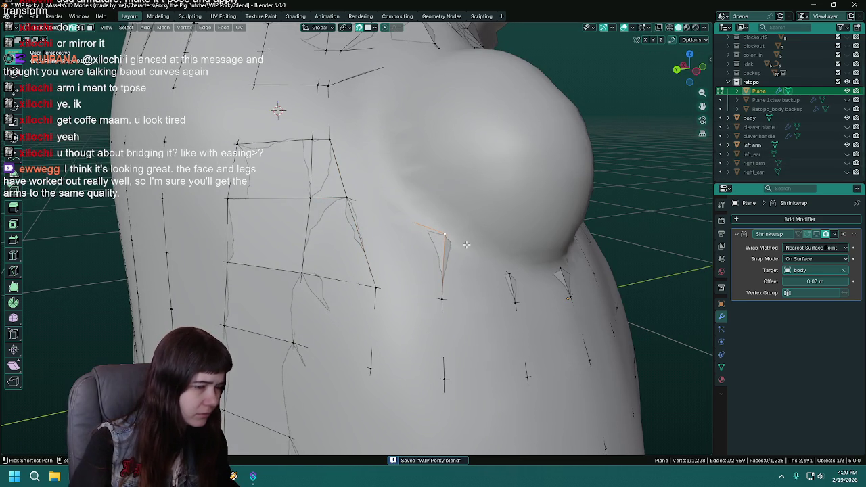
pyautogui.click(847, 163)
pyautogui.moveTo(399, 277); pyautogui.dragTo(390, 256, button='middle')
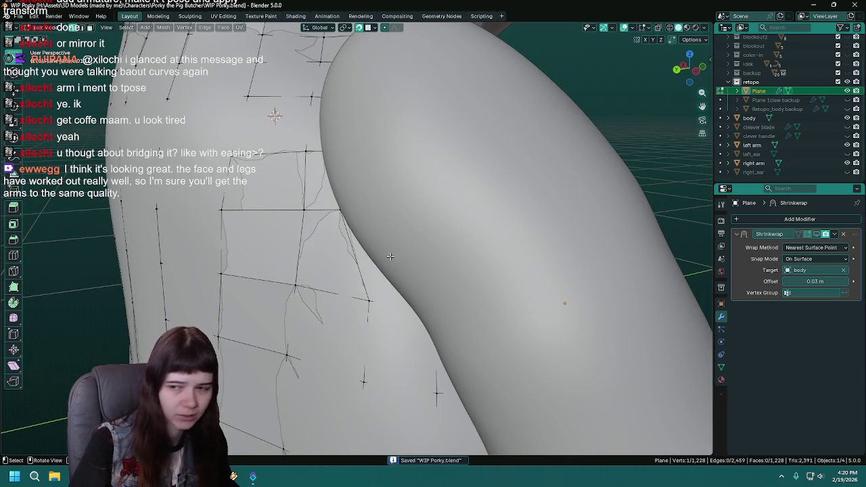
pyautogui.click(847, 163)
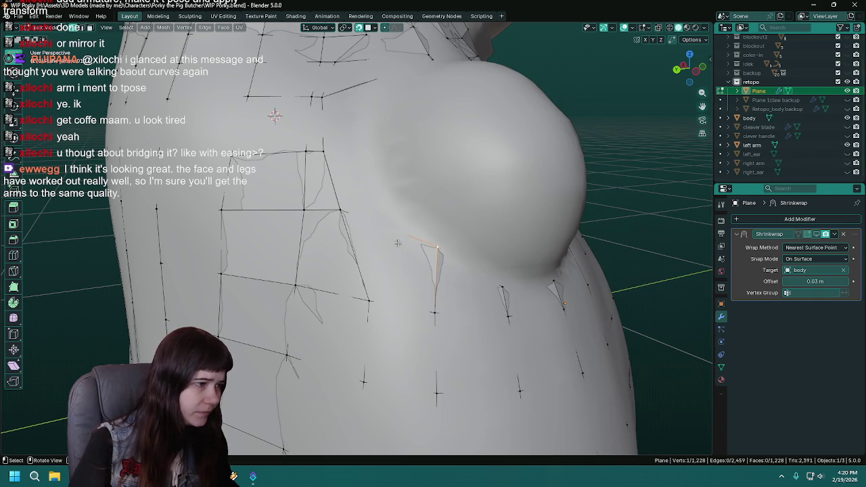
pyautogui.press('g')
pyautogui.moveTo(401, 246)
pyautogui.mouseDown(button='middle')
pyautogui.moveTo(366, 259)
pyautogui.moveTo(357, 311)
pyautogui.moveTo(371, 236)
pyautogui.mouseUp(button='middle')
pyautogui.click(356, 259)
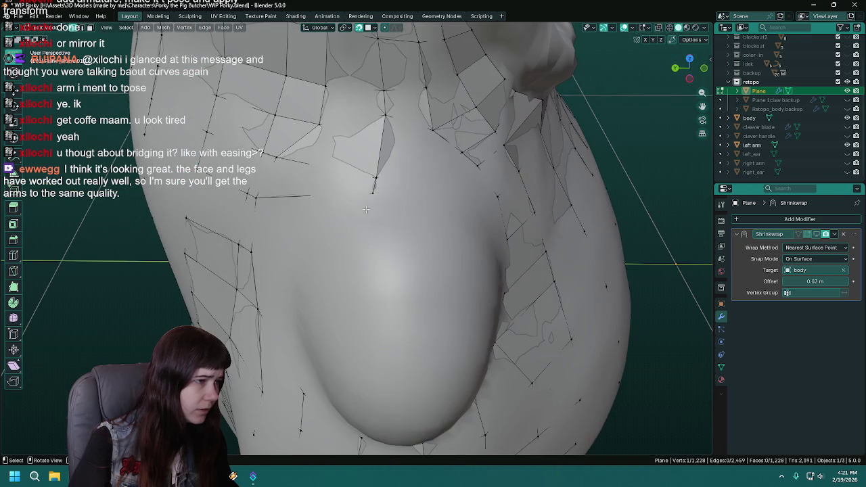
# Hide the body and connect two vertices on the socket's upper ring with a new edge.
pyautogui.scroll(-4, 364, 212)
pyautogui.click(846, 118)
pyautogui.moveTo(500, 270); pyautogui.dragTo(512, 222, button='middle')
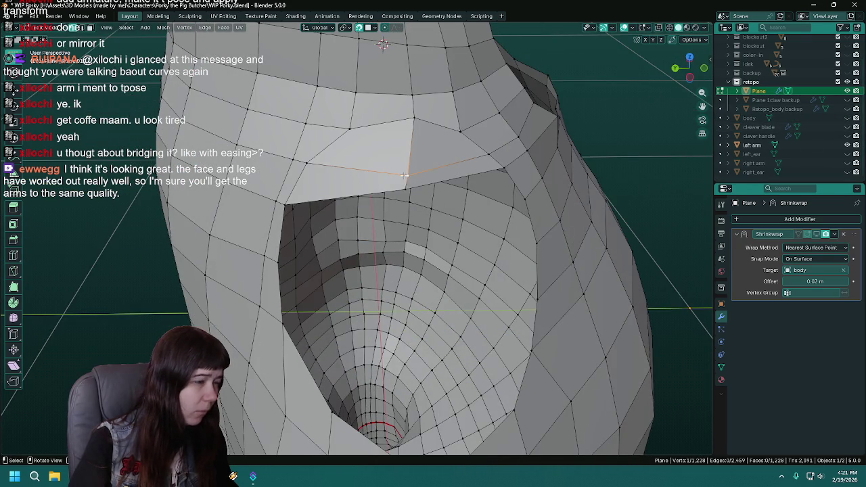
pyautogui.moveTo(404, 175); pyautogui.dragTo(413, 211, button='middle')
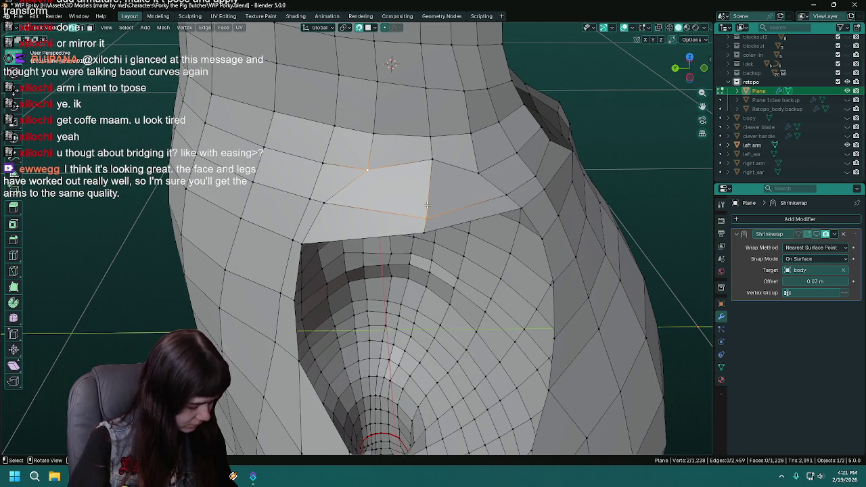
pyautogui.press('j')
pyautogui.moveTo(426, 204)
pyautogui.mouseDown(button='middle')
pyautogui.moveTo(405, 205)
pyautogui.moveTo(451, 182)
pyautogui.moveTo(473, 202)
pyautogui.mouseUp(button='middle')
# Delete the faces around the right arm socket to widen the opening.
pyautogui.click(452, 182)
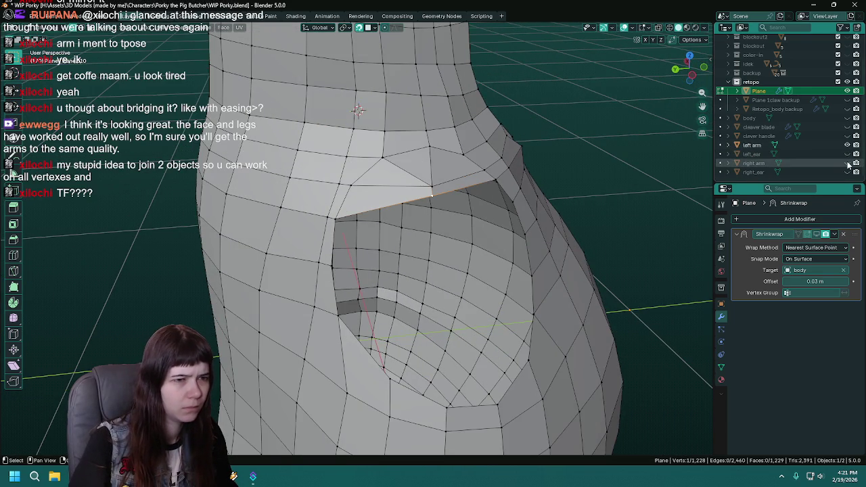
pyautogui.click(847, 163)
pyautogui.click(847, 165)
pyautogui.moveTo(446, 230)
pyautogui.mouseDown(button='middle')
pyautogui.moveTo(465, 236)
pyautogui.moveTo(439, 251)
pyautogui.moveTo(475, 192)
pyautogui.moveTo(501, 203)
pyautogui.mouseUp(button='middle')
pyautogui.press('x')
pyautogui.click(440, 250)
pyautogui.keyDown('alt'); pyautogui.click(475, 192); pyautogui.keyUp('alt')
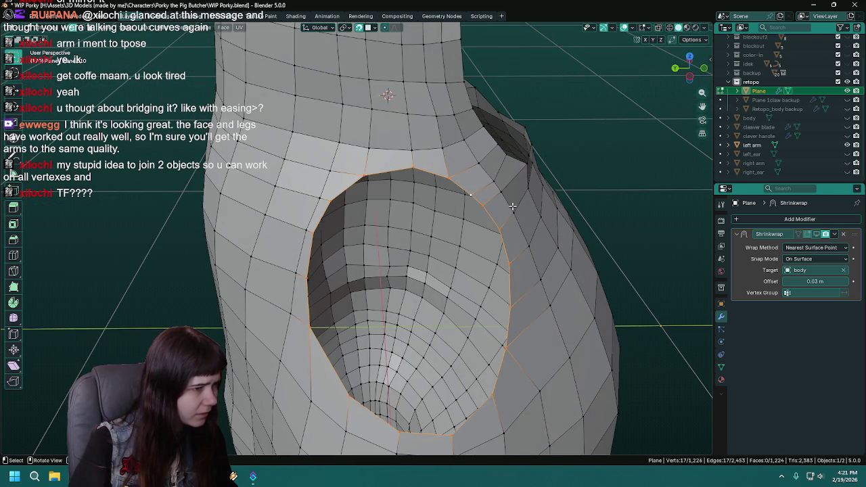
pyautogui.click(847, 163)
pyautogui.moveTo(420, 271)
pyautogui.mouseDown(button='middle')
pyautogui.moveTo(332, 283)
pyautogui.moveTo(412, 245)
pyautogui.moveTo(425, 272)
pyautogui.moveTo(378, 264)
pyautogui.mouseUp(button='middle')
pyautogui.click(424, 272)
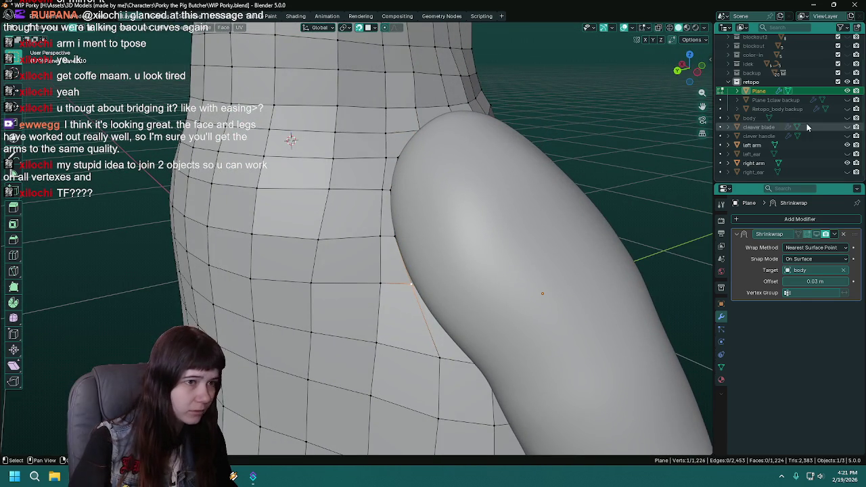
# Show the body again, move the socket boundary vertex, and save.
pyautogui.click(847, 118)
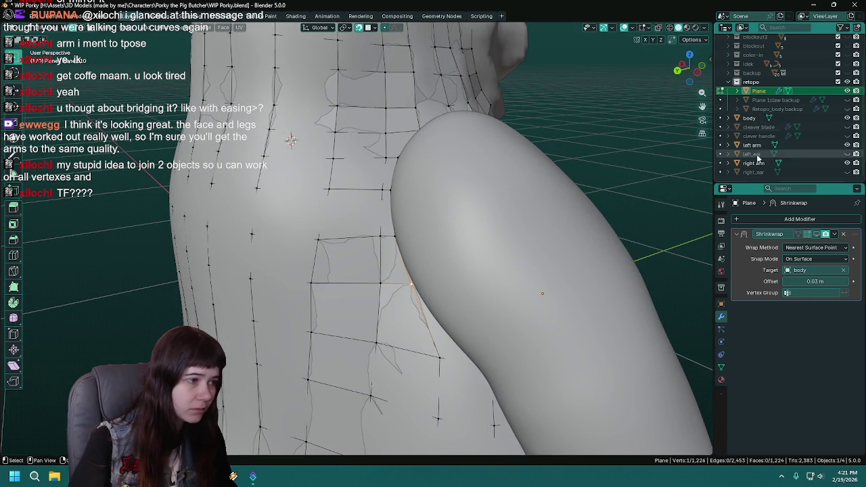
pyautogui.press('g')
pyautogui.click(412, 282)
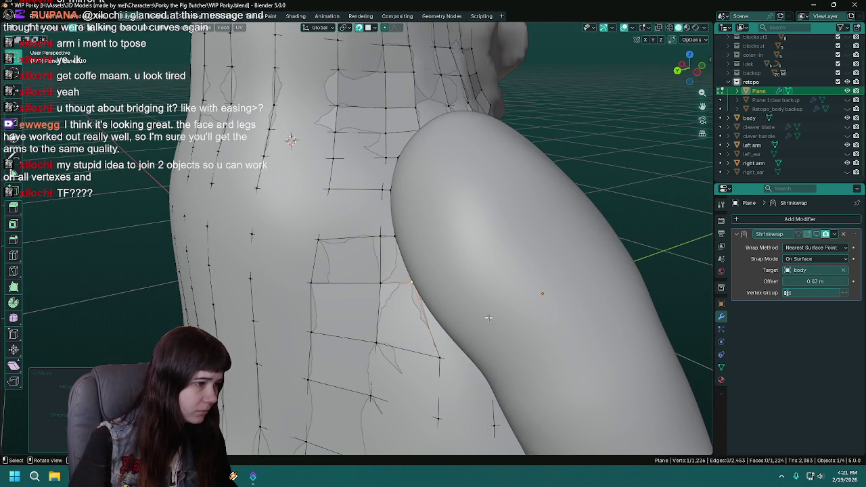
pyautogui.moveTo(460, 300); pyautogui.dragTo(439, 308, button='middle')
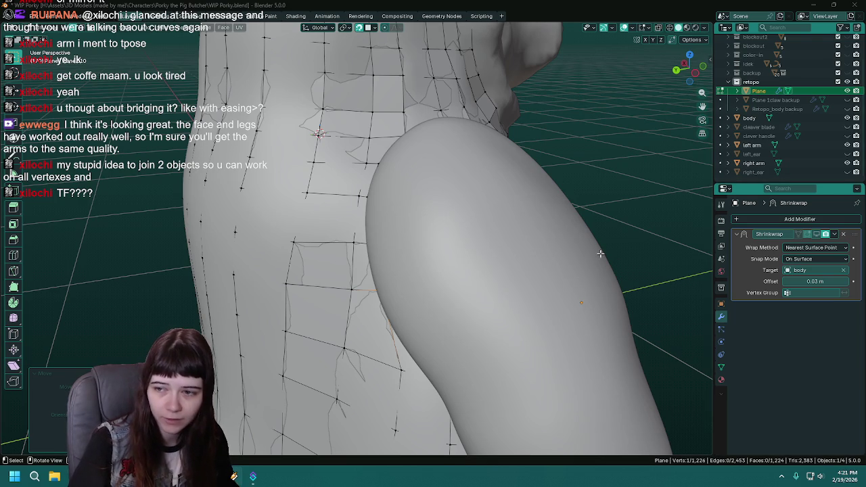
pyautogui.moveTo(497, 234); pyautogui.dragTo(484, 236, button='middle')
pyautogui.hotkey('ctrl', 's')
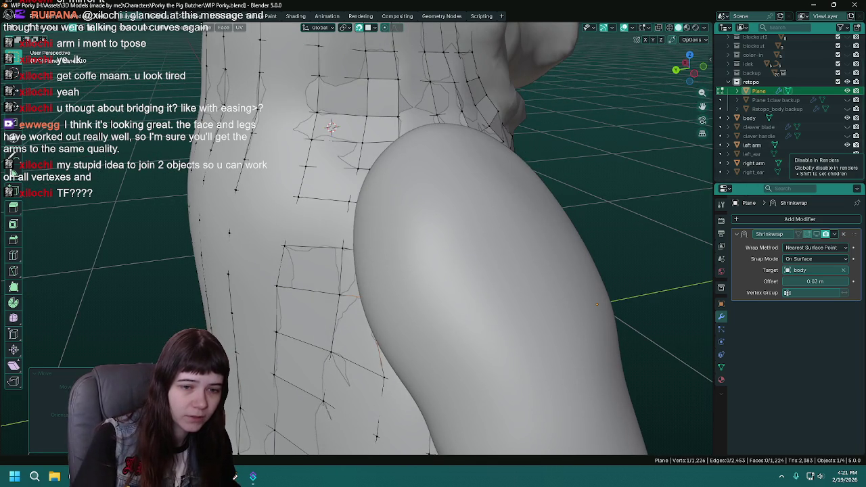
# Move another armpit vertex flush against the arm joint after saving.
pyautogui.moveTo(709, 256); pyautogui.dragTo(700, 257, button='middle')
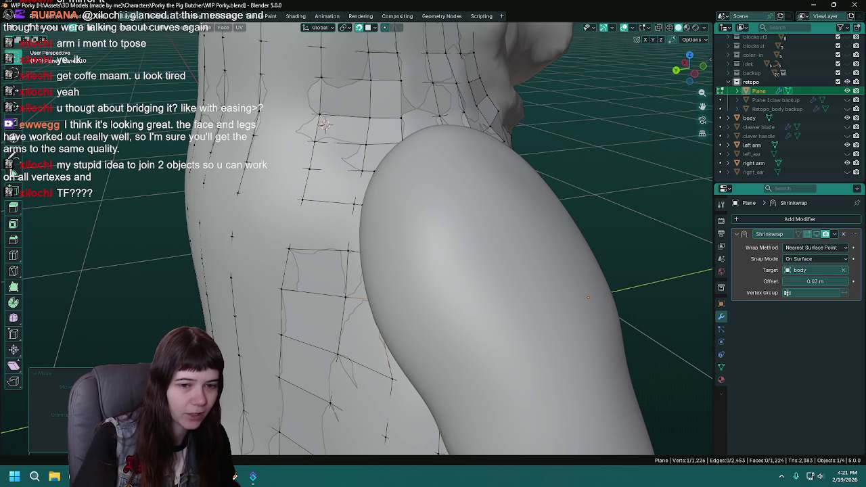
pyautogui.moveTo(677, 250)
pyautogui.mouseDown(button='middle')
pyautogui.moveTo(551, 237)
pyautogui.moveTo(518, 245)
pyautogui.moveTo(573, 230)
pyautogui.mouseUp(button='middle')
pyautogui.hotkey('ctrl', 's')
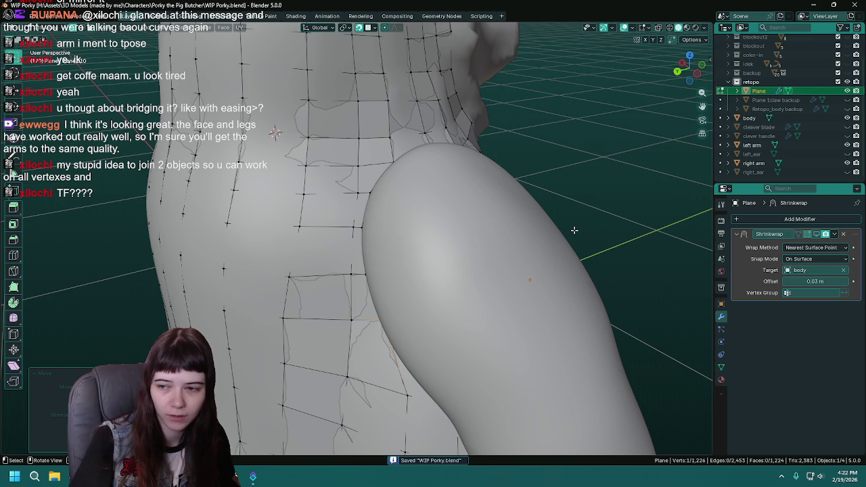
pyautogui.moveTo(564, 228)
pyautogui.mouseDown(button='middle')
pyautogui.moveTo(580, 230)
pyautogui.moveTo(555, 238)
pyautogui.moveTo(567, 241)
pyautogui.mouseUp(button='middle')
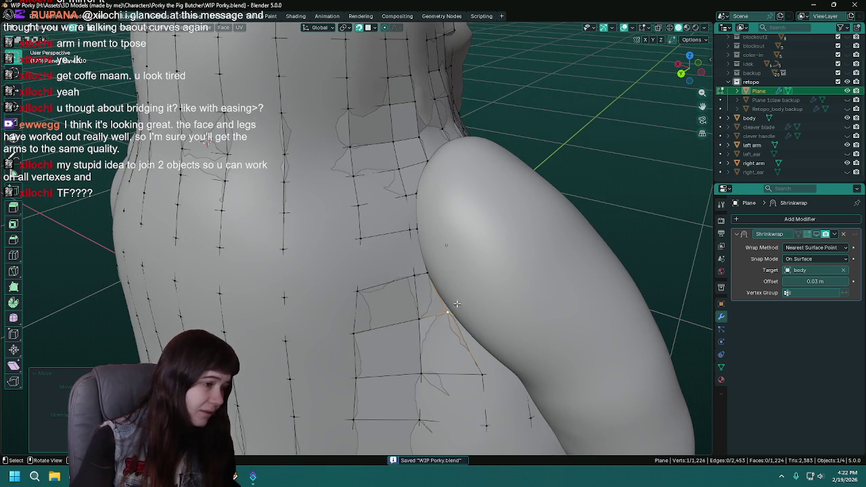
pyautogui.scroll(2, 456, 303)
pyautogui.scroll(2, 436, 291)
pyautogui.scroll(1, 425, 283)
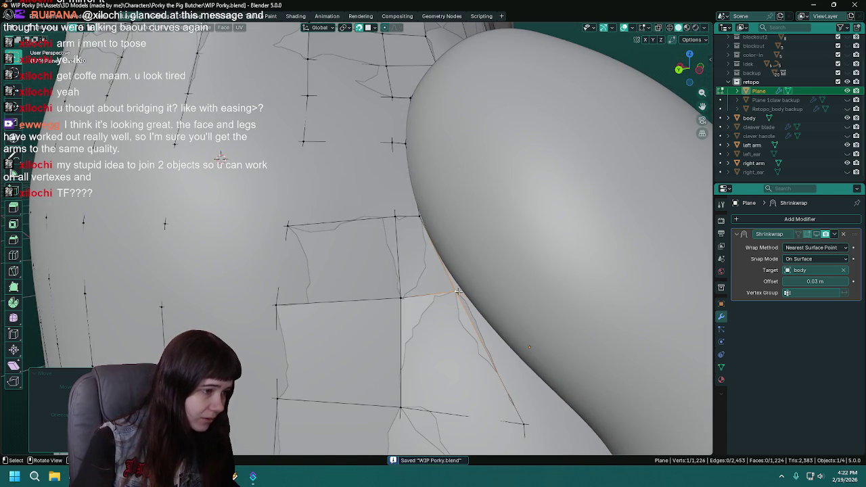
pyautogui.press('g')
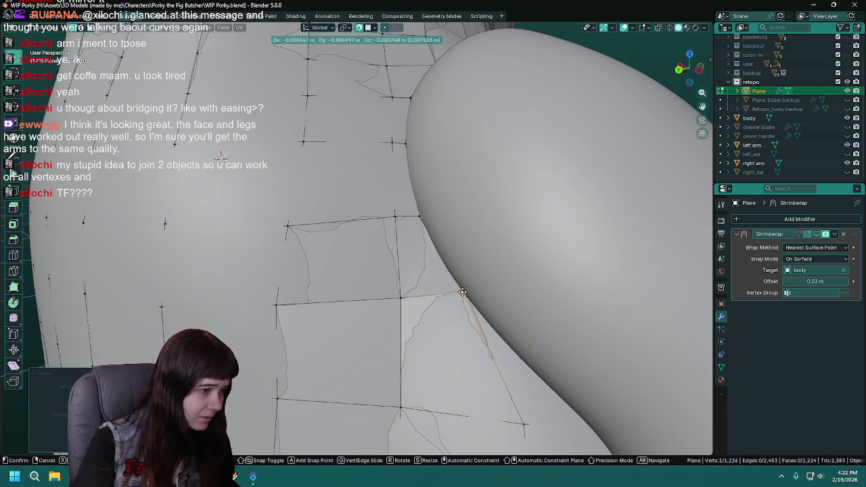
pyautogui.click(462, 292)
pyautogui.moveTo(466, 297); pyautogui.dragTo(460, 284, button='middle')
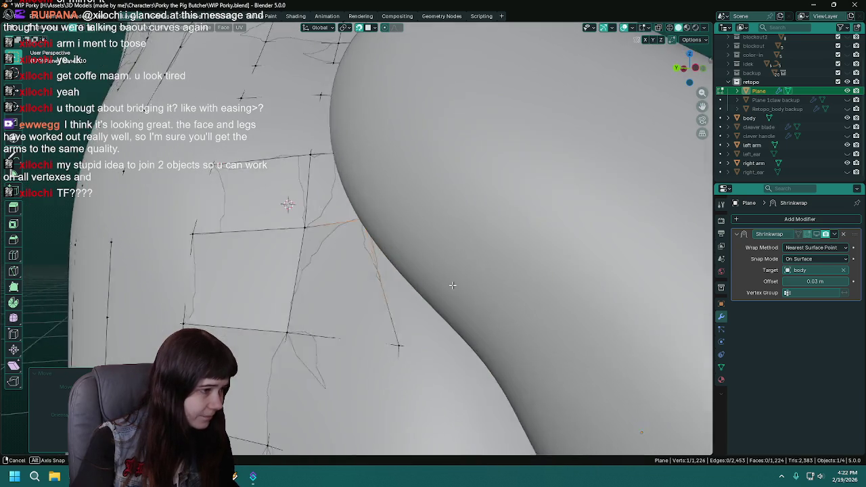
# Hide the right arm and select the edge loop around its socket.
pyautogui.click(847, 163)
pyautogui.moveTo(419, 223)
pyautogui.mouseDown(button='middle')
pyautogui.moveTo(411, 188)
pyautogui.moveTo(431, 179)
pyautogui.mouseUp(button='middle')
pyautogui.keyDown('alt'); pyautogui.click(409, 141); pyautogui.keyUp('alt')
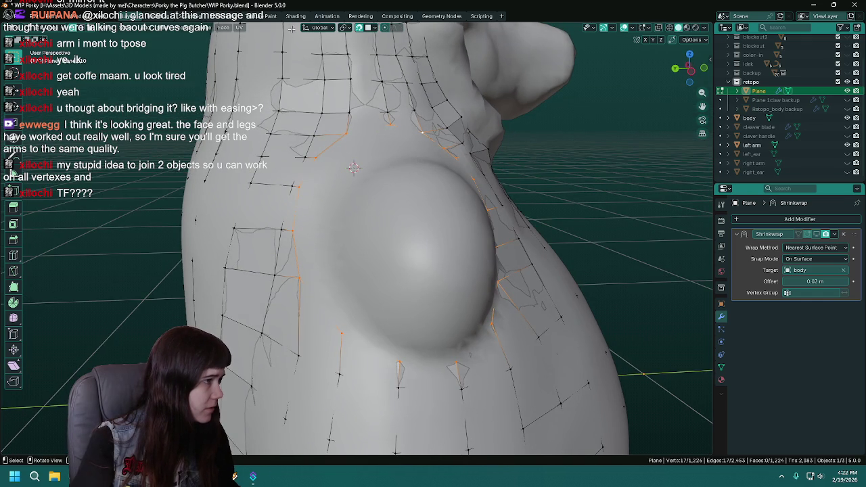
pyautogui.click(193, 30)
pyautogui.moveTo(175, 56)
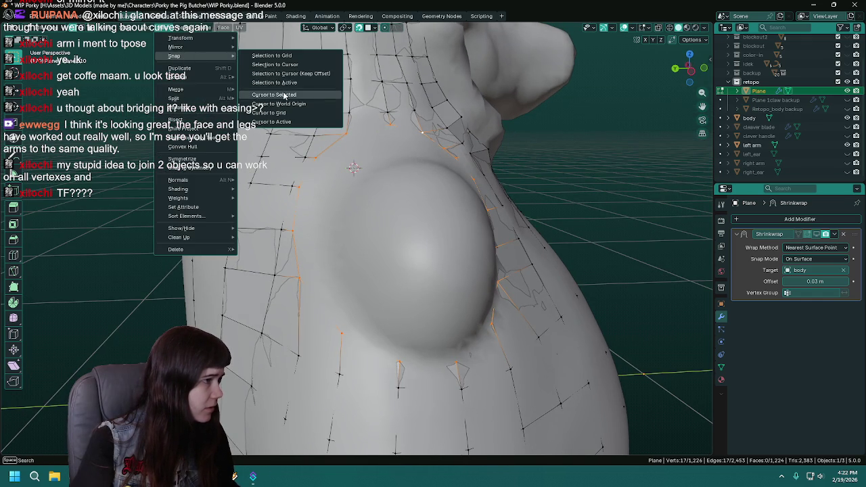
# Snap the 3D cursor to the socket loop and set the right arm's origin there, then save.
pyautogui.click(291, 95)
pyautogui.press('Tab')
pyautogui.keyDown('shift'); pyautogui.moveTo(400, 124); pyautogui.dragTo(527, 129, button='middle'); pyautogui.keyUp('shift')
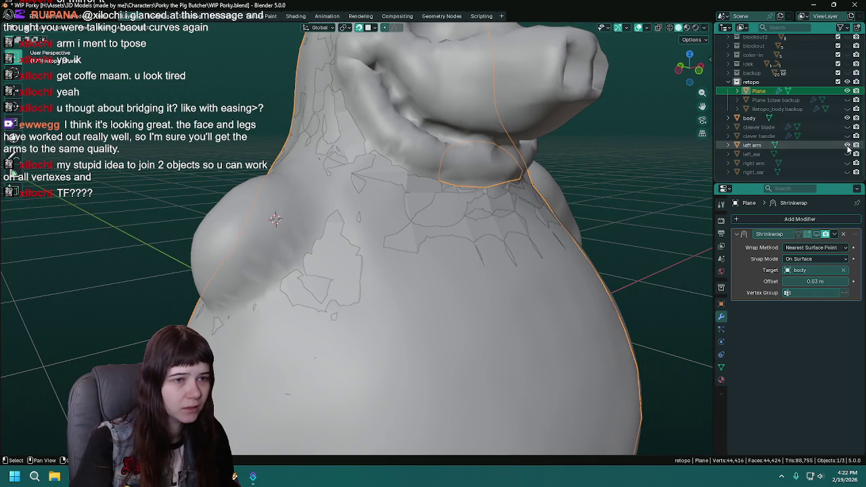
pyautogui.click(847, 163)
pyautogui.click(753, 163)
pyautogui.moveTo(406, 190); pyautogui.dragTo(324, 187, button='middle')
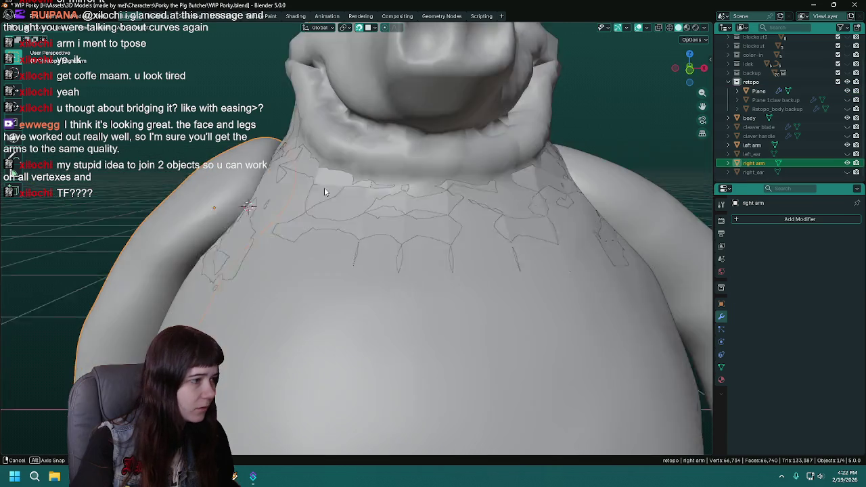
pyautogui.click(144, 29)
pyautogui.moveTo(157, 46)
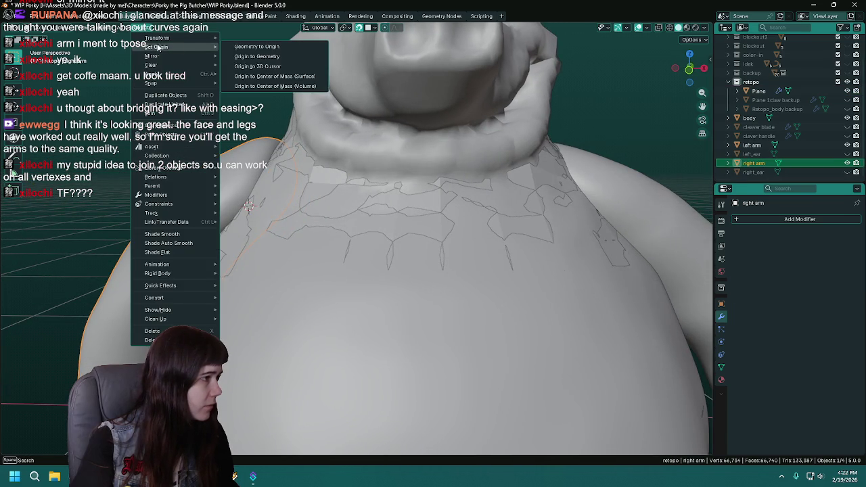
pyautogui.click(276, 67)
pyautogui.scroll(-5, 274, 122)
pyautogui.hotkey('ctrl', 's')
# Hide viewport overlays and start rotating the right arm around global Y.
pyautogui.scroll(-2, 514, 179)
pyautogui.scroll(-2, 514, 178)
pyautogui.scroll(-1, 498, 198)
pyautogui.scroll(-1, 491, 173)
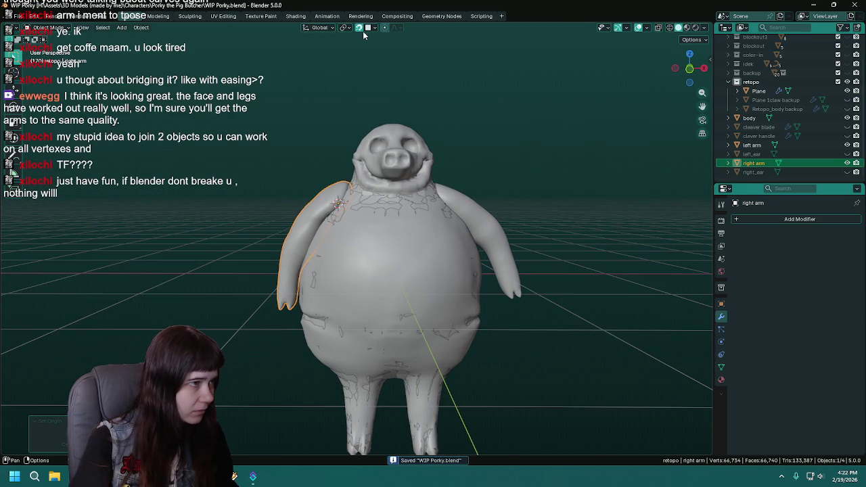
pyautogui.hotkey('shift', 'alt', 'z')
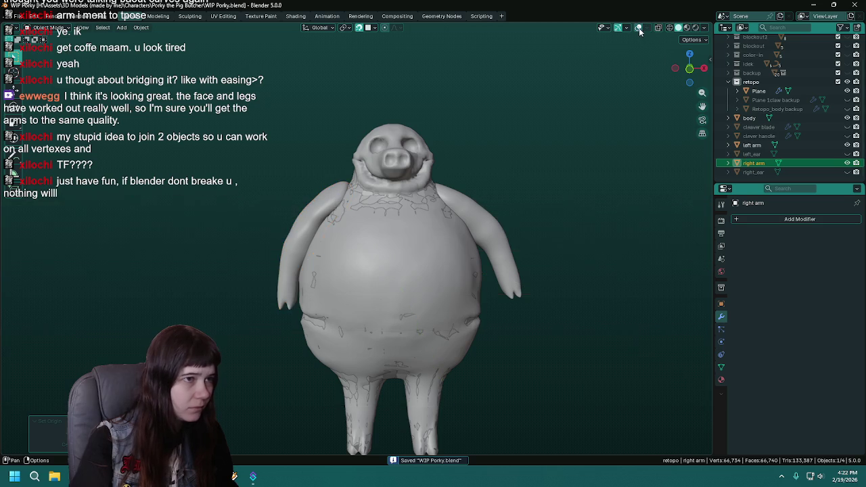
pyautogui.moveTo(473, 162); pyautogui.dragTo(493, 147, button='middle')
pyautogui.press('r')
pyautogui.press('y')
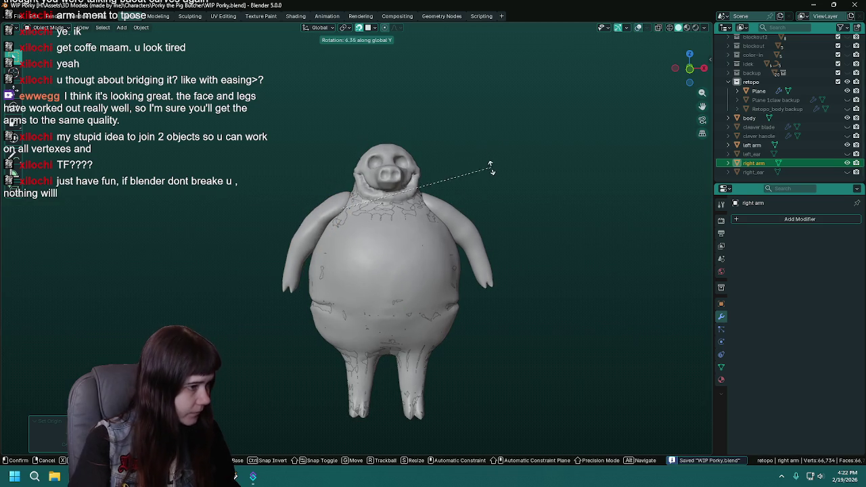
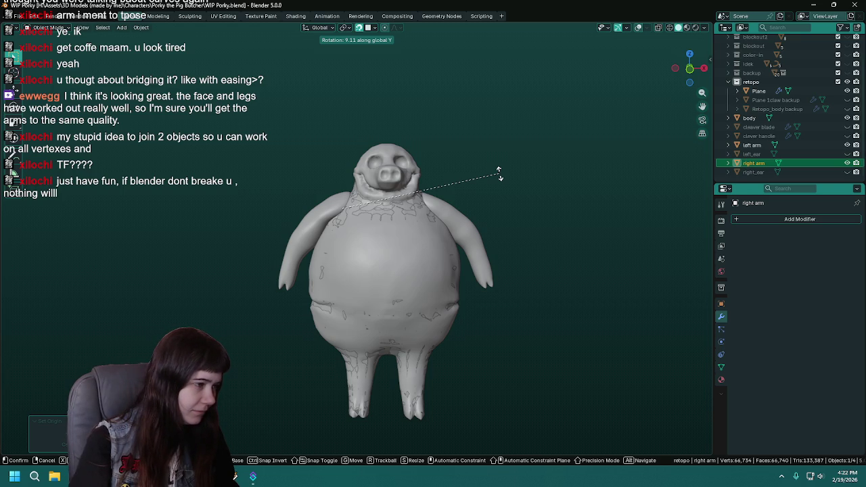
# Confirm the right arm's tilt toward a T-pose and save the file.
pyautogui.click(499, 174)
pyautogui.scroll(2, 499, 174)
pyautogui.scroll(2, 497, 177)
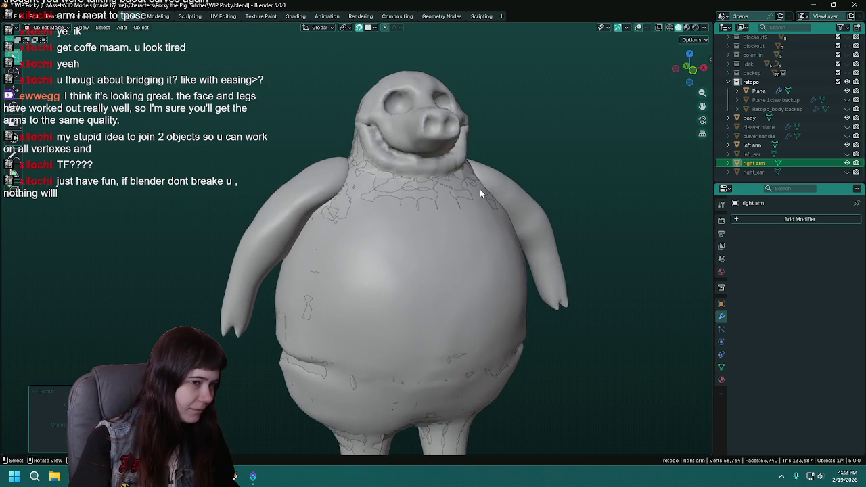
pyautogui.hotkey('ctrl', 's')
pyautogui.scroll(3, 487, 192)
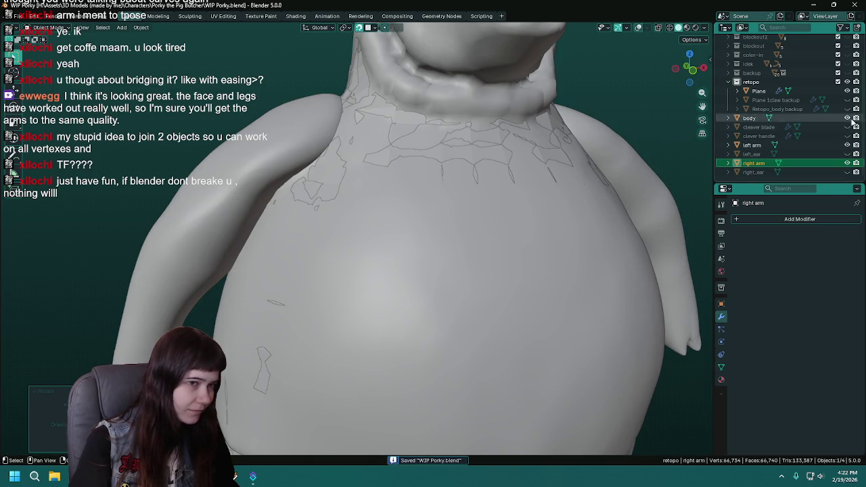
# Inspect the retopo Plane's vertices around the shoulder, then return to Object Mode.
pyautogui.moveTo(609, 88)
pyautogui.mouseDown(button='middle')
pyautogui.moveTo(420, 221)
pyautogui.moveTo(406, 224)
pyautogui.moveTo(423, 178)
pyautogui.moveTo(337, 174)
pyautogui.moveTo(317, 196)
pyautogui.moveTo(446, 245)
pyautogui.moveTo(437, 195)
pyautogui.moveTo(330, 201)
pyautogui.moveTo(363, 211)
pyautogui.mouseUp(button='middle')
pyautogui.click(758, 91)
pyautogui.press('Tab')
pyautogui.hotkey('ctrl', 's')
pyautogui.scroll(-3, 406, 200)
pyautogui.scroll(-3, 406, 200)
pyautogui.press('Tab')
# Orbit around to the pig's side and save the file.
pyautogui.scroll(-3, 363, 211)
pyautogui.scroll(1, 367, 211)
pyautogui.scroll(2, 366, 211)
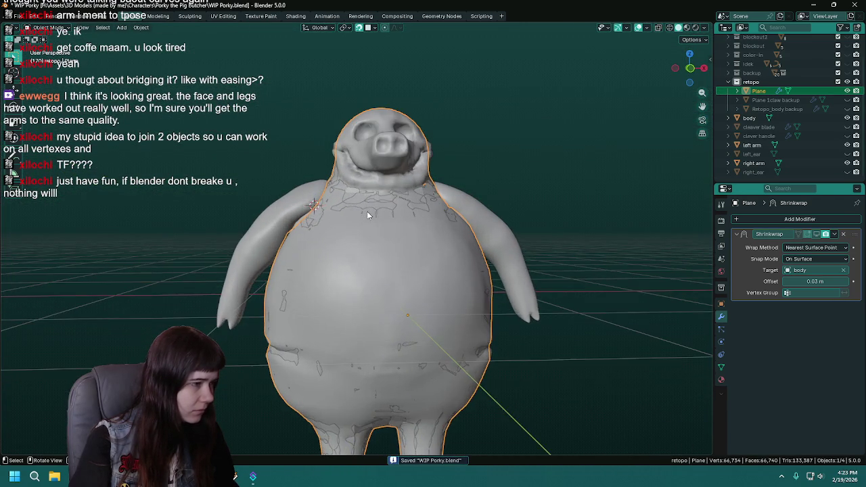
pyautogui.scroll(2, 367, 211)
pyautogui.scroll(-2, 367, 211)
pyautogui.moveTo(347, 211); pyautogui.dragTo(353, 217, button='middle')
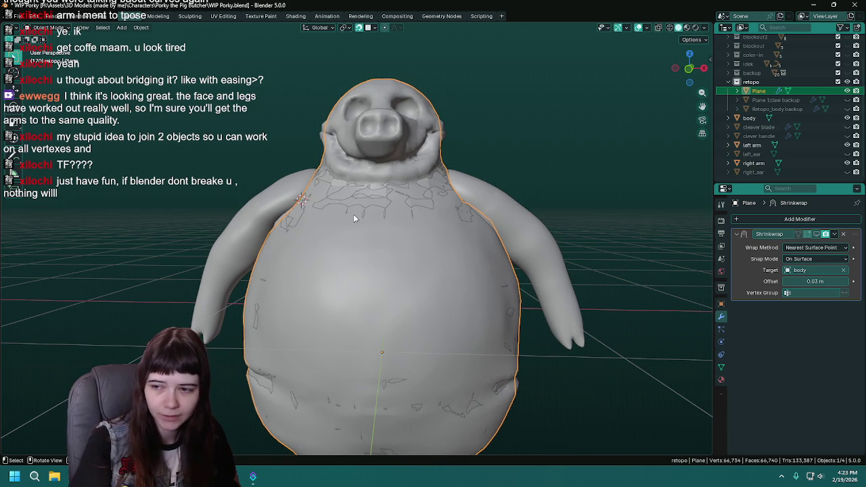
pyautogui.moveTo(353, 218)
pyautogui.mouseDown(button='middle')
pyautogui.moveTo(424, 231)
pyautogui.moveTo(344, 244)
pyautogui.moveTo(447, 227)
pyautogui.mouseUp(button='middle')
pyautogui.hotkey('ctrl', 's')
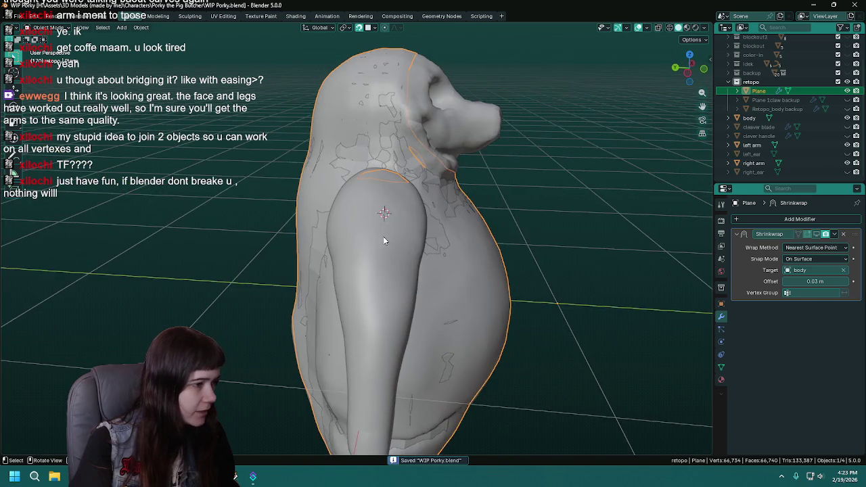
# In Edit Mode, move a retopo Plane vertex onto the top of the shoulder.
pyautogui.press('Tab')
pyautogui.scroll(3, 388, 242)
pyautogui.moveTo(388, 242)
pyautogui.mouseDown(button='middle')
pyautogui.moveTo(512, 251)
pyautogui.moveTo(508, 285)
pyautogui.moveTo(340, 279)
pyautogui.moveTo(337, 260)
pyautogui.moveTo(370, 251)
pyautogui.moveTo(334, 268)
pyautogui.mouseUp(button='middle')
pyautogui.press('g')
pyautogui.click(368, 249)
# Move three retopo vertices near the armpit onto the shoulder surface.
pyautogui.press('g')
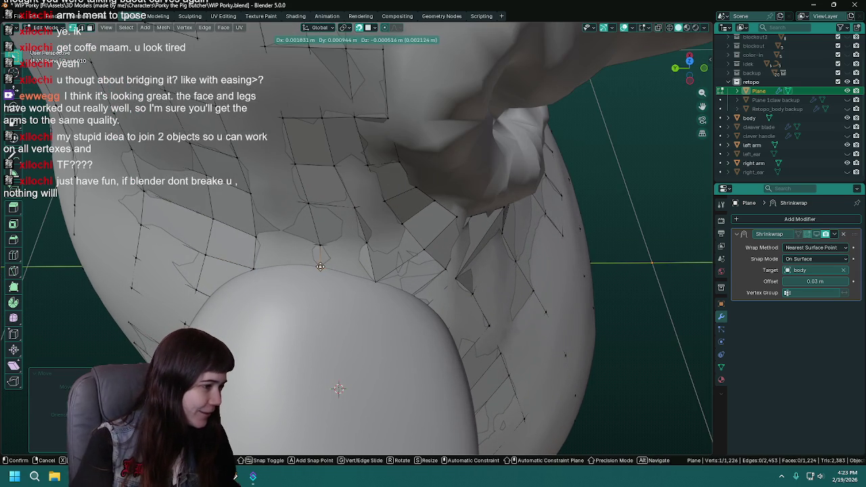
pyautogui.click(320, 266)
pyautogui.moveTo(320, 266)
pyautogui.mouseDown(button='middle')
pyautogui.moveTo(305, 240)
pyautogui.moveTo(324, 219)
pyautogui.moveTo(335, 225)
pyautogui.mouseUp(button='middle')
pyautogui.press('g')
pyautogui.click(305, 241)
pyautogui.press('g')
pyautogui.click(318, 216)
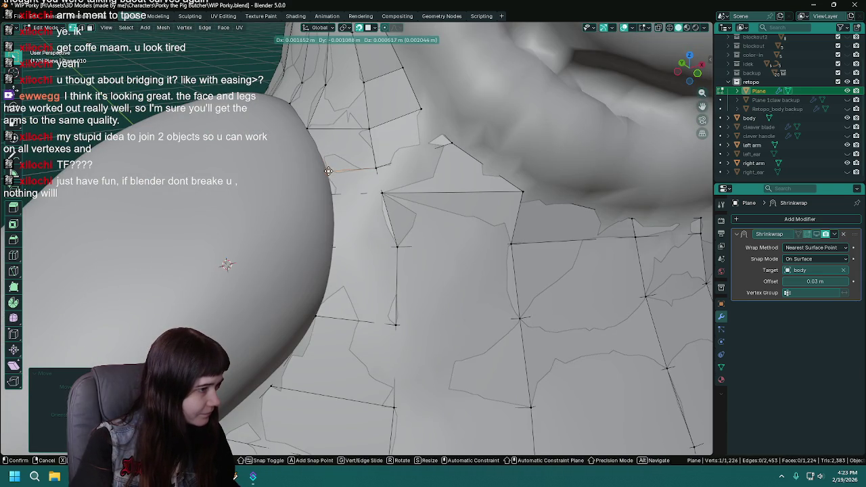
# Reposition one more vertex beside the arm, save, and check the mesh before leaving Edit Mode.
pyautogui.click(332, 193)
pyautogui.moveTo(340, 259); pyautogui.dragTo(372, 210, button='middle')
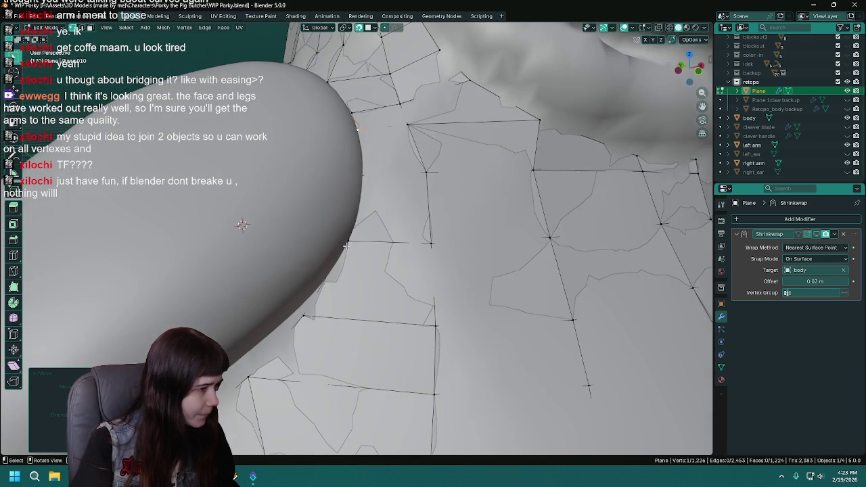
pyautogui.hotkey('ctrl', 's')
pyautogui.press('g')
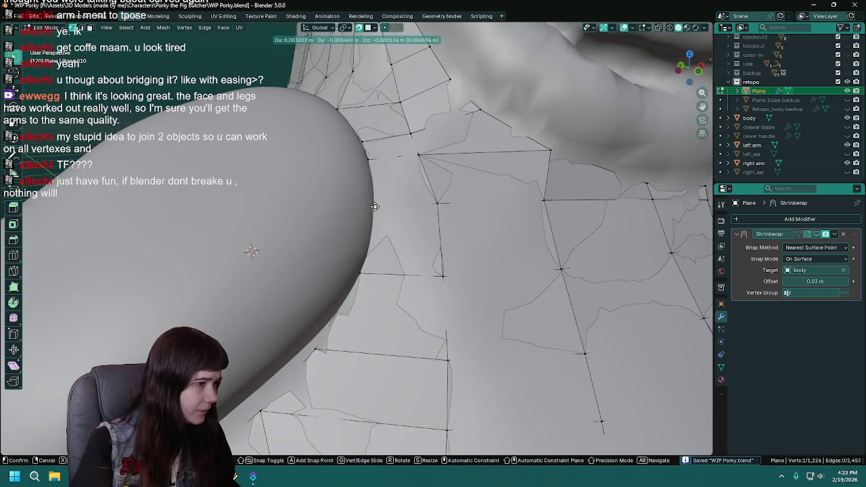
pyautogui.click(375, 206)
pyautogui.moveTo(359, 274)
pyautogui.mouseDown(button='middle')
pyautogui.moveTo(560, 406)
pyautogui.moveTo(428, 152)
pyautogui.mouseUp(button='middle')
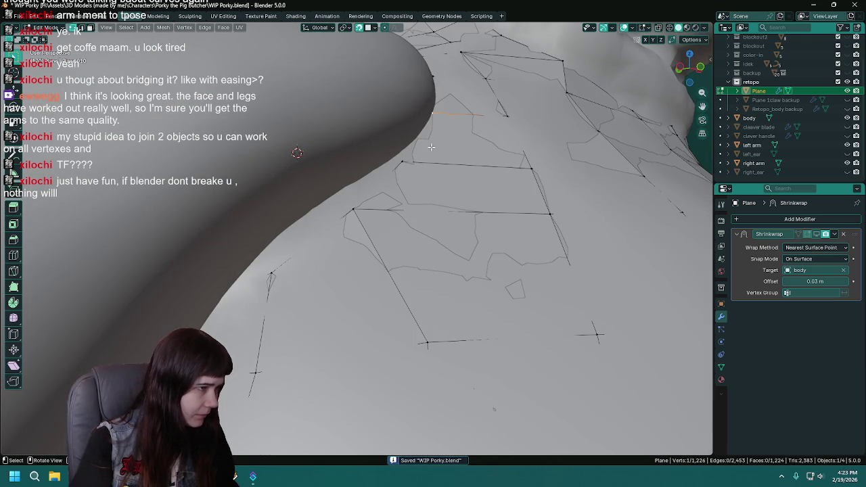
pyautogui.scroll(-3, 376, 185)
pyautogui.moveTo(354, 199)
pyautogui.mouseDown(button='middle')
pyautogui.moveTo(353, 223)
pyautogui.moveTo(393, 212)
pyautogui.moveTo(363, 211)
pyautogui.mouseUp(button='middle')
pyautogui.scroll(2, 353, 222)
pyautogui.scroll(2, 353, 223)
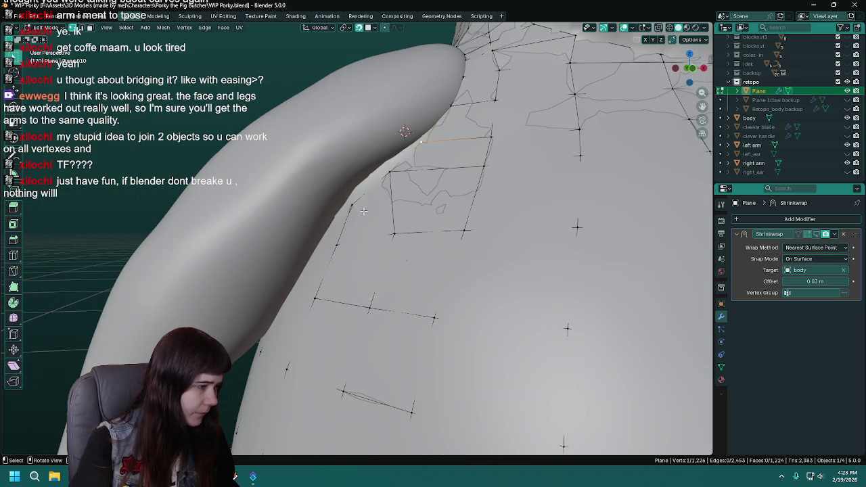
pyautogui.scroll(-3, 364, 211)
pyautogui.scroll(-3, 363, 211)
pyautogui.scroll(-2, 378, 240)
pyautogui.press('Tab')
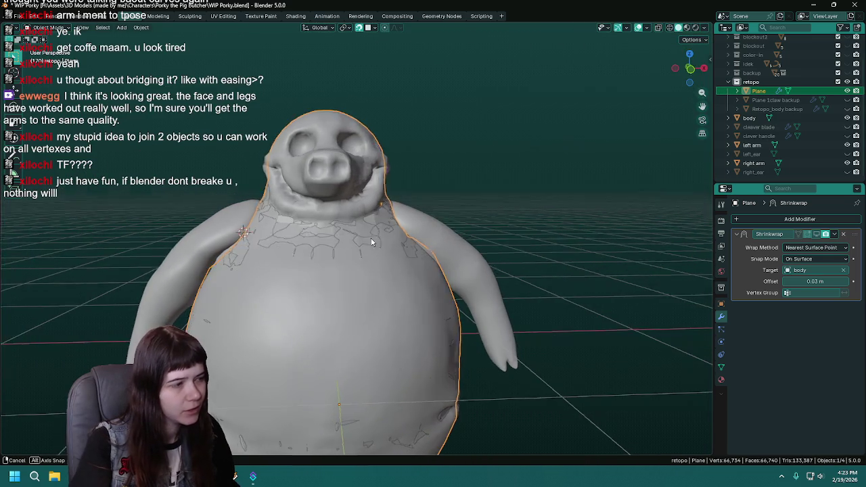
# Select the right arm object and save the file.
pyautogui.click(396, 236)
pyautogui.moveTo(363, 252)
pyautogui.mouseDown(button='middle')
pyautogui.moveTo(351, 267)
pyautogui.moveTo(255, 268)
pyautogui.moveTo(332, 266)
pyautogui.moveTo(418, 287)
pyautogui.moveTo(266, 264)
pyautogui.mouseUp(button='middle')
pyautogui.click(332, 266)
pyautogui.scroll(3, 284, 271)
pyautogui.scroll(2, 270, 264)
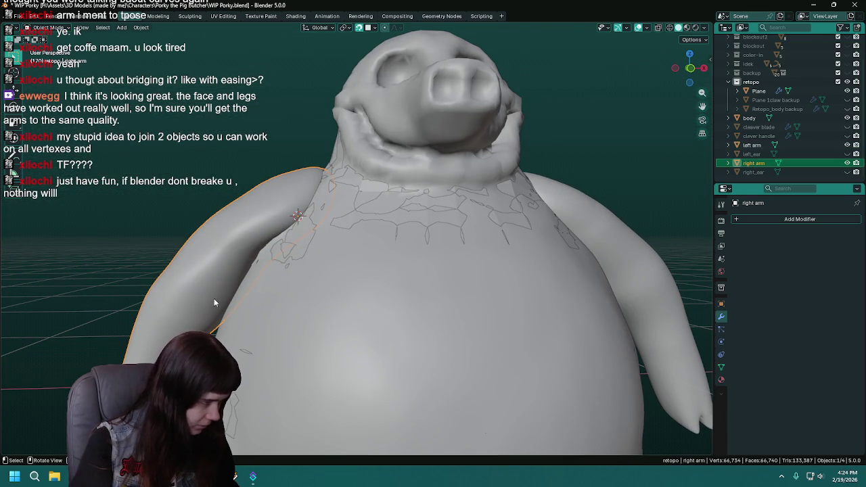
pyautogui.scroll(-2, 437, 270)
pyautogui.scroll(-2, 424, 271)
pyautogui.moveTo(425, 271); pyautogui.dragTo(441, 274, button='middle')
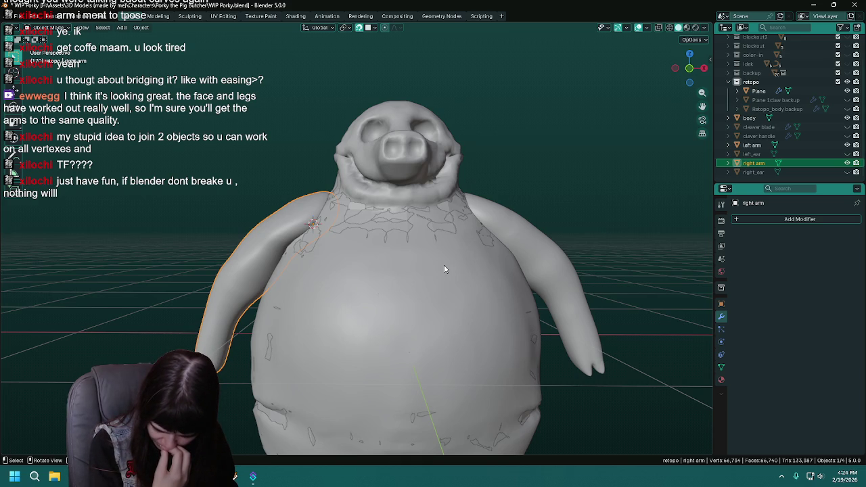
pyautogui.scroll(-2, 445, 269)
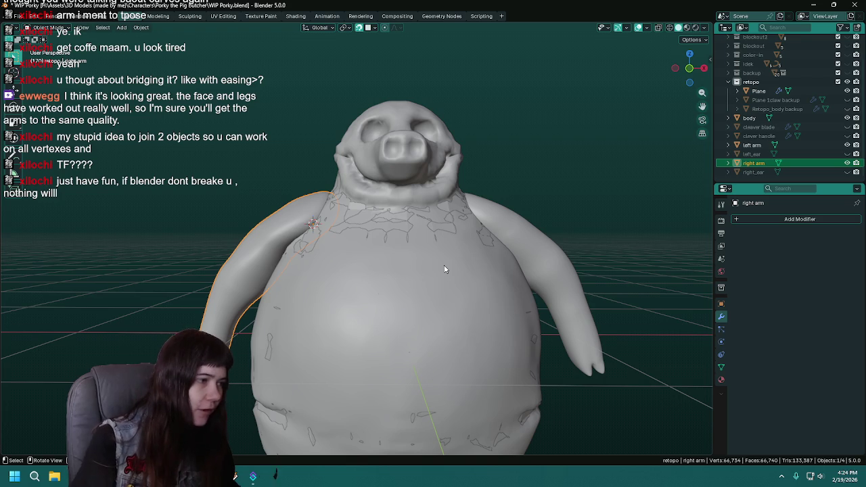
pyautogui.hotkey('ctrl', 's')
pyautogui.moveTo(443, 255); pyautogui.dragTo(475, 225, button='middle')
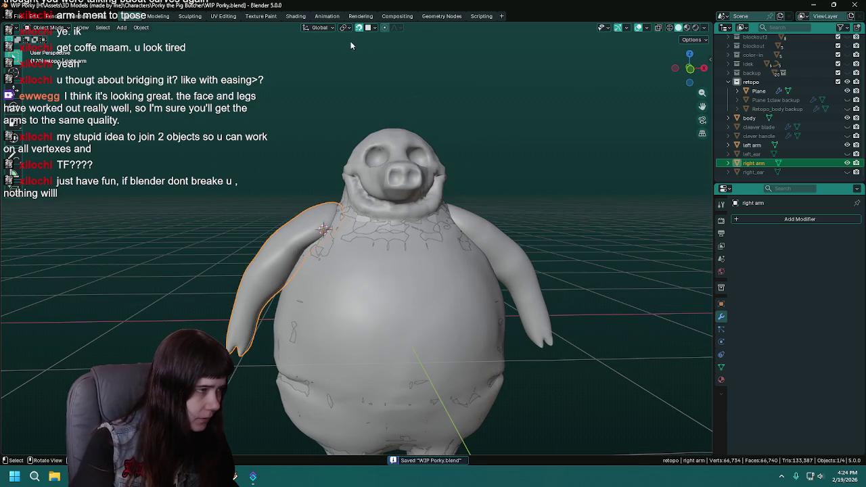
pyautogui.scroll(-2, 429, 121)
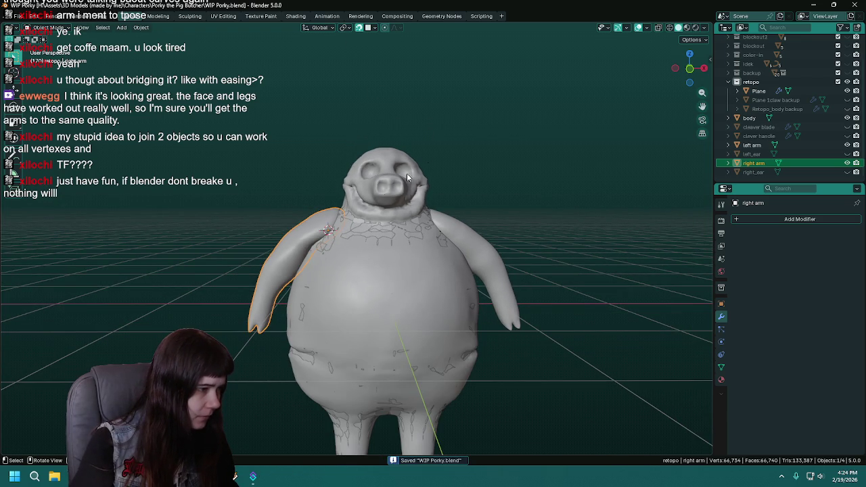
# Rotate the right arm twice about global Y, tilting it further outward.
pyautogui.press('r')
pyautogui.press('y')
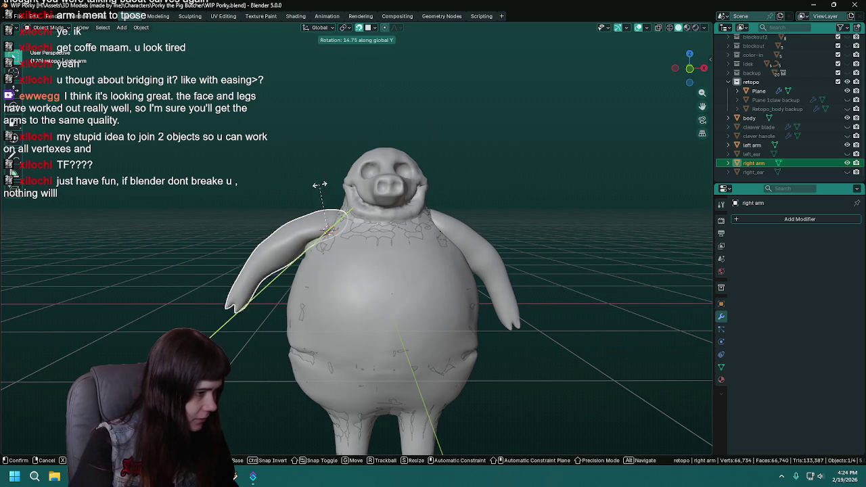
pyautogui.click(309, 184)
pyautogui.press('KP_Decimal')
pyautogui.press('r')
pyautogui.press('y')
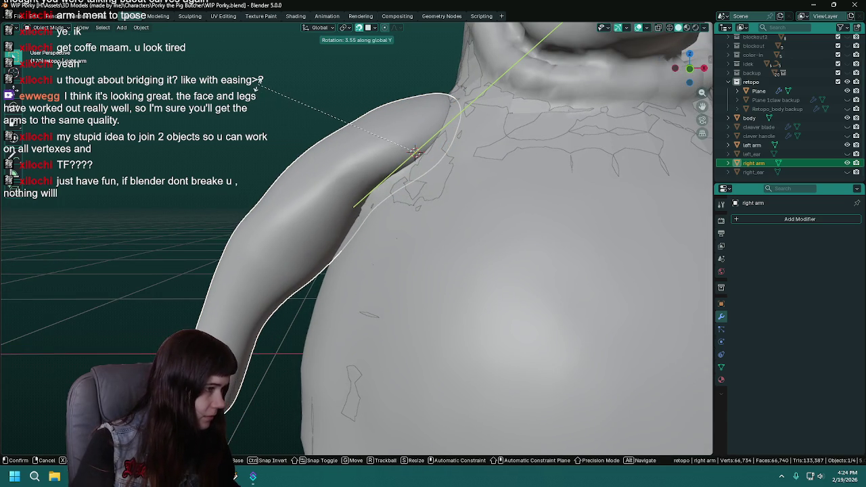
pyautogui.click(414, 153)
pyautogui.scroll(-5, 376, 134)
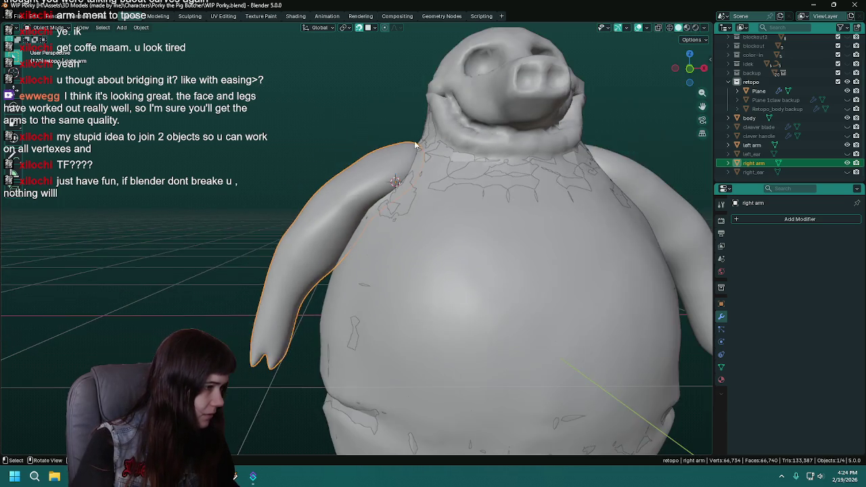
pyautogui.scroll(-2, 346, 160)
# Select the left arm, save, and start rotating it about global Y (-8.25°).
pyautogui.click(496, 214)
pyautogui.moveTo(496, 214)
pyautogui.mouseDown(button='middle')
pyautogui.moveTo(501, 180)
pyautogui.moveTo(519, 177)
pyautogui.mouseUp(button='middle')
pyautogui.hotkey('ctrl', 's')
pyautogui.press('r')
pyautogui.press('y')
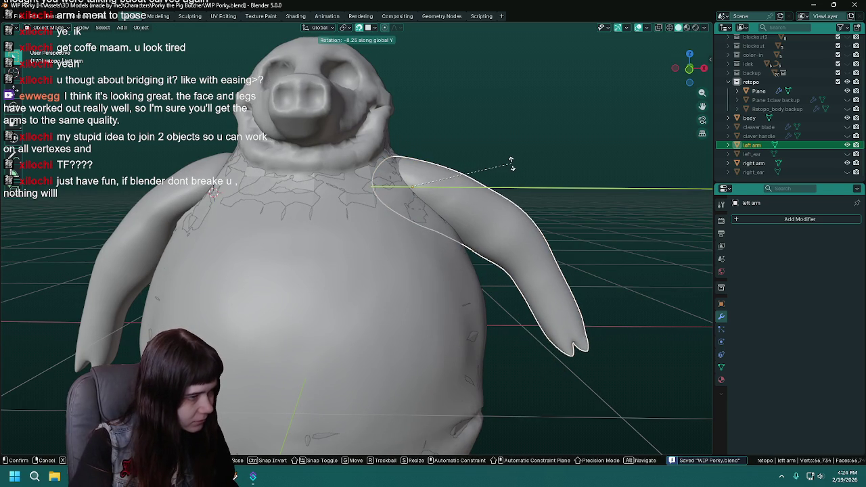
# Confirm the left arm's rotation, tilt it further outward about Y, and save in front view.
pyautogui.click(512, 164)
pyautogui.moveTo(536, 171); pyautogui.dragTo(521, 170, button='middle')
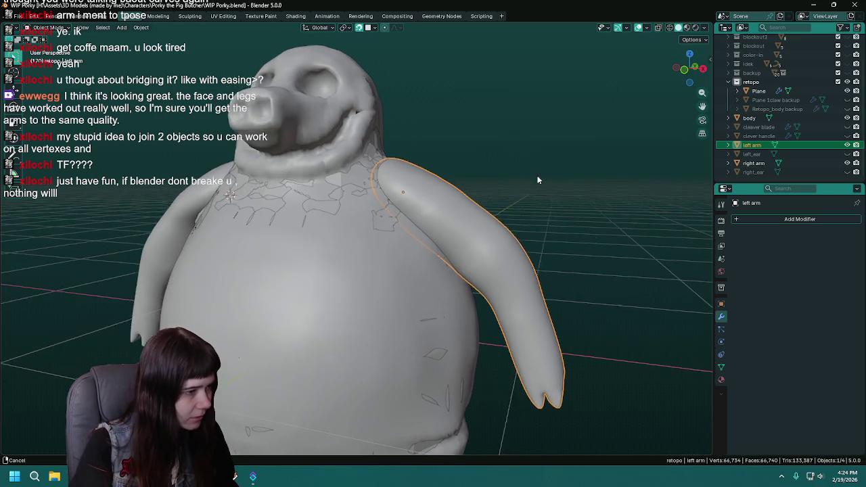
pyautogui.press('r')
pyautogui.press('y')
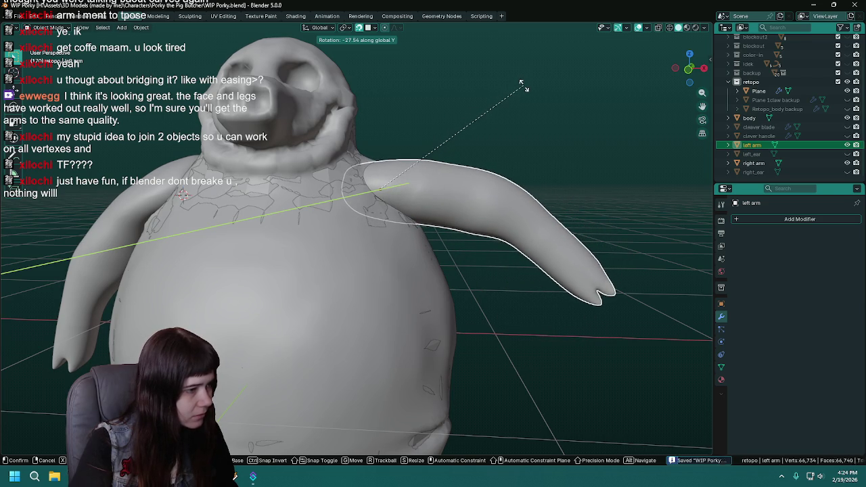
pyautogui.click(520, 84)
pyautogui.scroll(-2, 506, 148)
pyautogui.scroll(-2, 522, 153)
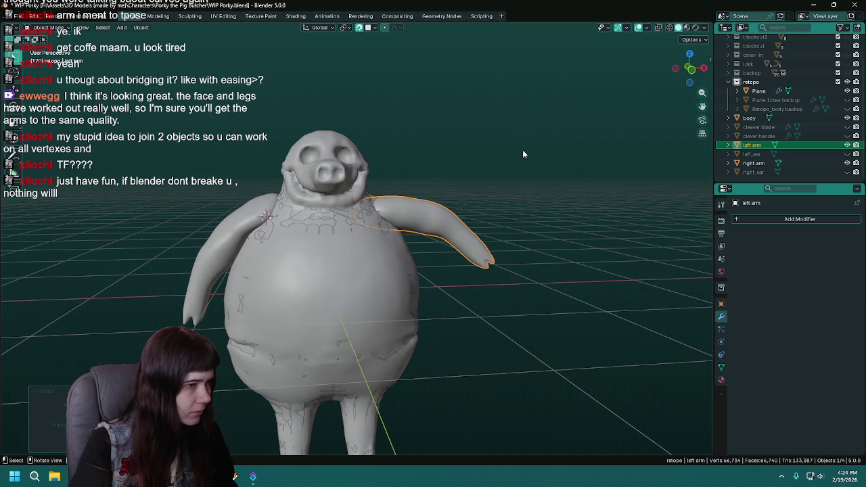
pyautogui.press('KP_1')
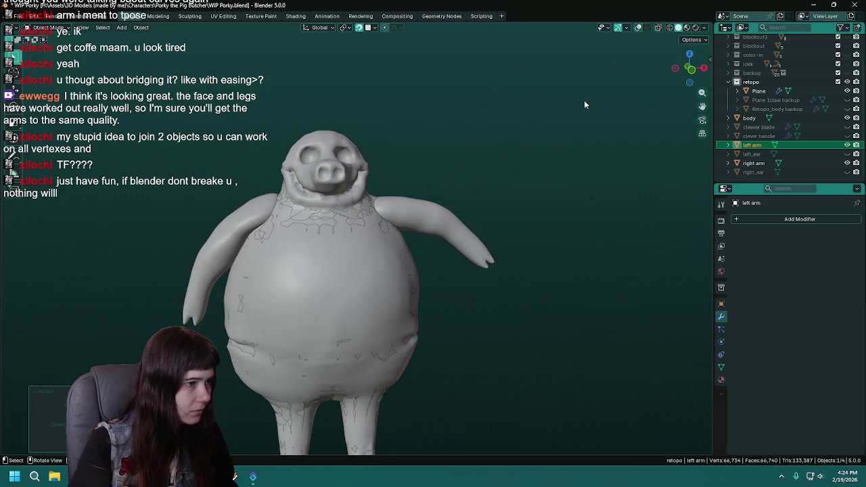
pyautogui.scroll(2, 474, 170)
pyautogui.hotkey('ctrl', 's')
# Fine-tune the left arm's angle about global Y to mirror the right arm.
pyautogui.press('r')
pyautogui.press('Escape')
pyautogui.press('r')
pyautogui.press('y')
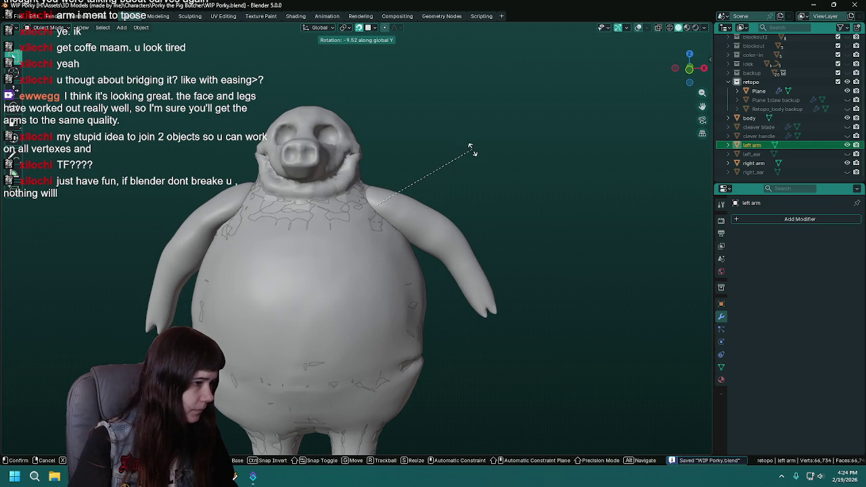
pyautogui.press('Escape')
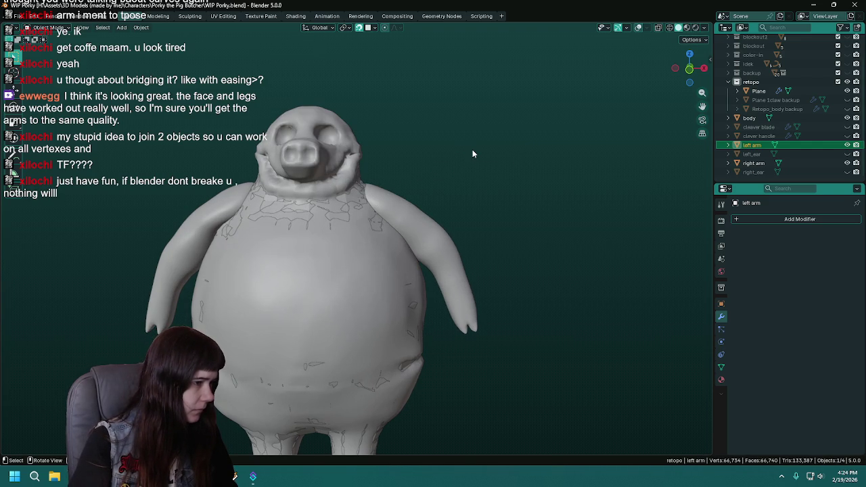
pyautogui.moveTo(443, 172)
pyautogui.mouseDown(button='middle')
pyautogui.moveTo(487, 176)
pyautogui.moveTo(455, 183)
pyautogui.mouseUp(button='middle')
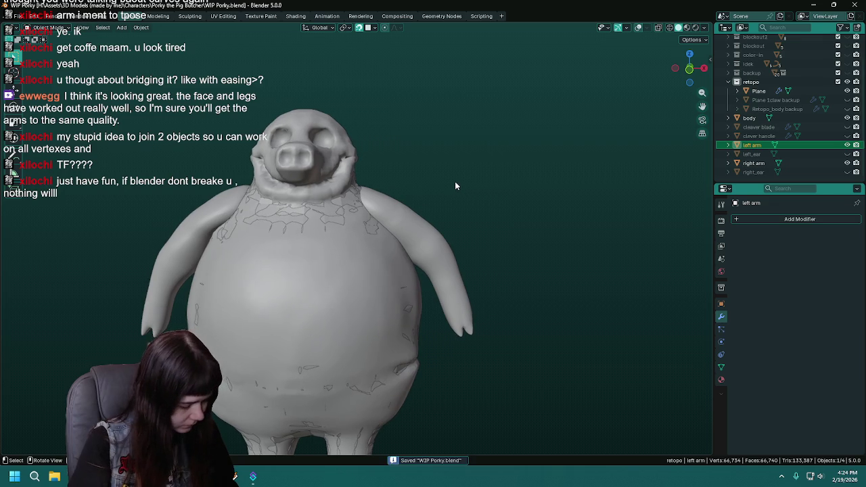
pyautogui.press('r')
pyautogui.press('y')
pyautogui.click(454, 169)
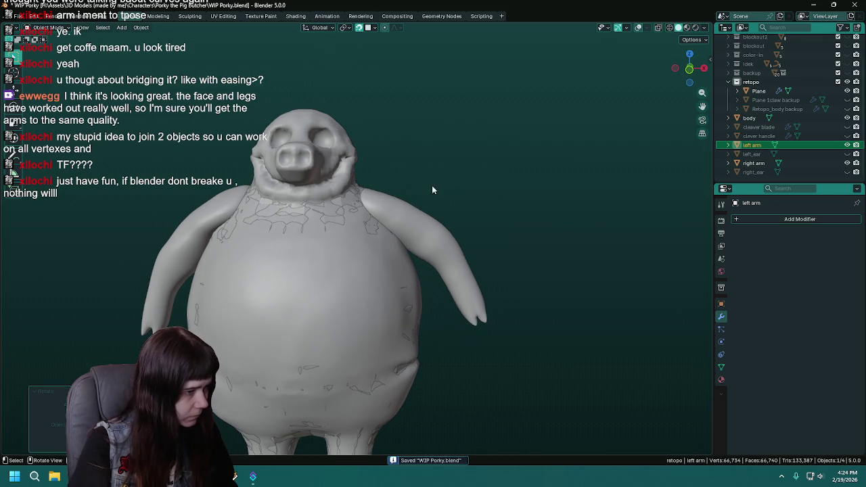
pyautogui.moveTo(455, 169); pyautogui.dragTo(428, 214, button='middle')
pyautogui.click(375, 211)
# Try a rotation of the right arm about global Y, then undo it.
pyautogui.press('r')
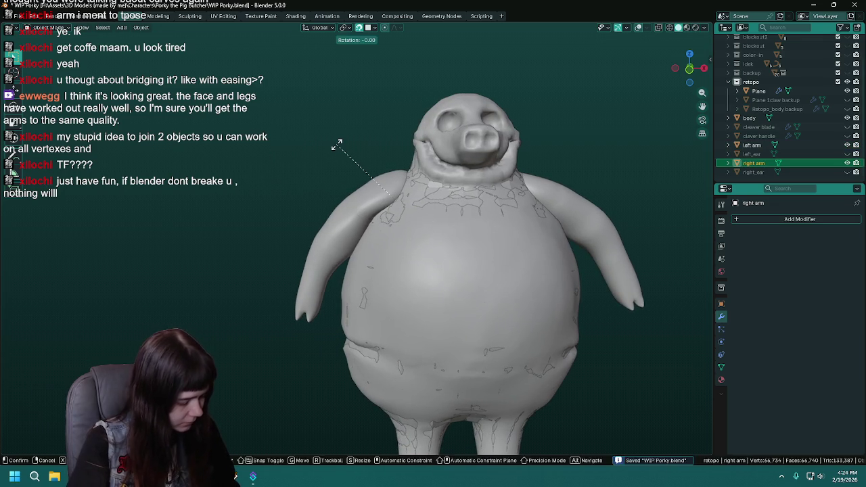
pyautogui.press('Escape')
pyautogui.press('r')
pyautogui.press('y')
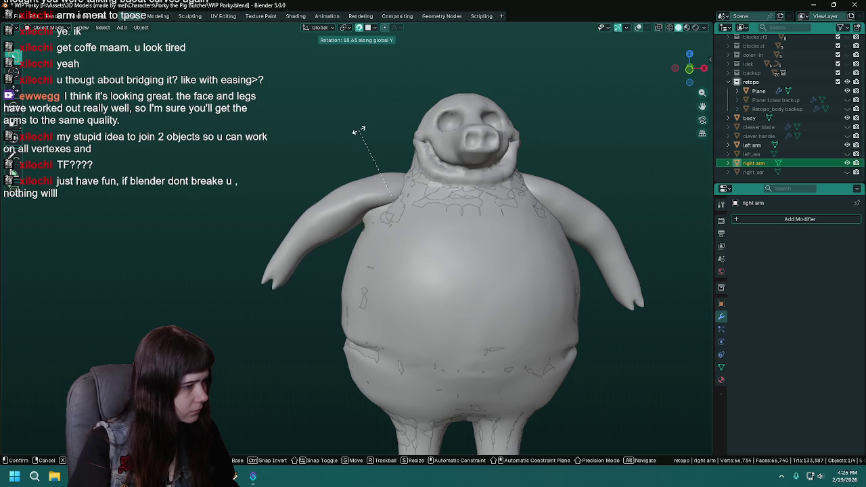
pyautogui.click(341, 136)
pyautogui.keyDown('shift'); pyautogui.moveTo(341, 136); pyautogui.dragTo(256, 157, button='middle'); pyautogui.keyUp('shift')
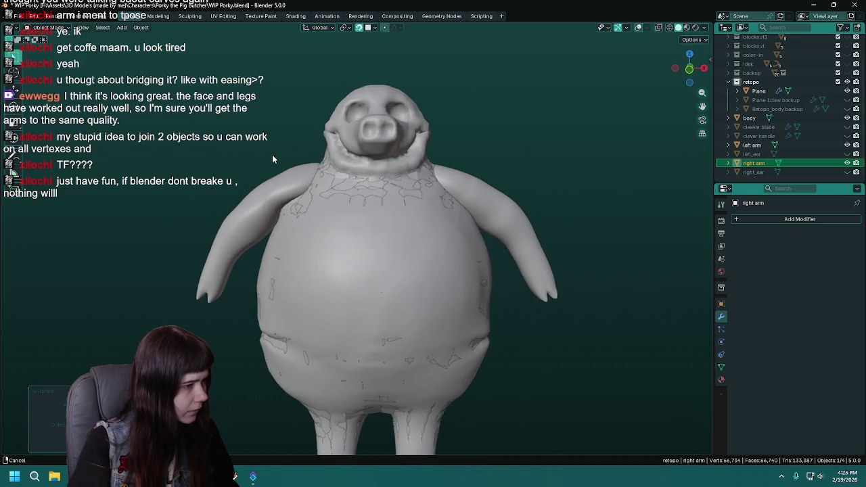
pyautogui.scroll(-2, 277, 154)
pyautogui.scroll(-1, 279, 146)
pyautogui.hotkey('ctrl', 'z')
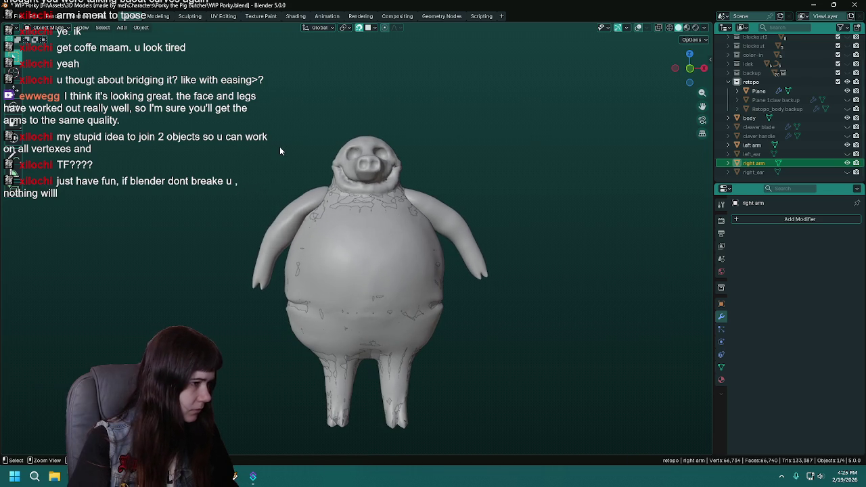
# Apply a smaller right-arm rotation of about 3.7° and save the WIP Porky file.
pyautogui.press('r')
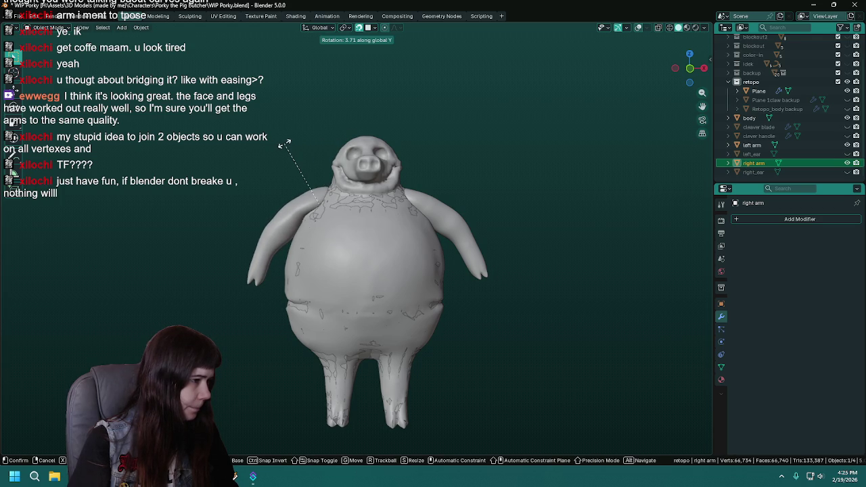
pyautogui.click(284, 144)
pyautogui.hotkey('ctrl', 's')
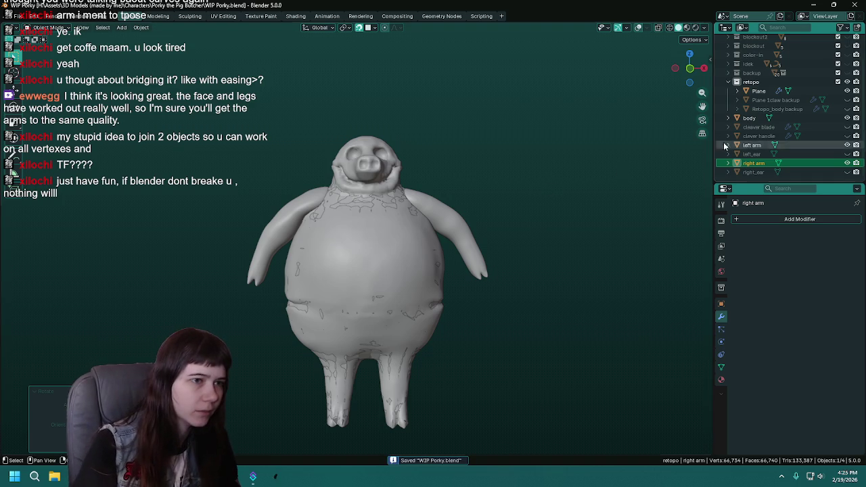
pyautogui.scroll(5, 455, 208)
pyautogui.moveTo(406, 174)
pyautogui.mouseDown(button='middle')
pyautogui.moveTo(456, 208)
pyautogui.moveTo(372, 231)
pyautogui.moveTo(376, 208)
pyautogui.moveTo(389, 210)
pyautogui.mouseUp(button='middle')
pyautogui.click(758, 90)
# Enter Edit Mode on the retopo mesh and select an armpit vertex with the right arm temporarily hidden.
pyautogui.press('Tab')
pyautogui.scroll(5, 376, 207)
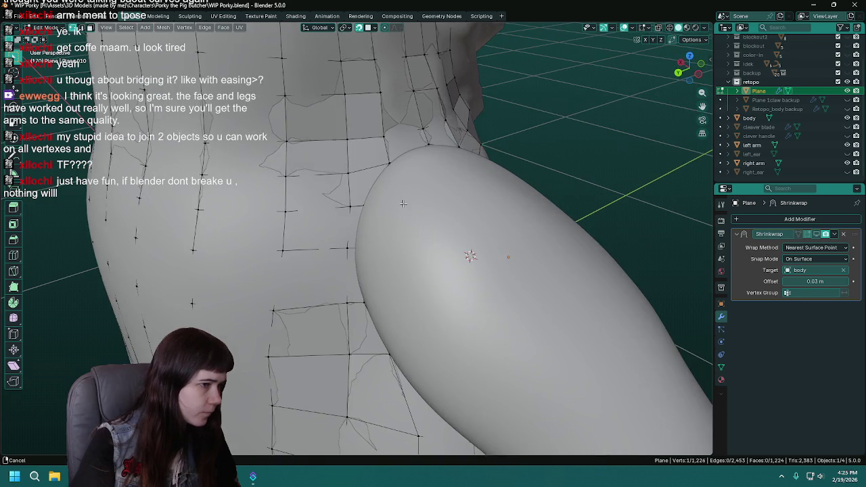
pyautogui.moveTo(453, 187); pyautogui.dragTo(419, 203, button='middle')
pyautogui.click(847, 163)
pyautogui.click(363, 199)
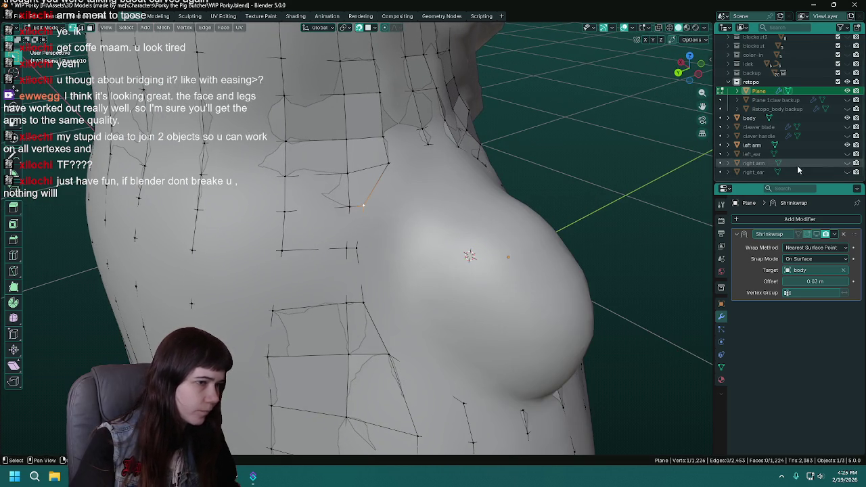
pyautogui.click(847, 163)
# Move the selected armpit vertex and pull it into place under the arm.
pyautogui.scroll(2, 369, 182)
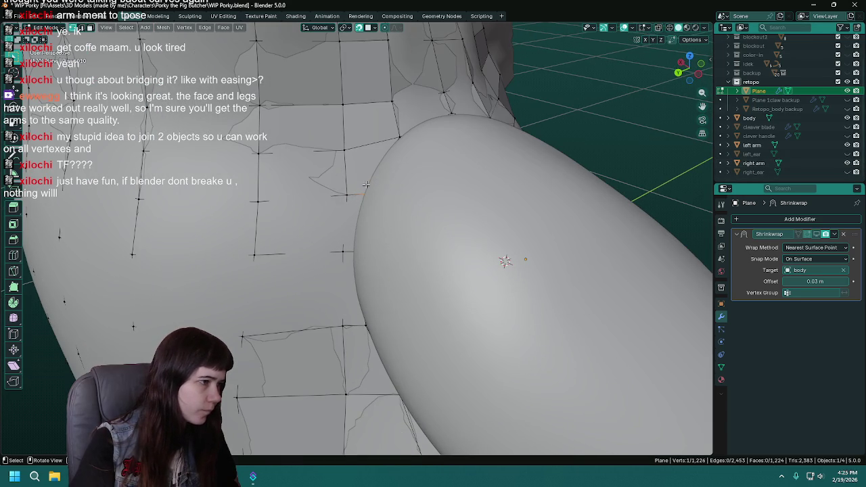
pyautogui.press('g')
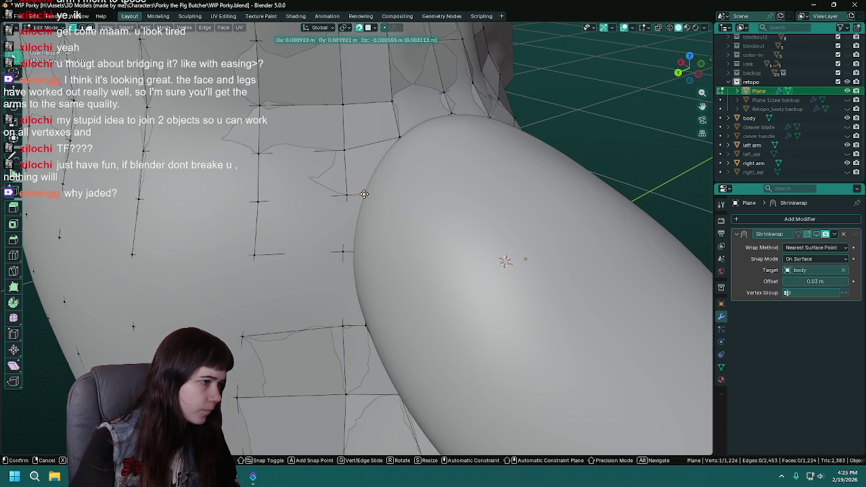
pyautogui.click(364, 194)
pyautogui.moveTo(370, 201); pyautogui.dragTo(313, 255, button='middle')
pyautogui.moveTo(288, 276); pyautogui.dragTo(279, 284)
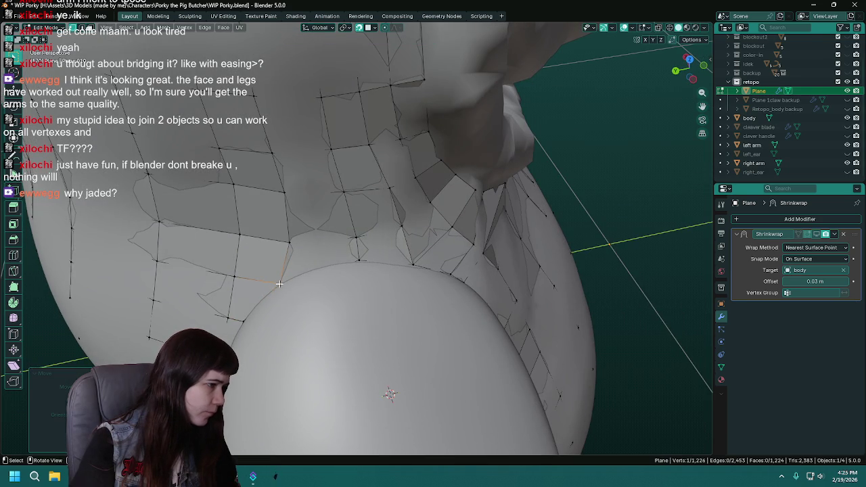
pyautogui.moveTo(279, 284); pyautogui.dragTo(289, 270, button='middle')
# Move further vertices under the arm and at the arm joint onto the arm's edge.
pyautogui.moveTo(288, 270); pyautogui.dragTo(295, 269)
pyautogui.moveTo(295, 268)
pyautogui.mouseDown(button='middle')
pyautogui.moveTo(342, 271)
pyautogui.moveTo(344, 288)
pyautogui.mouseUp(button='middle')
pyautogui.moveTo(344, 289); pyautogui.dragTo(346, 289)
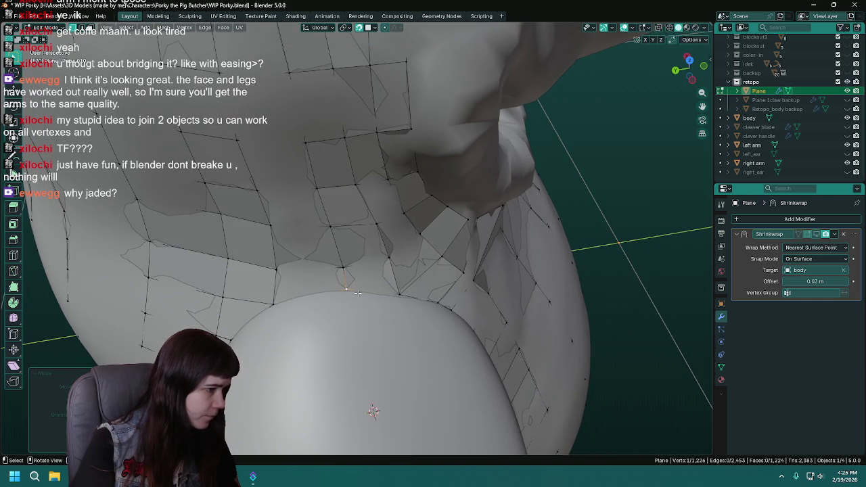
pyautogui.moveTo(346, 289); pyautogui.dragTo(329, 277, button='middle')
pyautogui.moveTo(273, 212); pyautogui.dragTo(270, 218)
pyautogui.moveTo(270, 218); pyautogui.dragTo(257, 195, button='middle')
# Select another vertex by the arm, save the Porky file, and reposition that vertex.
pyautogui.click(252, 185)
pyautogui.moveTo(261, 206)
pyautogui.mouseDown(button='middle')
pyautogui.moveTo(287, 190)
pyautogui.moveTo(356, 185)
pyautogui.moveTo(353, 201)
pyautogui.mouseUp(button='middle')
pyautogui.hotkey('ctrl', 's')
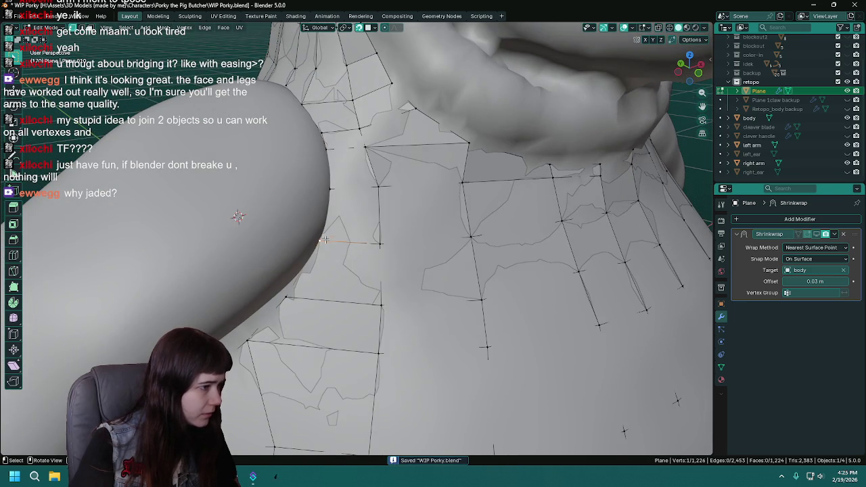
pyautogui.press('g')
pyautogui.click(321, 240)
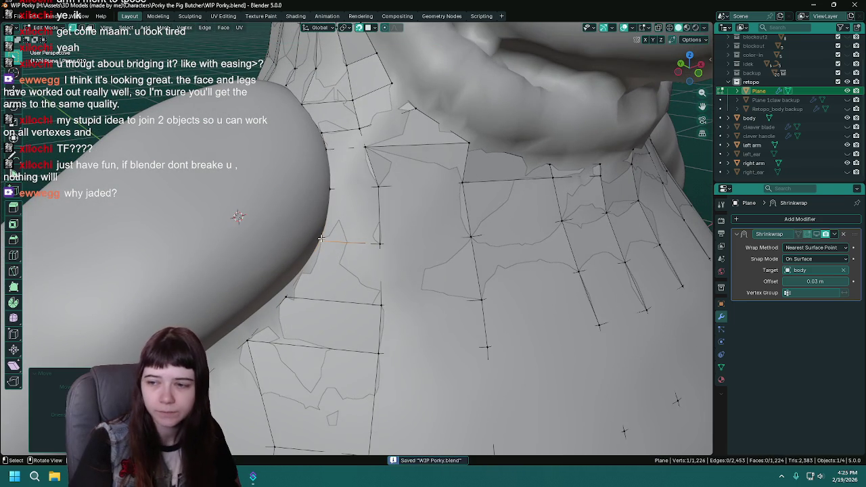
# Move two shoulder vertices so they sit snugly against the arm.
pyautogui.moveTo(360, 287)
pyautogui.mouseDown(button='middle')
pyautogui.moveTo(381, 180)
pyautogui.moveTo(413, 207)
pyautogui.mouseUp(button='middle')
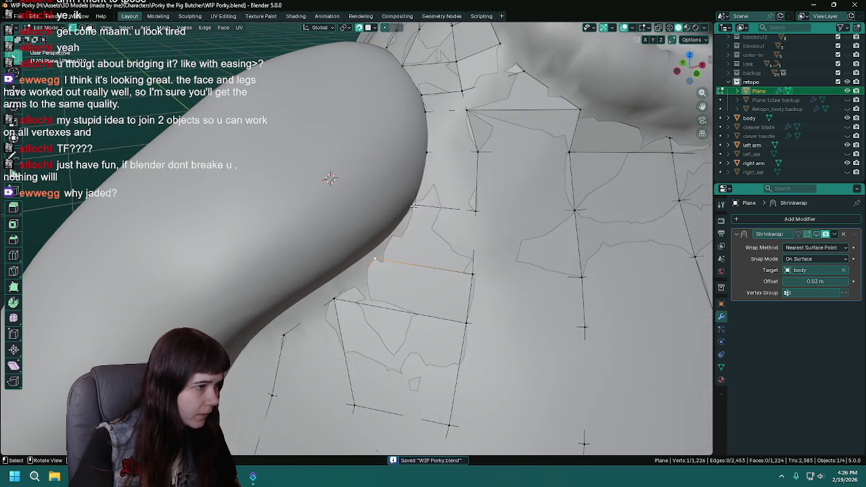
pyautogui.press('g')
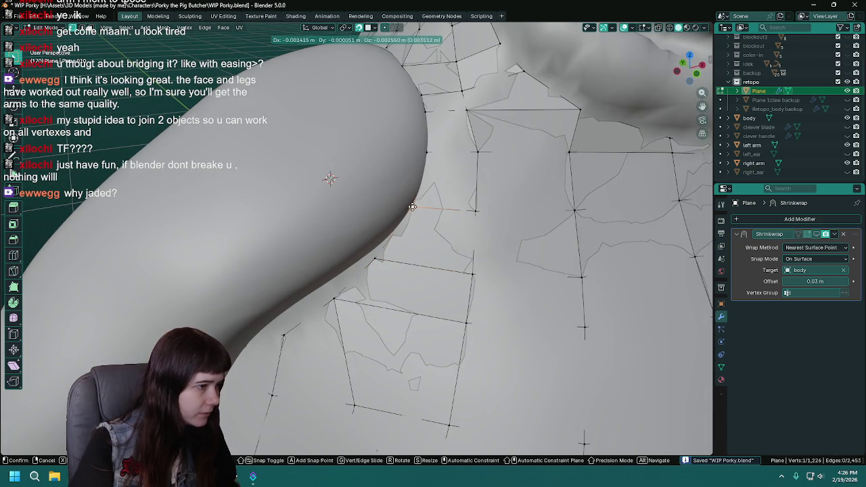
pyautogui.click(412, 206)
pyautogui.moveTo(374, 260); pyautogui.dragTo(397, 245, button='middle')
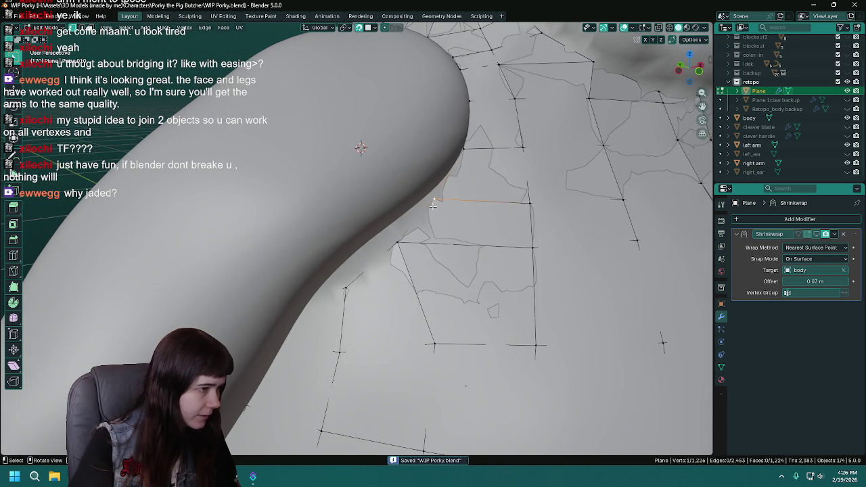
pyautogui.moveTo(433, 205); pyautogui.dragTo(412, 207, button='middle')
pyautogui.press('g')
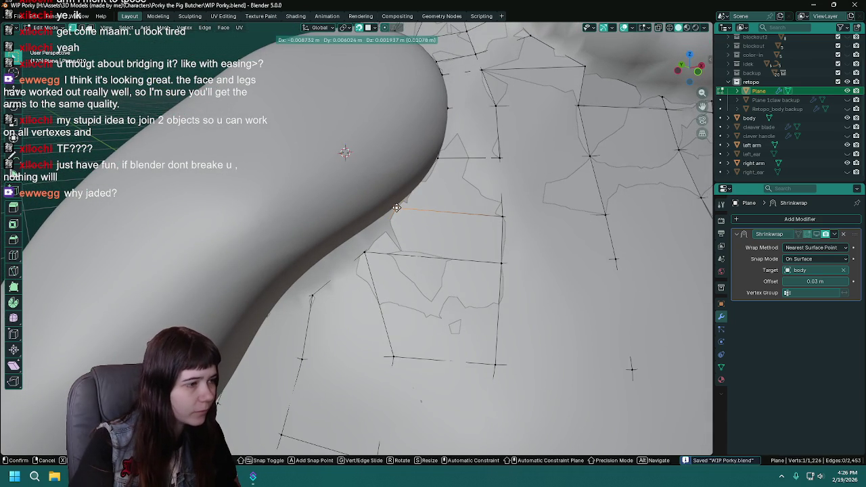
pyautogui.click(396, 207)
# Reposition a vertex under the arm and the neighbouring vertex beside the arm.
pyautogui.moveTo(364, 252)
pyautogui.mouseDown(button='middle')
pyautogui.moveTo(379, 228)
pyautogui.moveTo(392, 247)
pyautogui.moveTo(376, 253)
pyautogui.mouseUp(button='middle')
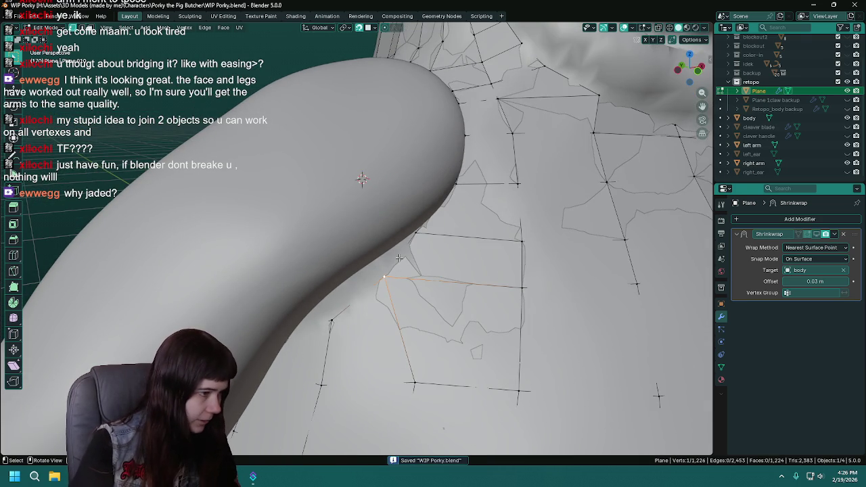
pyautogui.press('g')
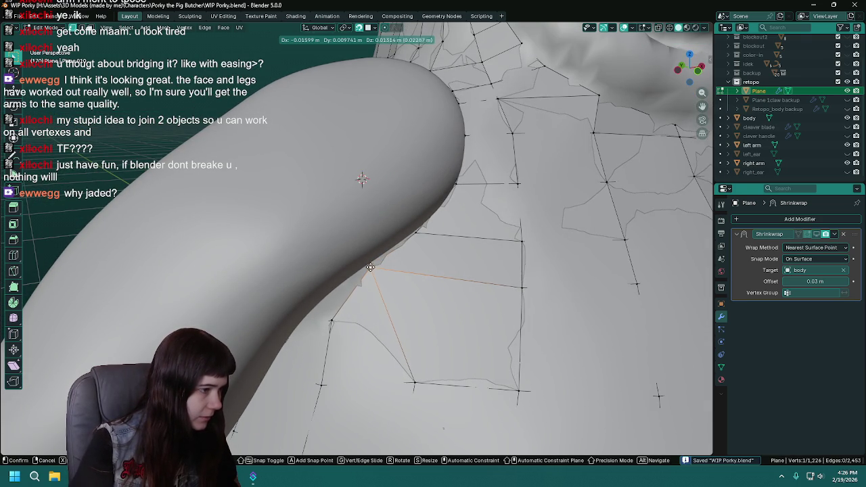
pyautogui.click(369, 268)
pyautogui.moveTo(369, 268)
pyautogui.mouseDown(button='middle')
pyautogui.moveTo(397, 263)
pyautogui.moveTo(371, 251)
pyautogui.moveTo(402, 257)
pyautogui.moveTo(323, 283)
pyautogui.moveTo(383, 297)
pyautogui.mouseUp(button='middle')
pyautogui.keyDown('ctrl'); pyautogui.click(403, 264); pyautogui.keyUp('ctrl')
pyautogui.press('g')
pyautogui.click(413, 253)
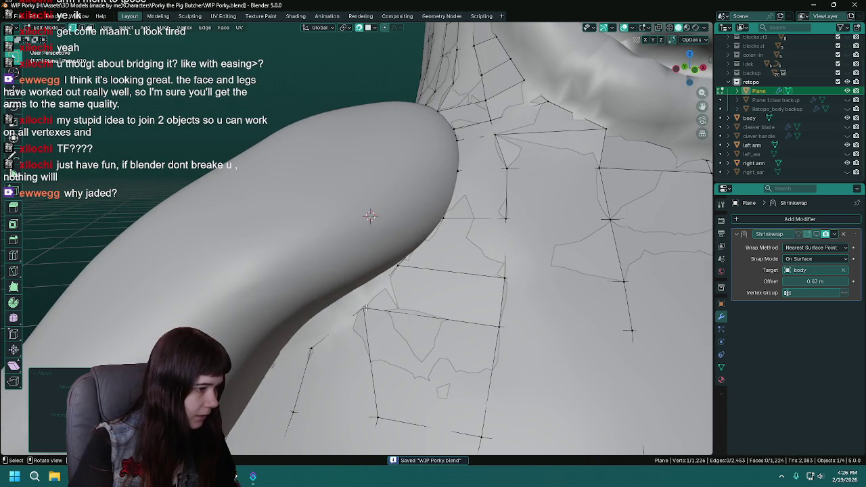
# Place the vertex at the arm's edge after redoing a cancelled move, then save the file.
pyautogui.moveTo(365, 308); pyautogui.dragTo(358, 277, button='middle')
pyautogui.click(359, 277)
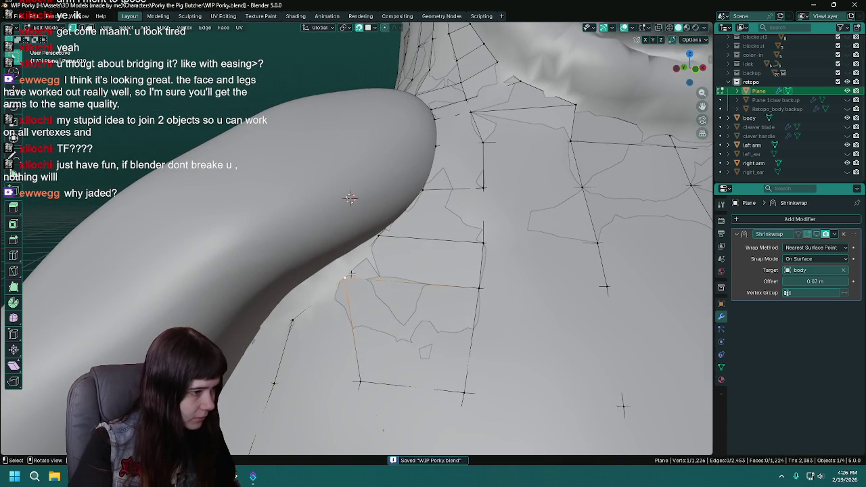
pyautogui.press('g')
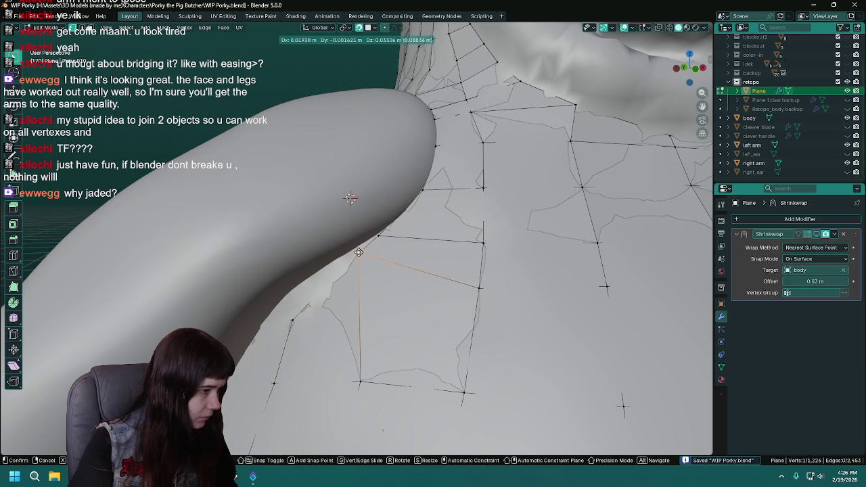
pyautogui.rightClick(391, 245)
pyautogui.press('Escape')
pyautogui.moveTo(399, 249)
pyautogui.mouseDown(button='middle')
pyautogui.moveTo(427, 257)
pyautogui.moveTo(396, 257)
pyautogui.mouseUp(button='middle')
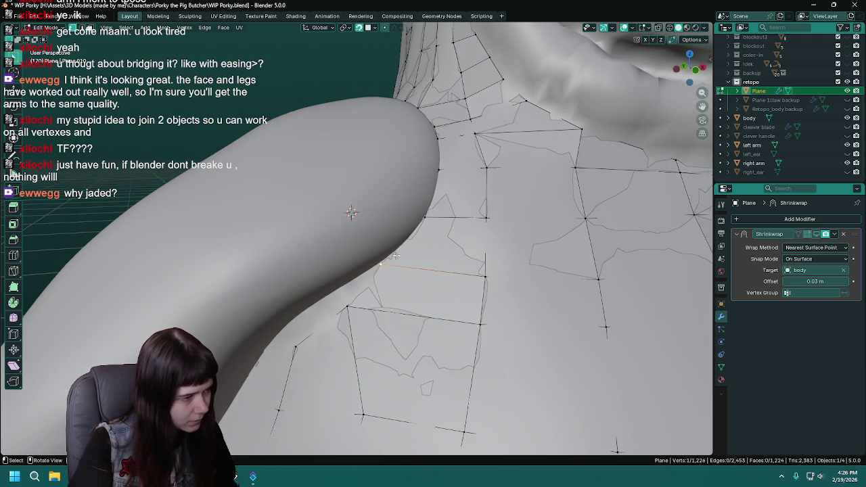
pyautogui.press('g')
pyautogui.click(397, 252)
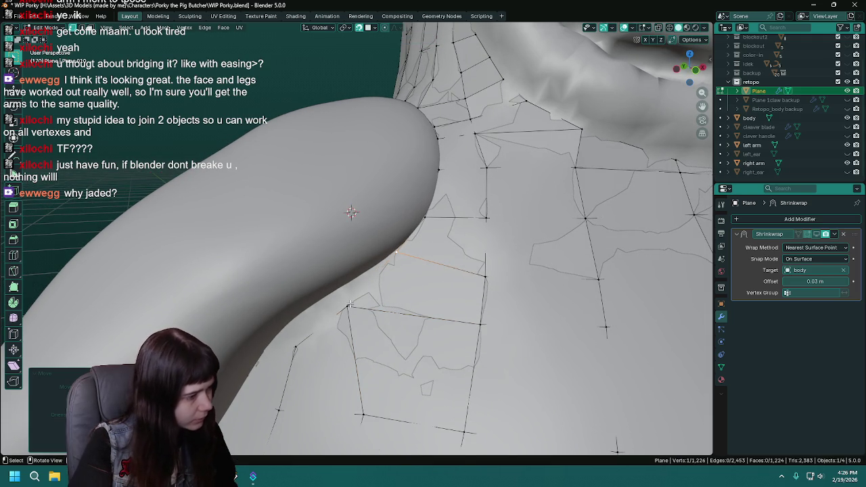
pyautogui.hotkey('ctrl', 's')
# Move another vertex at the arm join into place and view the body from behind.
pyautogui.moveTo(349, 306); pyautogui.dragTo(369, 287, button='middle')
pyautogui.press('g')
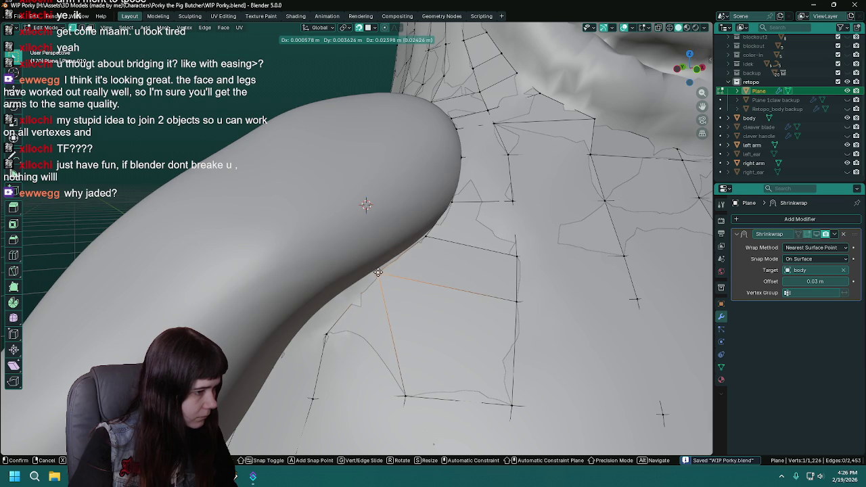
pyautogui.moveTo(380, 270); pyautogui.dragTo(377, 271, button='middle')
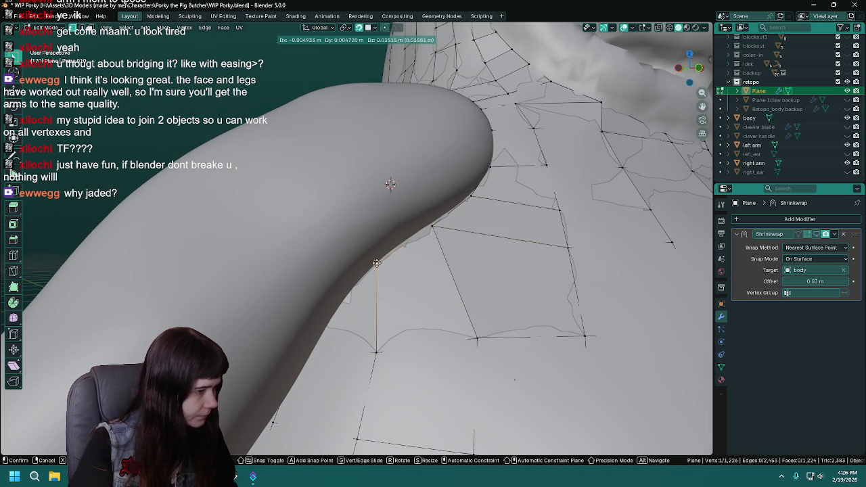
pyautogui.click(377, 263)
pyautogui.moveTo(376, 263); pyautogui.dragTo(475, 301, button='middle')
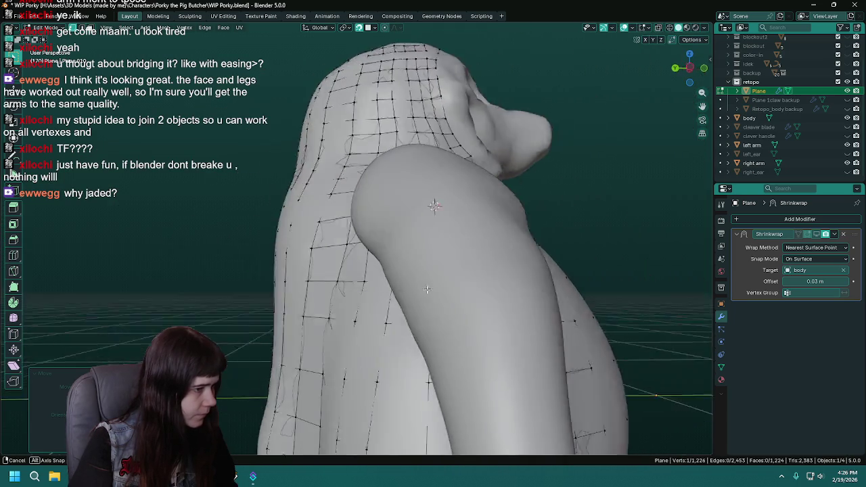
pyautogui.scroll(3, 475, 302)
pyautogui.scroll(2, 467, 284)
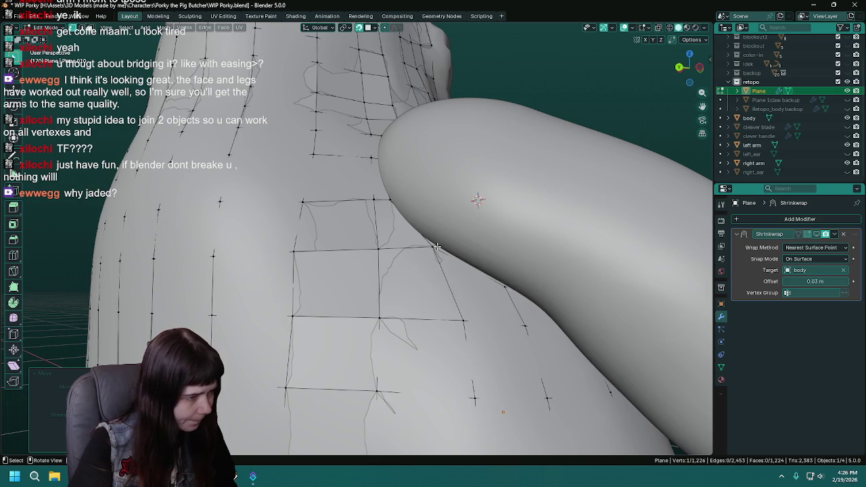
# Adjust two more arm-joint vertices and check the fit from the side of the body.
pyautogui.press('g')
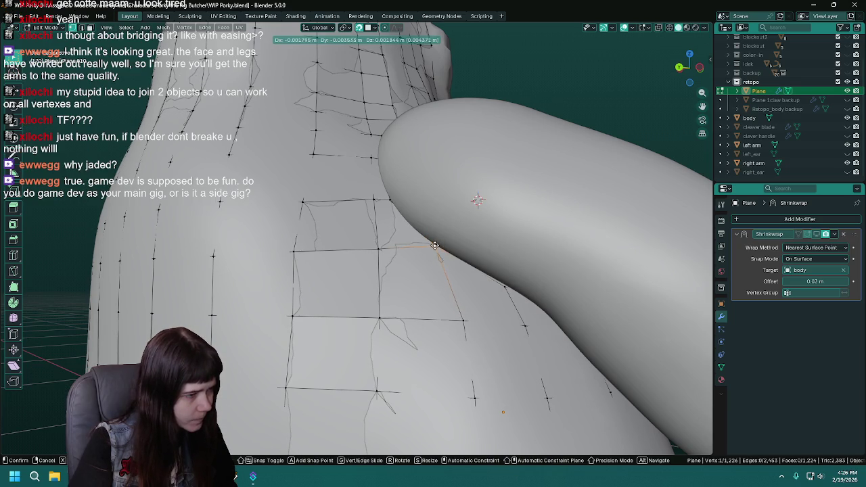
pyautogui.click(433, 245)
pyautogui.moveTo(473, 196)
pyautogui.mouseDown(button='middle')
pyautogui.moveTo(392, 268)
pyautogui.moveTo(413, 268)
pyautogui.moveTo(357, 234)
pyautogui.mouseUp(button='middle')
pyautogui.press('g')
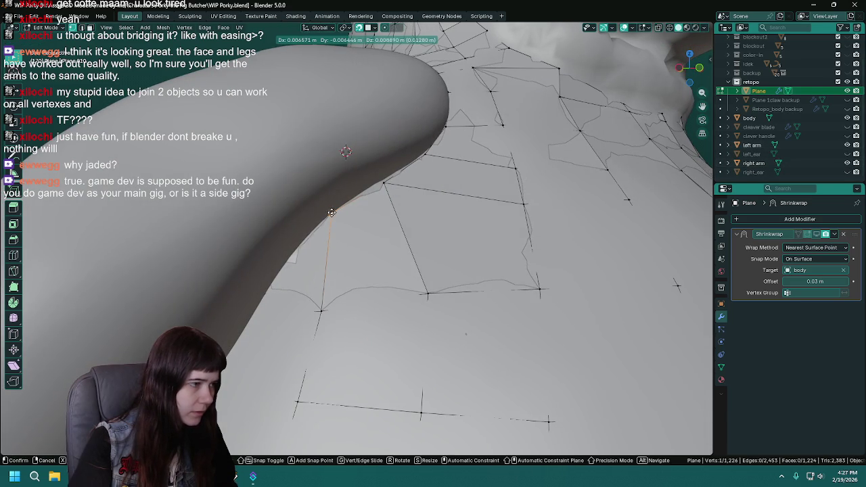
pyautogui.click(332, 213)
pyautogui.moveTo(338, 224); pyautogui.dragTo(383, 278, button='middle')
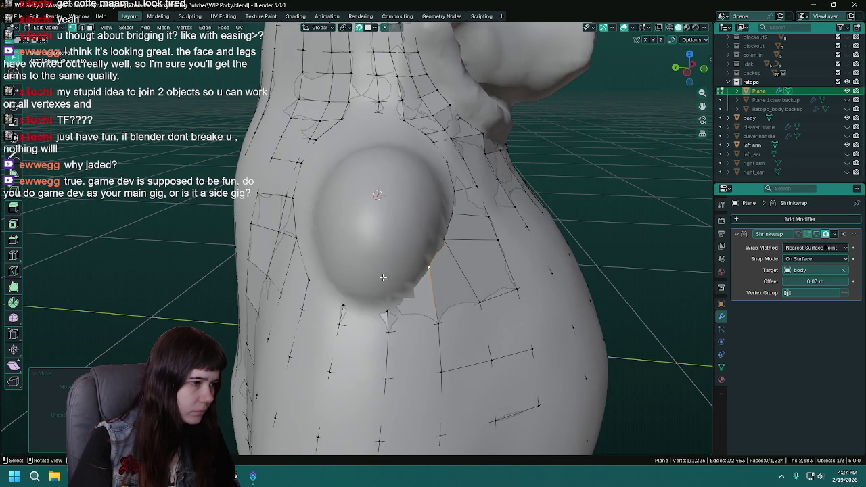
pyautogui.scroll(-3, 383, 277)
pyautogui.scroll(-1, 381, 280)
pyautogui.moveTo(492, 257)
pyautogui.mouseDown(button='middle')
pyautogui.moveTo(543, 253)
pyautogui.moveTo(353, 230)
pyautogui.moveTo(412, 207)
pyautogui.moveTo(448, 208)
pyautogui.moveTo(418, 228)
pyautogui.moveTo(402, 226)
pyautogui.mouseUp(button='middle')
# Move an armpit vertex into place with two adjustments and check it from another angle.
pyautogui.press('g')
pyautogui.click(420, 228)
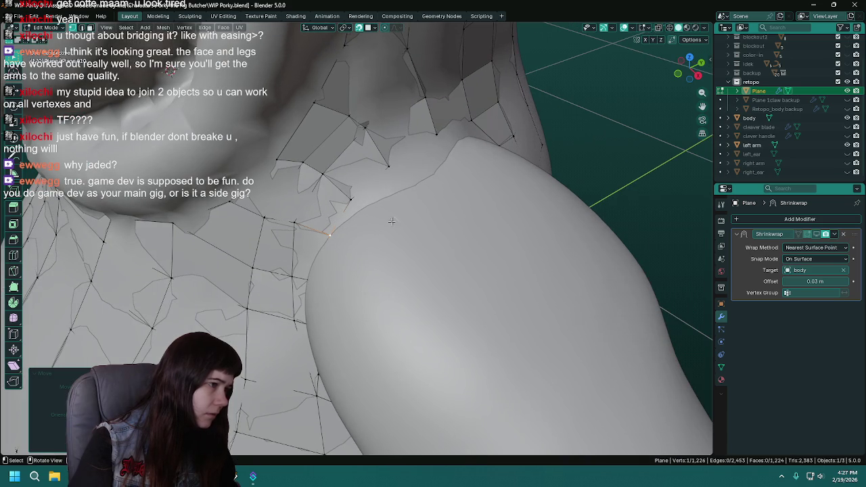
pyautogui.press('g')
pyautogui.click(357, 211)
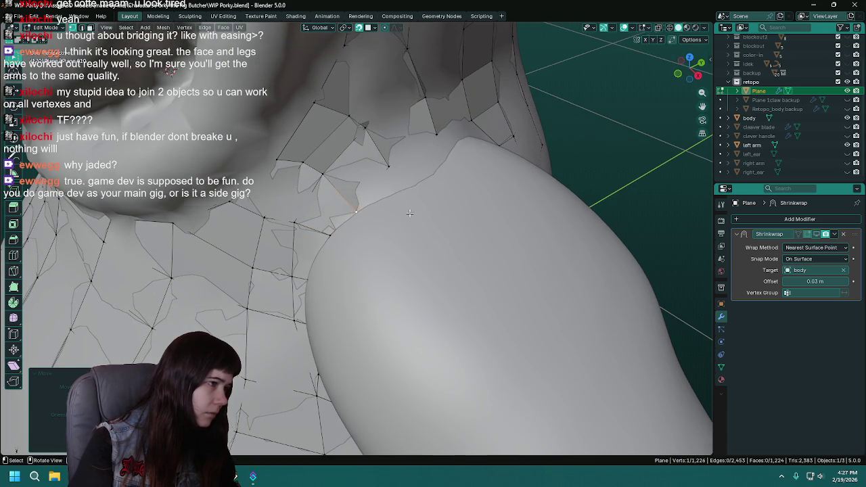
pyautogui.moveTo(356, 212); pyautogui.dragTo(330, 210, button='middle')
# Drop a vertex on the shoulder seam and move the neighbouring vertex below it.
pyautogui.press('g')
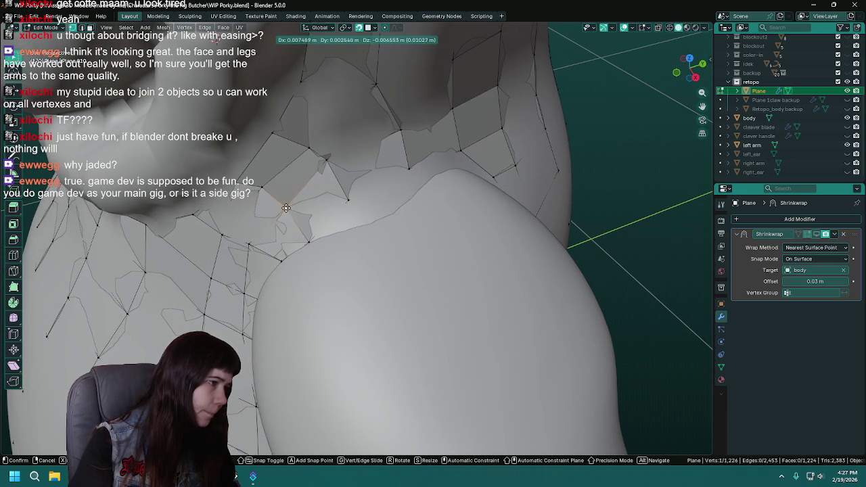
pyautogui.click(286, 209)
pyautogui.click(251, 245)
pyautogui.press('g')
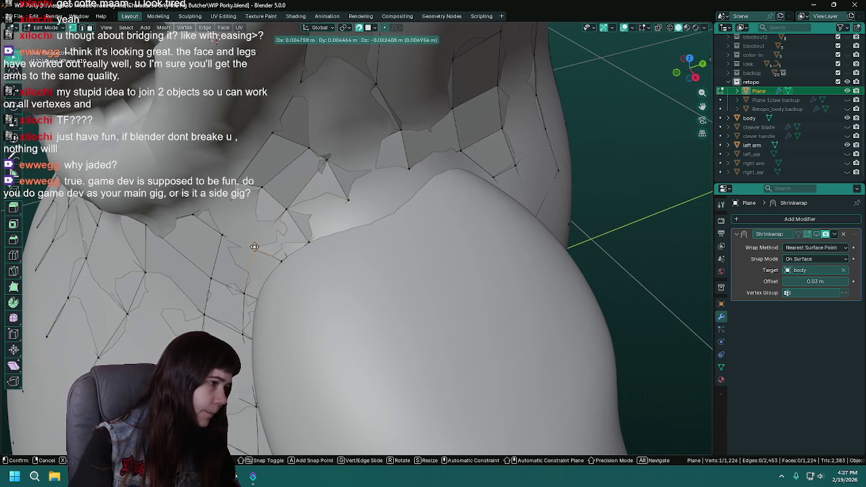
pyautogui.click(255, 249)
pyautogui.moveTo(382, 235)
pyautogui.mouseDown(button='middle')
pyautogui.moveTo(241, 172)
pyautogui.moveTo(302, 181)
pyautogui.mouseUp(button='middle')
# Set several vertices onto the arm's top edge.
pyautogui.press('g')
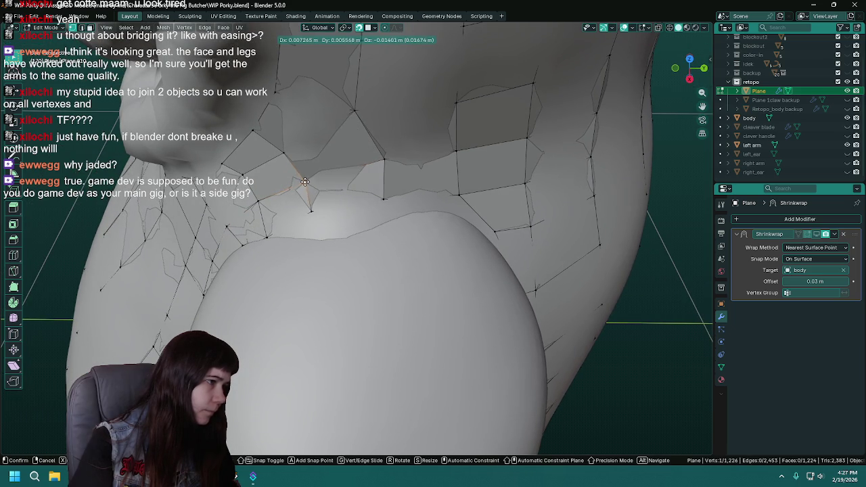
pyautogui.click(305, 182)
pyautogui.press('g')
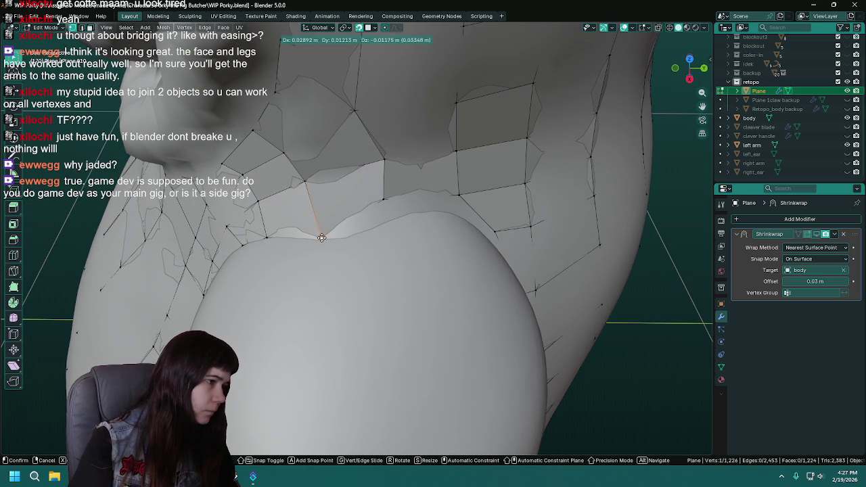
pyautogui.click(322, 237)
pyautogui.moveTo(380, 198)
pyautogui.mouseDown(button='middle')
pyautogui.moveTo(406, 169)
pyautogui.moveTo(396, 214)
pyautogui.mouseUp(button='middle')
pyautogui.press('g')
pyautogui.click(409, 168)
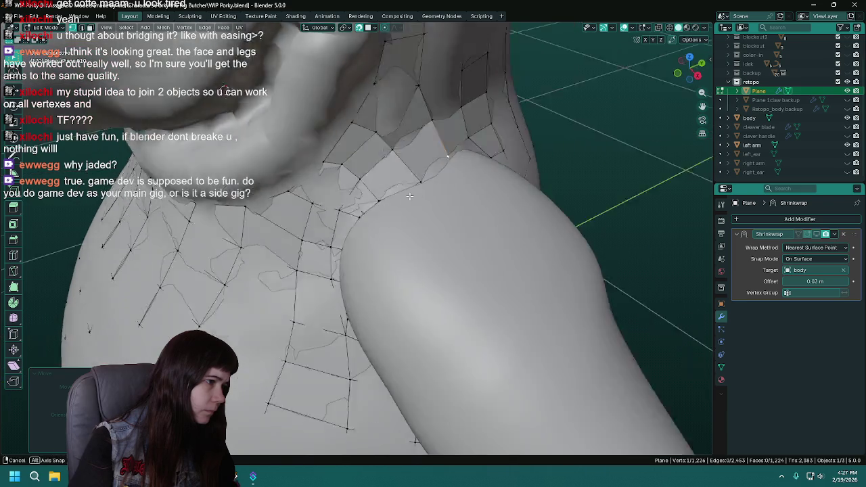
# Fine-tune a vertex along the arm seam, pick the next seam vertex, and save the blend file.
pyautogui.press('g')
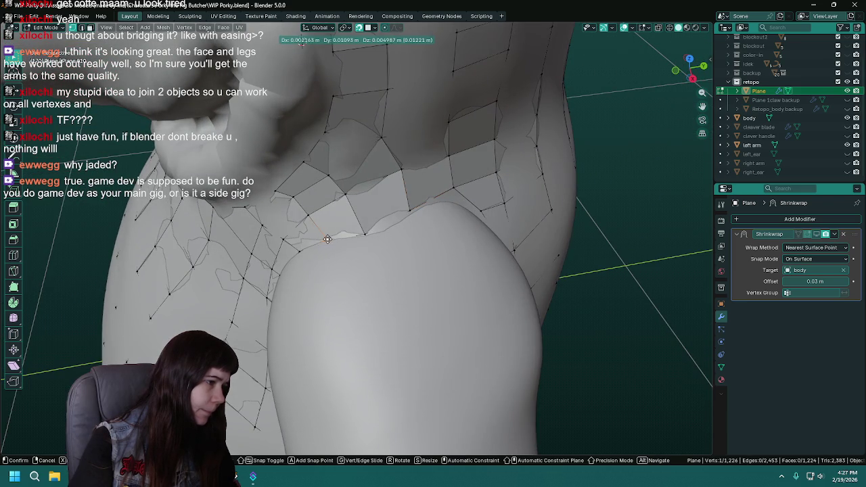
pyautogui.click(366, 233)
pyautogui.press('g')
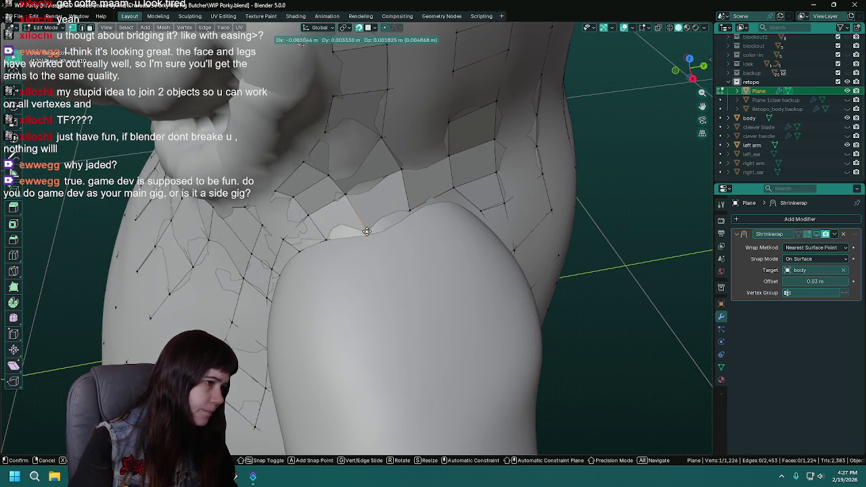
pyautogui.click(367, 232)
pyautogui.moveTo(367, 232); pyautogui.dragTo(389, 228, button='middle')
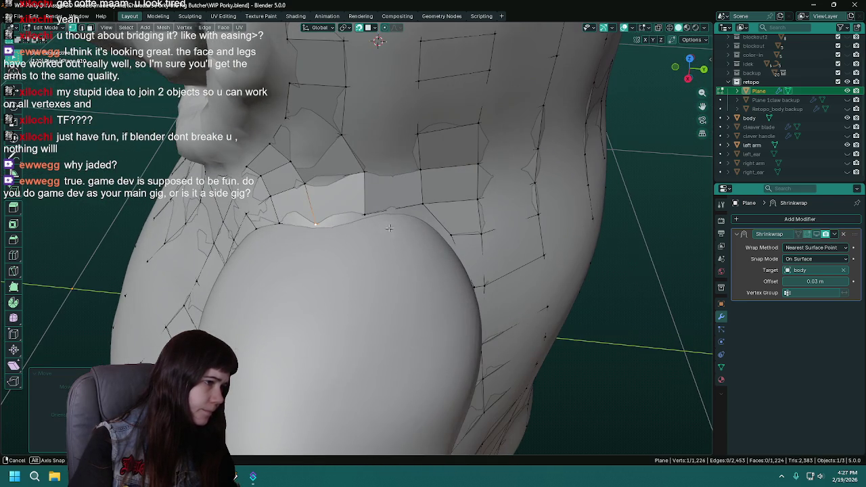
pyautogui.click(419, 203)
pyautogui.moveTo(419, 203)
pyautogui.mouseDown(button='middle')
pyautogui.moveTo(427, 218)
pyautogui.moveTo(397, 222)
pyautogui.moveTo(335, 196)
pyautogui.moveTo(351, 214)
pyautogui.mouseUp(button='middle')
pyautogui.hotkey('ctrl', 's')
# Move two vertices under the arm down against the chest.
pyautogui.press('g')
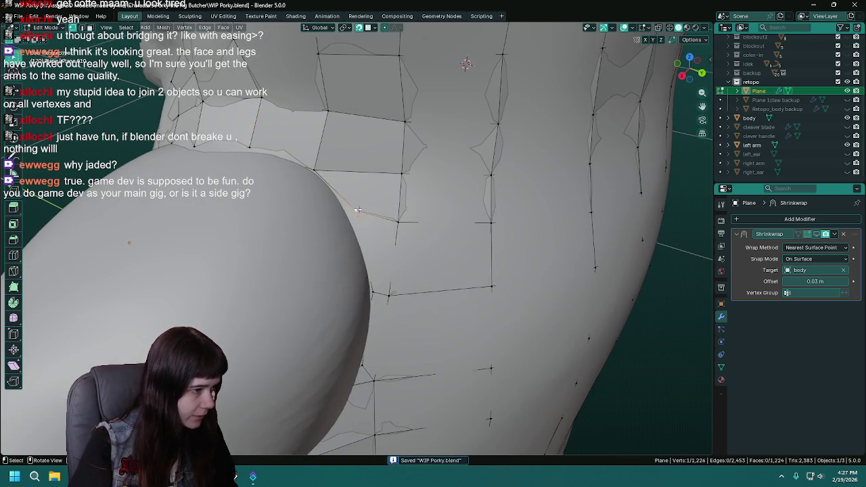
pyautogui.click(351, 218)
pyautogui.moveTo(374, 251)
pyautogui.mouseDown(button='middle')
pyautogui.moveTo(378, 240)
pyautogui.moveTo(351, 239)
pyautogui.mouseUp(button='middle')
pyautogui.press('g')
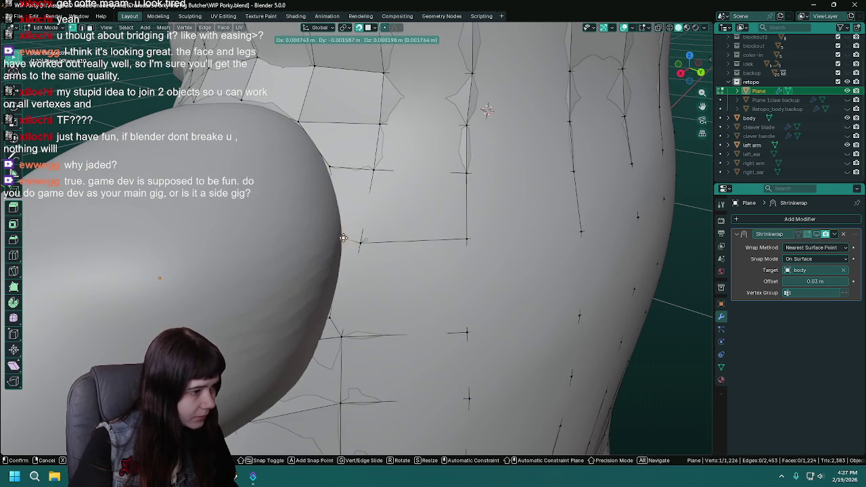
pyautogui.click(343, 238)
# Reposition the next arm-edge vertex, select a vertex at the top of the arm, and save.
pyautogui.click(328, 166)
pyautogui.press('g')
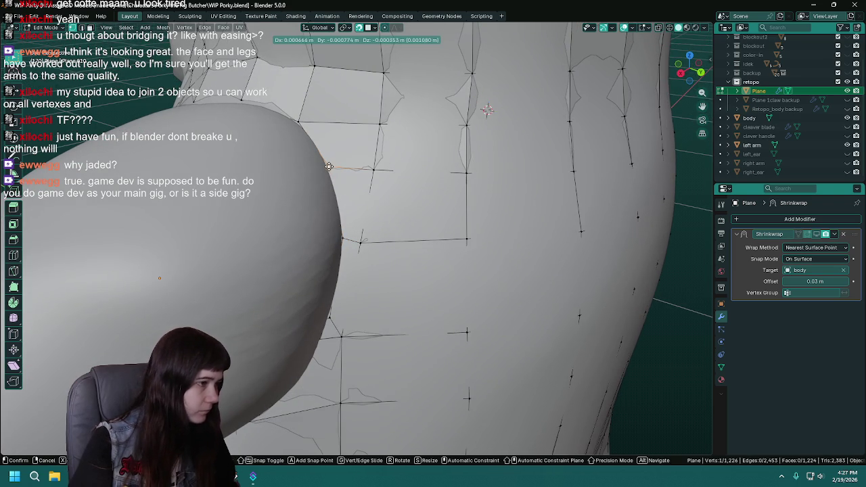
pyautogui.click(328, 166)
pyautogui.moveTo(328, 166); pyautogui.dragTo(366, 195, button='middle')
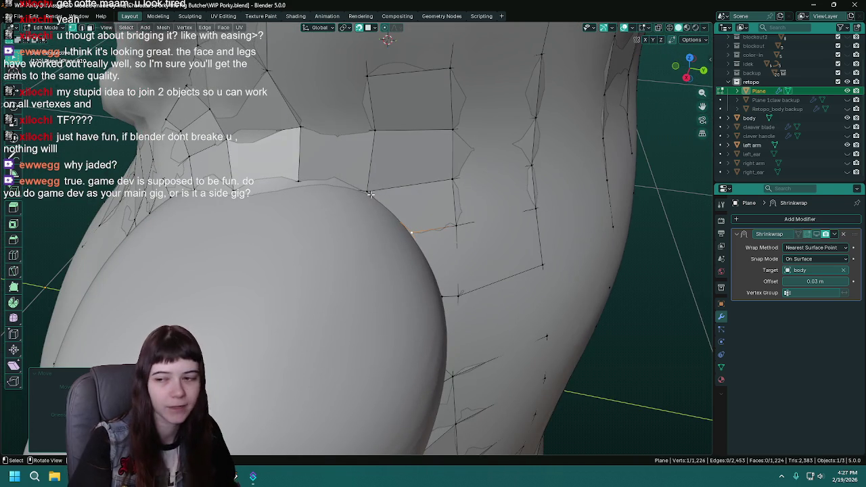
pyautogui.click(363, 192)
pyautogui.hotkey('ctrl', 's')
# Move the vertex at the top of the arm and inspect the underside of the arm.
pyautogui.press('g')
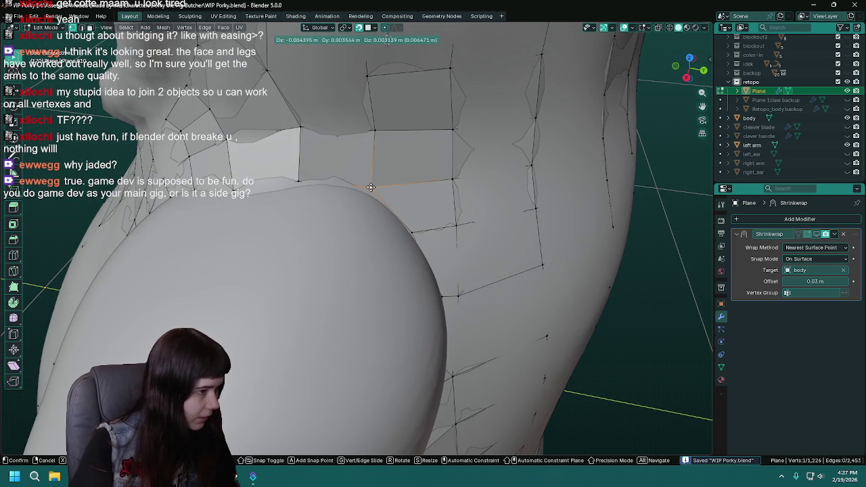
pyautogui.click(369, 193)
pyautogui.moveTo(369, 193); pyautogui.dragTo(411, 249, button='middle')
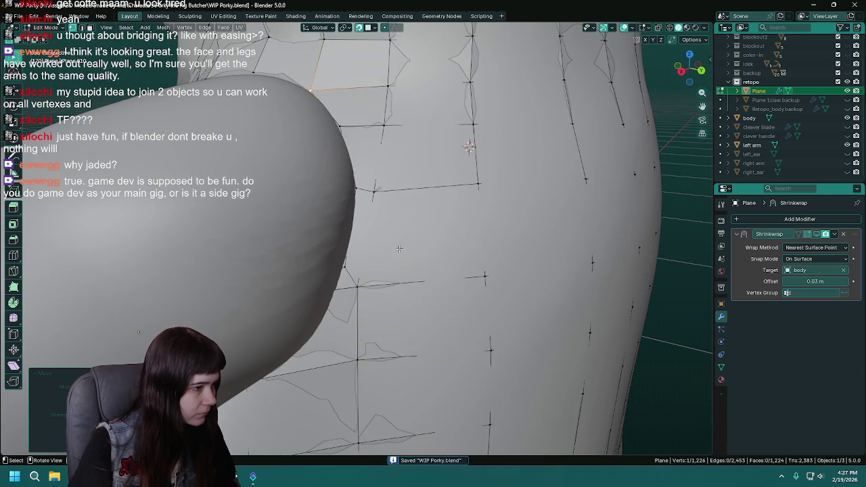
pyautogui.moveTo(348, 270)
pyautogui.mouseDown(button='middle')
pyautogui.moveTo(440, 265)
pyautogui.moveTo(398, 241)
pyautogui.moveTo(411, 243)
pyautogui.moveTo(375, 202)
pyautogui.moveTo(374, 244)
pyautogui.mouseUp(button='middle')
# Move two vertices beside the arm onto the arm boundary.
pyautogui.press('g')
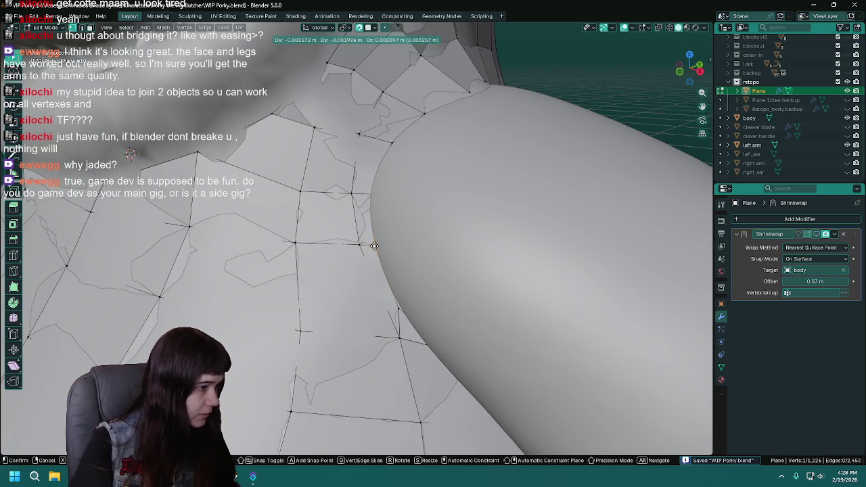
pyautogui.click(370, 193)
pyautogui.moveTo(369, 194); pyautogui.dragTo(378, 227, button='middle')
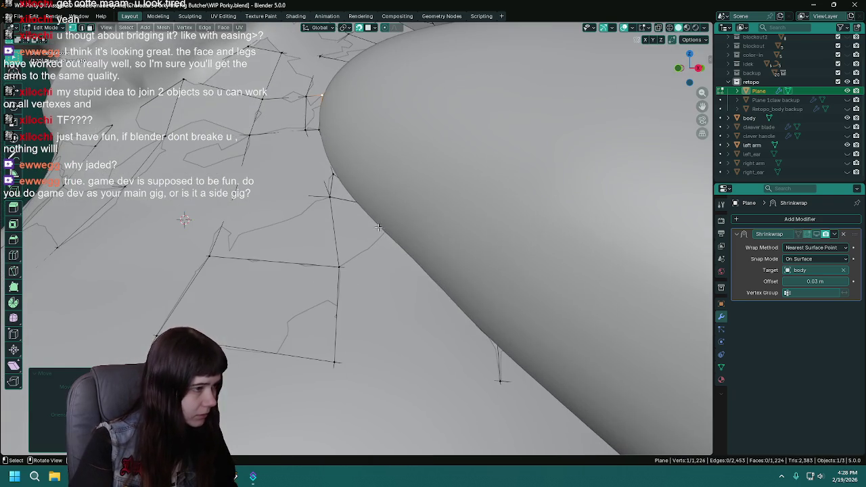
pyautogui.press('g')
pyautogui.click(338, 180)
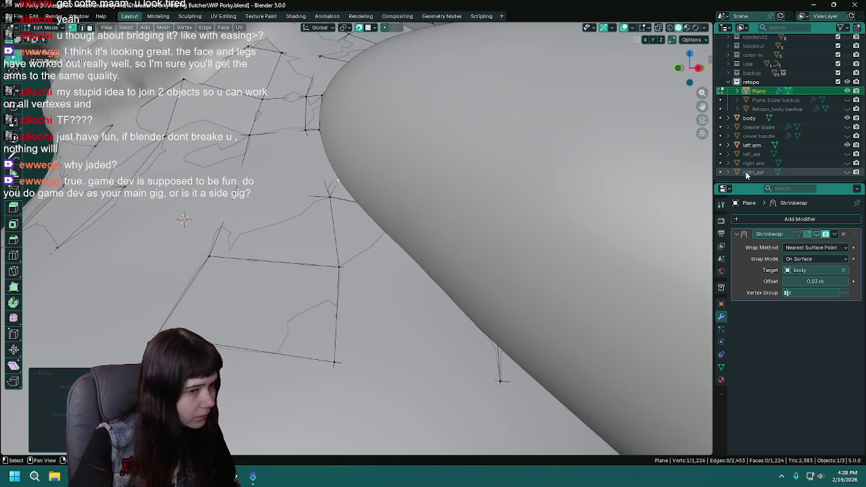
# Zoom in on the left shoulder and move a shoulder vertex onto the body.
pyautogui.moveTo(406, 270)
pyautogui.mouseDown(button='middle')
pyautogui.moveTo(373, 292)
pyautogui.moveTo(394, 281)
pyautogui.moveTo(378, 295)
pyautogui.moveTo(382, 308)
pyautogui.mouseUp(button='middle')
pyautogui.moveTo(287, 218)
pyautogui.mouseDown(button='middle')
pyautogui.moveTo(460, 220)
pyautogui.moveTo(522, 296)
pyautogui.moveTo(425, 290)
pyautogui.moveTo(444, 286)
pyautogui.moveTo(439, 280)
pyautogui.mouseUp(button='middle')
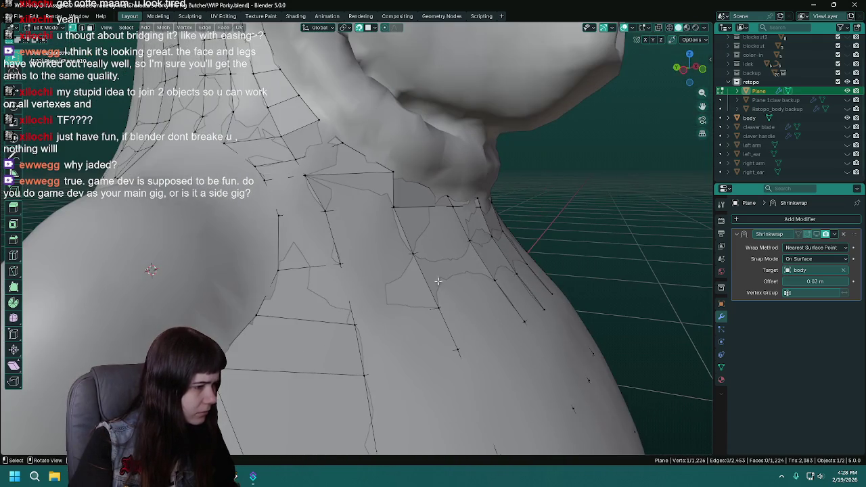
pyautogui.moveTo(366, 305); pyautogui.dragTo(383, 301, button='middle')
pyautogui.moveTo(500, 307); pyautogui.dragTo(331, 310, button='middle')
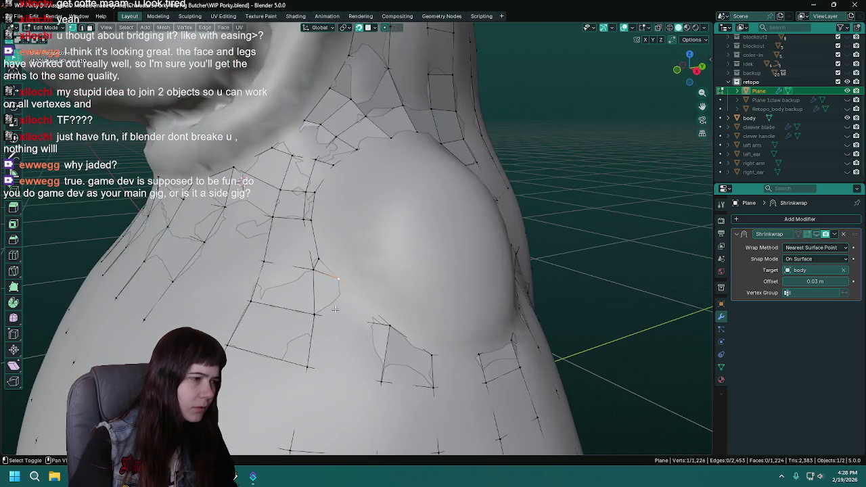
pyautogui.scroll(2, 338, 308)
pyautogui.scroll(1, 348, 307)
pyautogui.scroll(1, 362, 305)
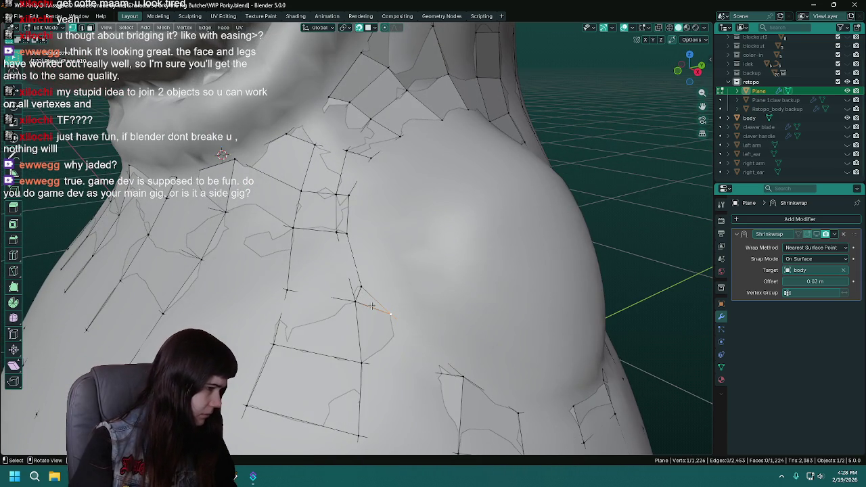
pyautogui.press('g')
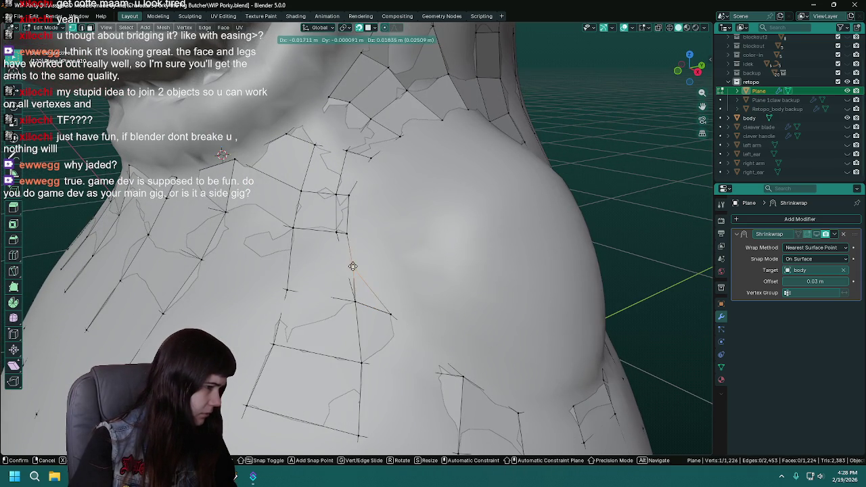
pyautogui.click(358, 262)
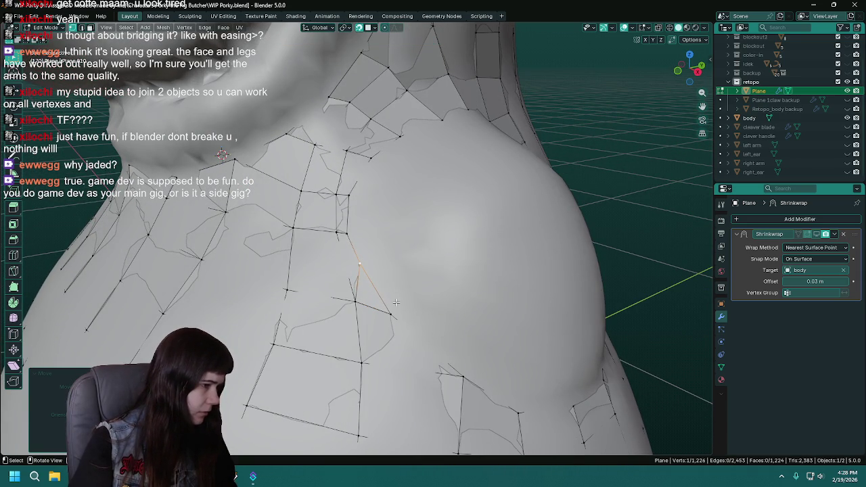
# Delete a stray shoulder vertex and reposition a vertex beside the arm joint.
pyautogui.scroll(-2, 381, 290)
pyautogui.scroll(2, 361, 265)
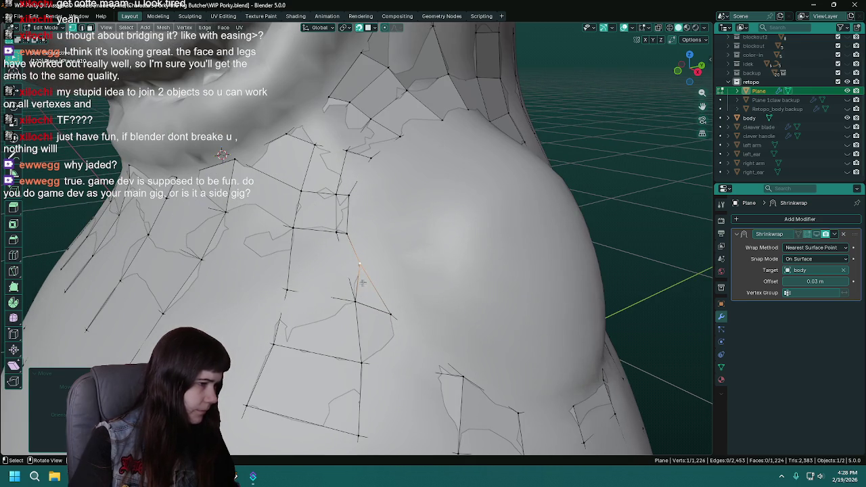
pyautogui.press('x')
pyautogui.click(389, 309)
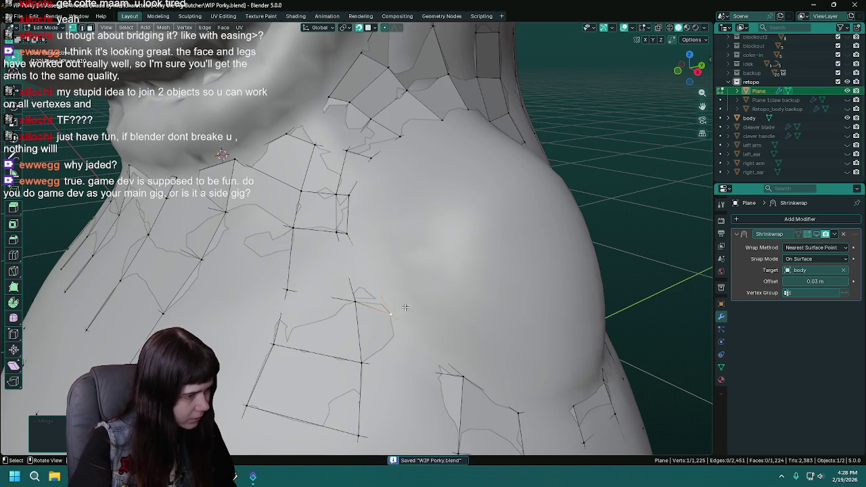
pyautogui.moveTo(387, 313); pyautogui.dragTo(388, 313, button='middle')
pyautogui.moveTo(666, 194); pyautogui.dragTo(336, 226, button='middle')
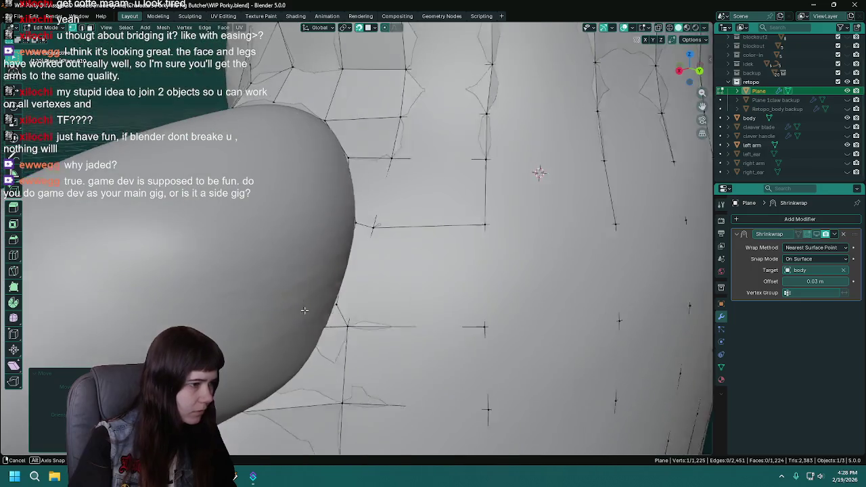
pyautogui.press('g')
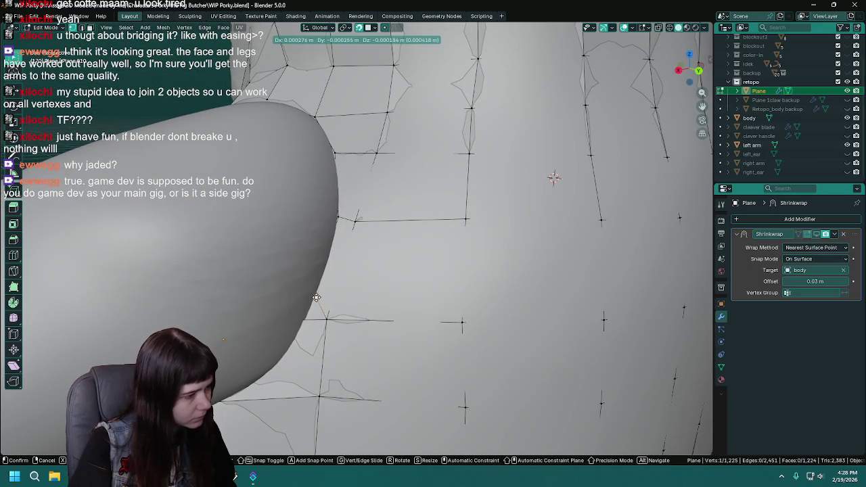
pyautogui.click(314, 297)
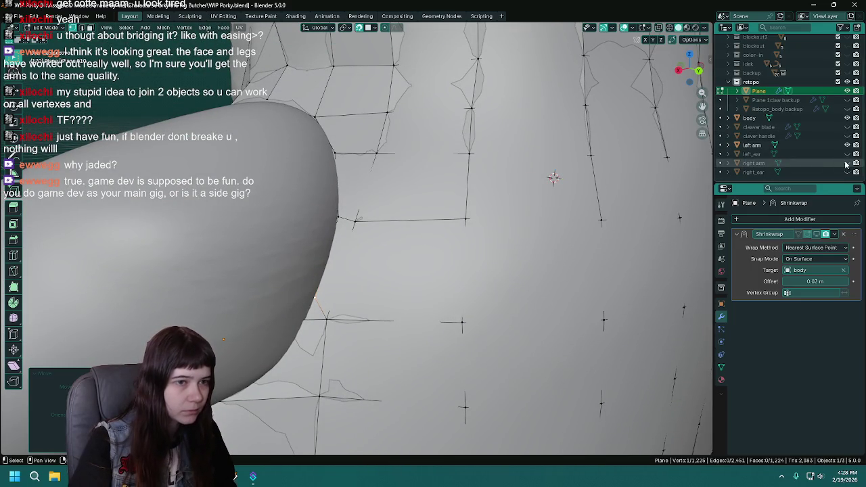
# Show left_arm to pick a vertex near the shoulder, then hide it and move the vertex.
pyautogui.moveTo(595, 291)
pyautogui.mouseDown(button='middle')
pyautogui.moveTo(445, 297)
pyautogui.moveTo(842, 173)
pyautogui.mouseUp(button='middle')
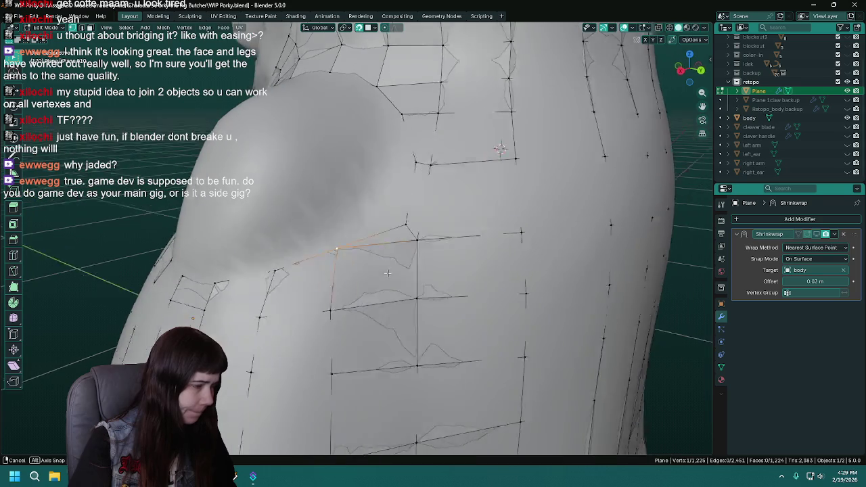
pyautogui.click(847, 145)
pyautogui.moveTo(420, 229)
pyautogui.mouseDown(button='middle')
pyautogui.moveTo(367, 217)
pyautogui.moveTo(376, 204)
pyautogui.moveTo(393, 244)
pyautogui.mouseUp(button='middle')
pyautogui.click(381, 202)
pyautogui.moveTo(381, 202); pyautogui.dragTo(389, 222, button='middle')
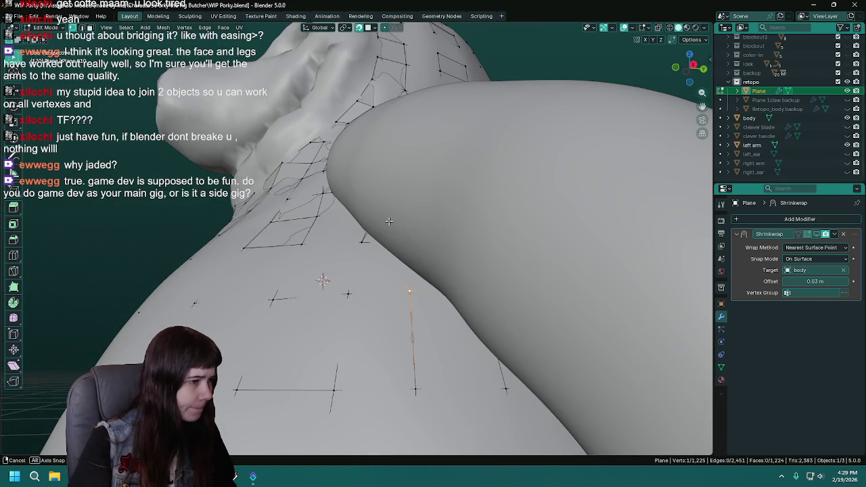
pyautogui.click(847, 145)
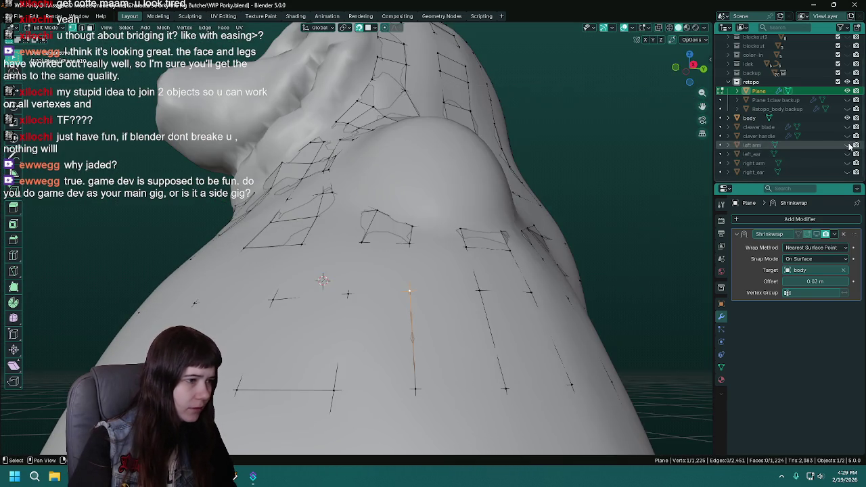
pyautogui.moveTo(493, 259); pyautogui.dragTo(410, 311, button='middle')
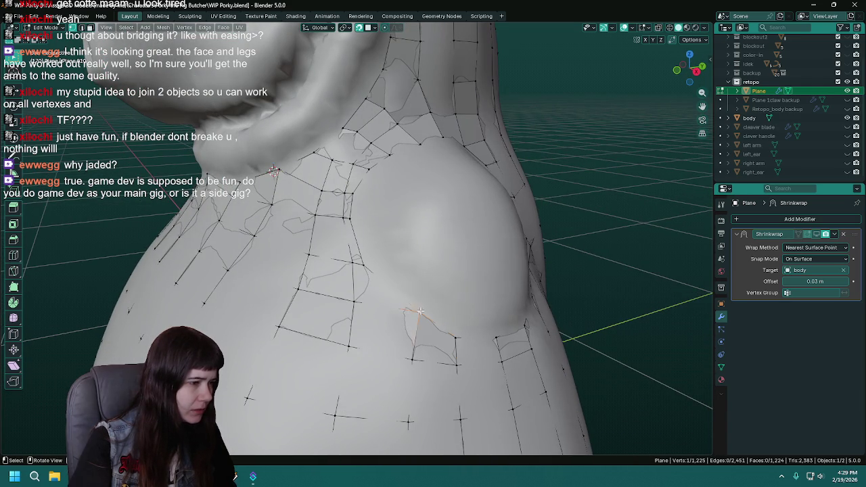
pyautogui.press('g')
pyautogui.click(402, 308)
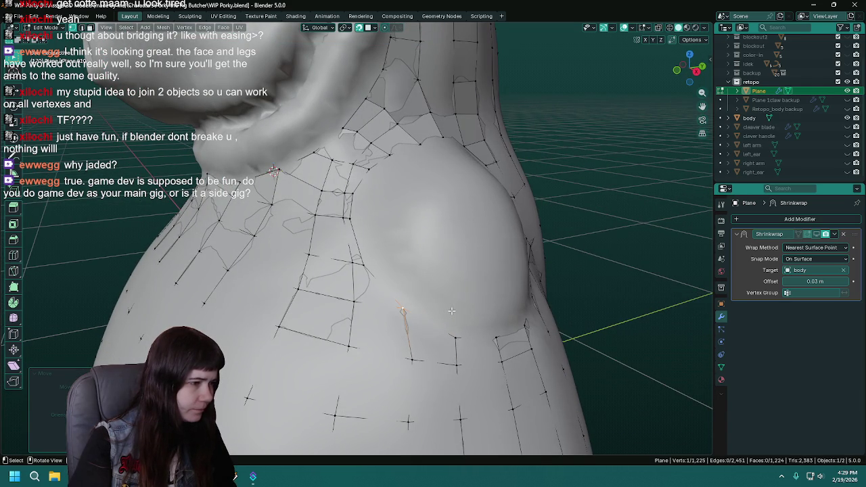
# Move a vertex along the shoulder edge to hug the body, and save.
pyautogui.moveTo(451, 310); pyautogui.dragTo(396, 299, button='middle')
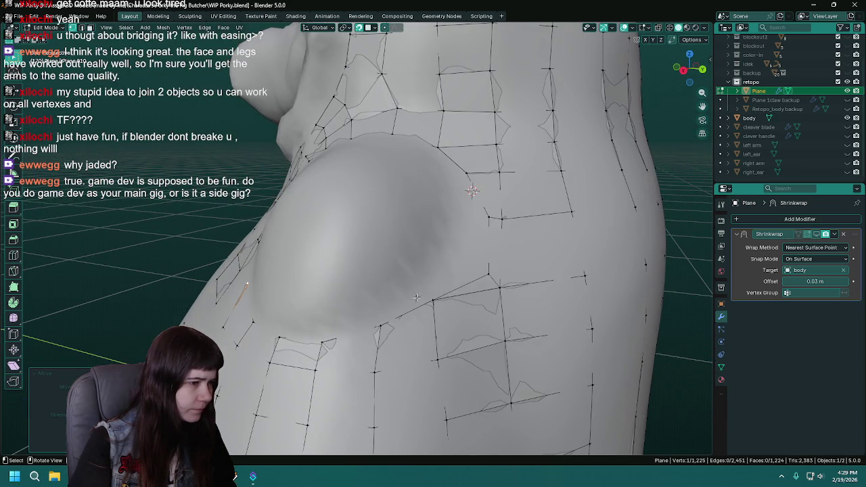
pyautogui.click(434, 301)
pyautogui.press('g')
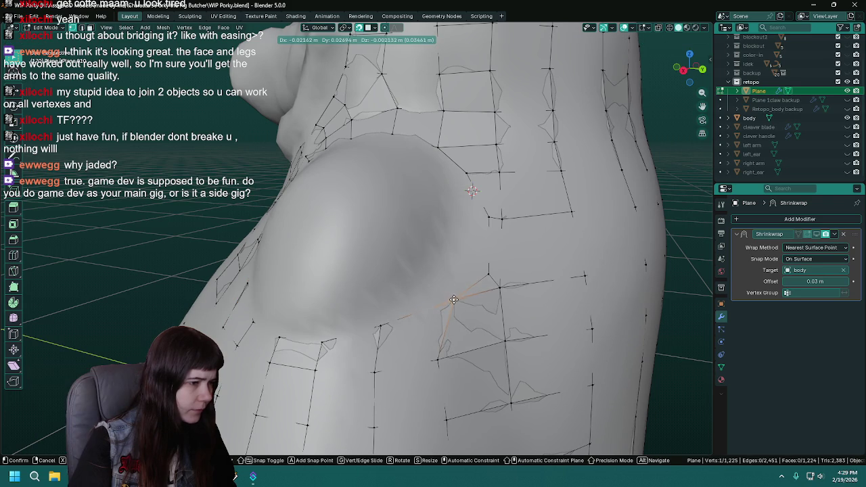
pyautogui.moveTo(446, 302); pyautogui.dragTo(448, 318, button='middle')
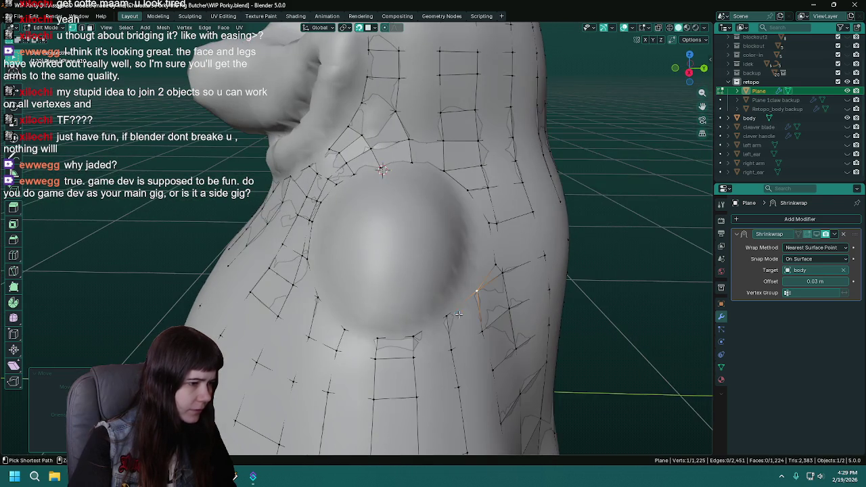
pyautogui.hotkey('ctrl', 's')
pyautogui.click(449, 320)
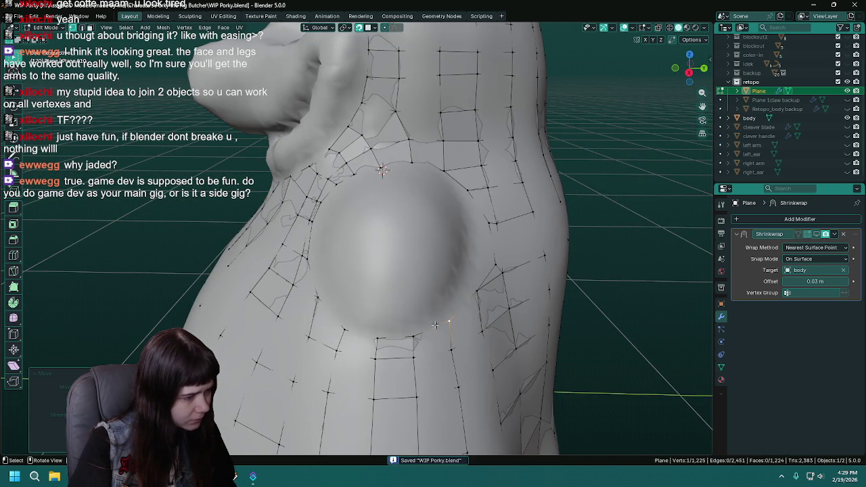
# Move the lower shoulder vertices into place, save, and show left_arm again.
pyautogui.click(414, 336)
pyautogui.click(412, 355)
pyautogui.press('g')
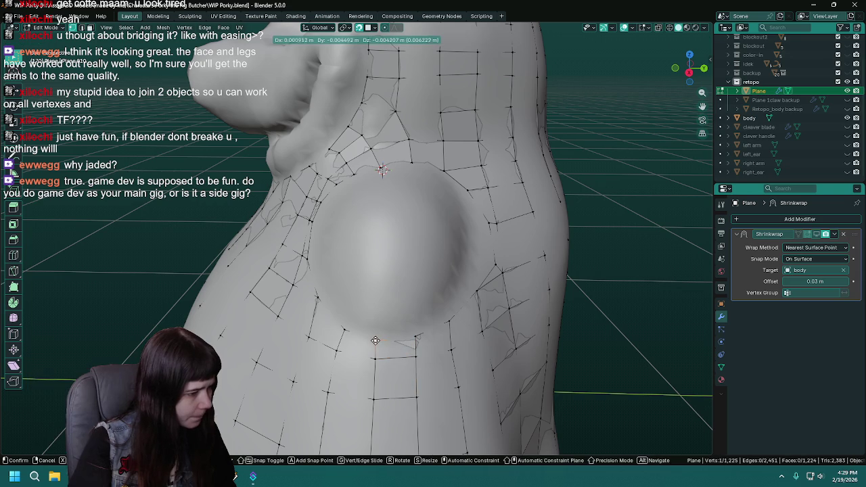
pyautogui.click(340, 327)
pyautogui.hotkey('ctrl', 's')
pyautogui.moveTo(338, 324)
pyautogui.mouseDown(button='middle')
pyautogui.moveTo(393, 309)
pyautogui.moveTo(430, 265)
pyautogui.mouseUp(button='middle')
pyautogui.click(846, 145)
pyautogui.scroll(-3, 430, 265)
pyautogui.scroll(-2, 431, 265)
# Duplicate the retopology Plane in place and rename the copy Retopo_pre-arms.
pyautogui.press('Tab')
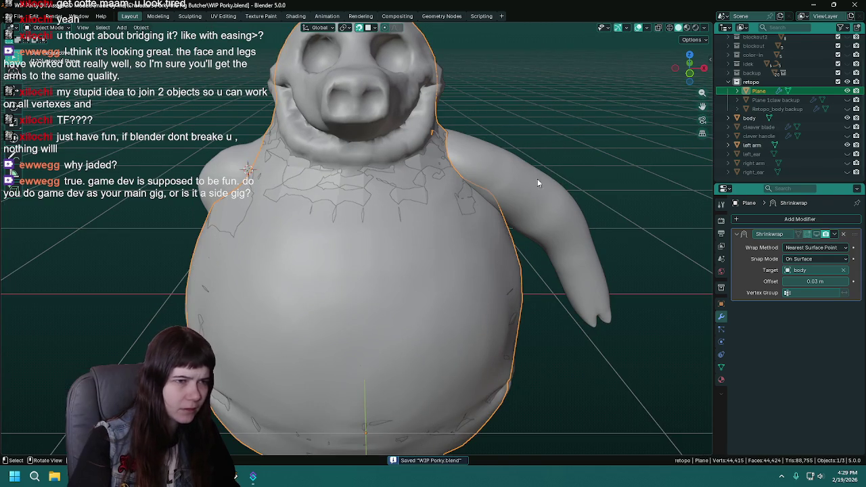
pyautogui.hotkey('shift', 'd')
pyautogui.rightClick(430, 245)
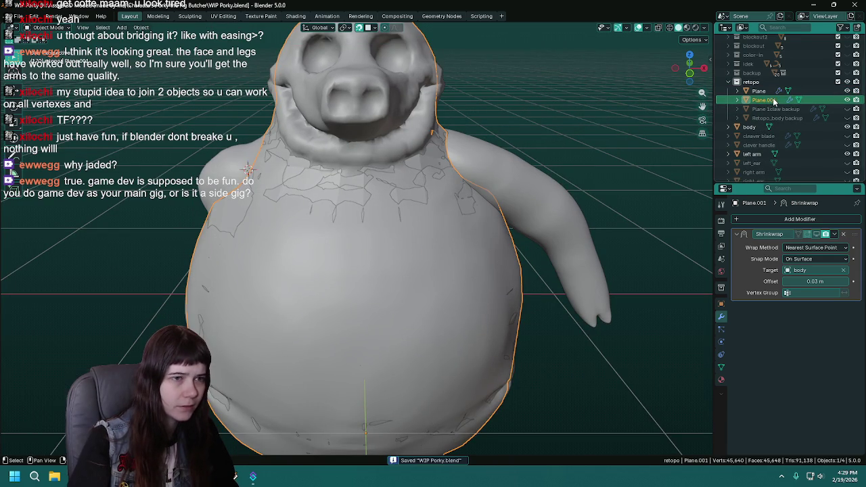
pyautogui.doubleClick(775, 100)
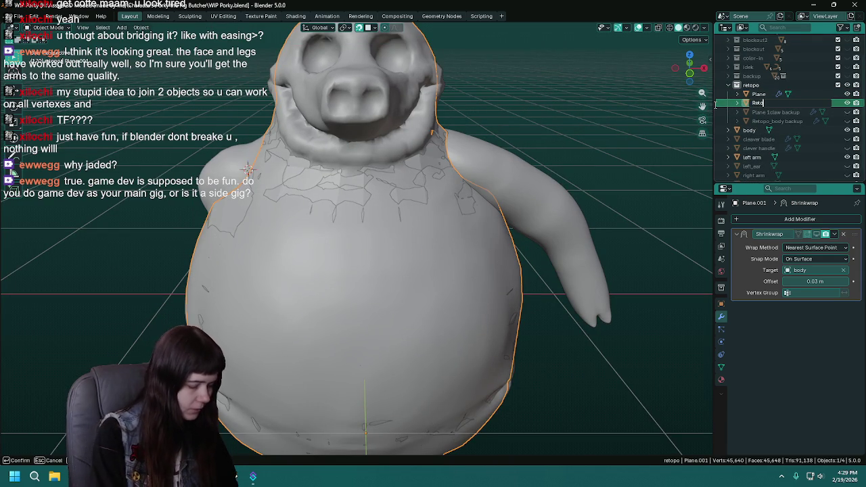
pyautogui.write('Retopo_pre-arms')
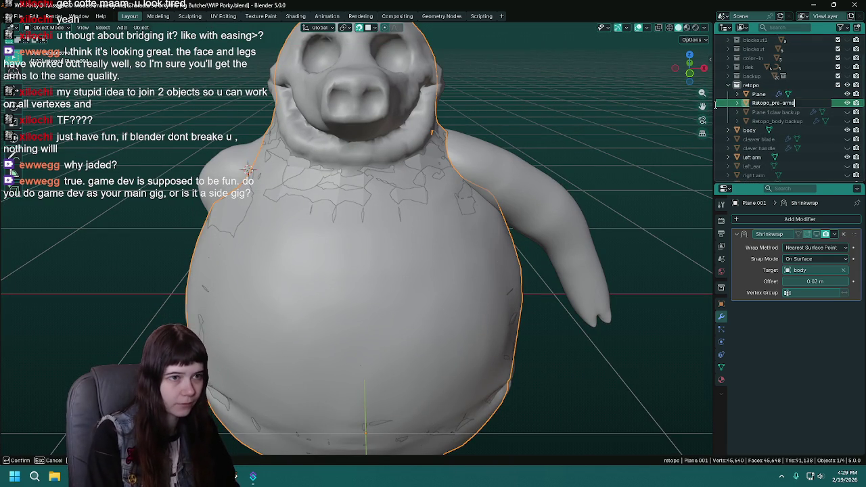
pyautogui.press('Return')
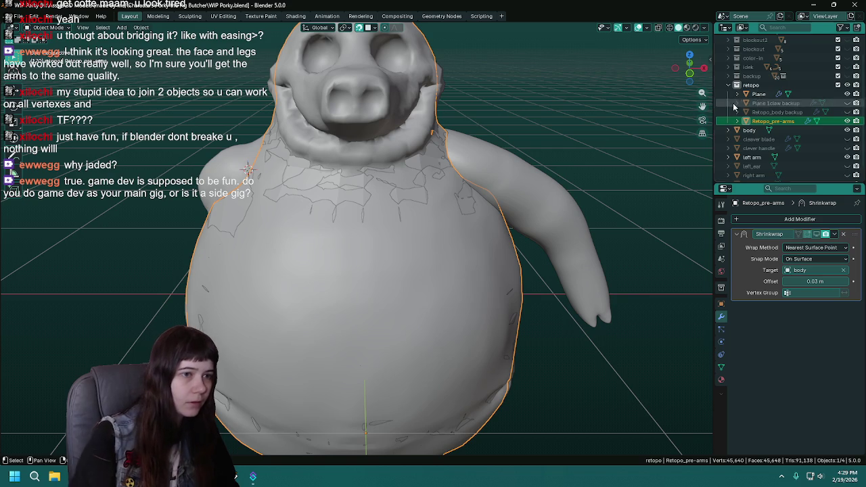
# Reselect the original Plane, save, and return to its Edit Mode.
pyautogui.click(778, 94)
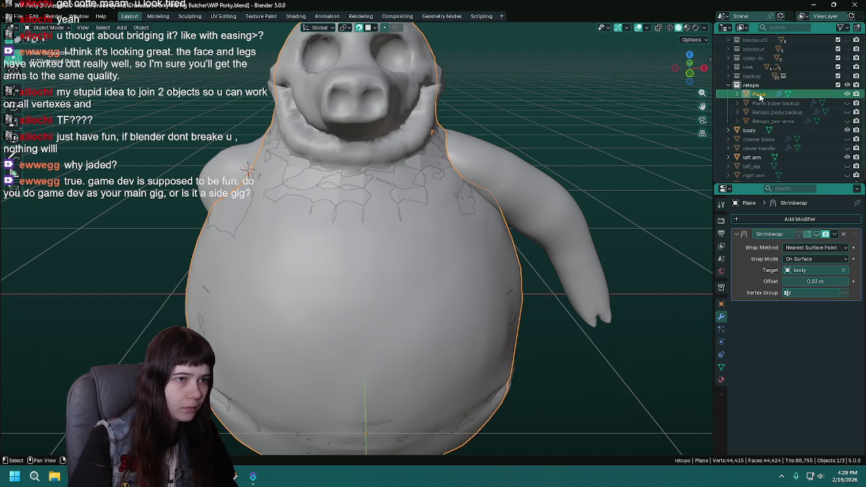
pyautogui.hotkey('ctrl', 's')
pyautogui.press('Tab')
pyautogui.moveTo(486, 176)
pyautogui.mouseDown(button='middle')
pyautogui.moveTo(631, 180)
pyautogui.moveTo(677, 169)
pyautogui.mouseUp(button='middle')
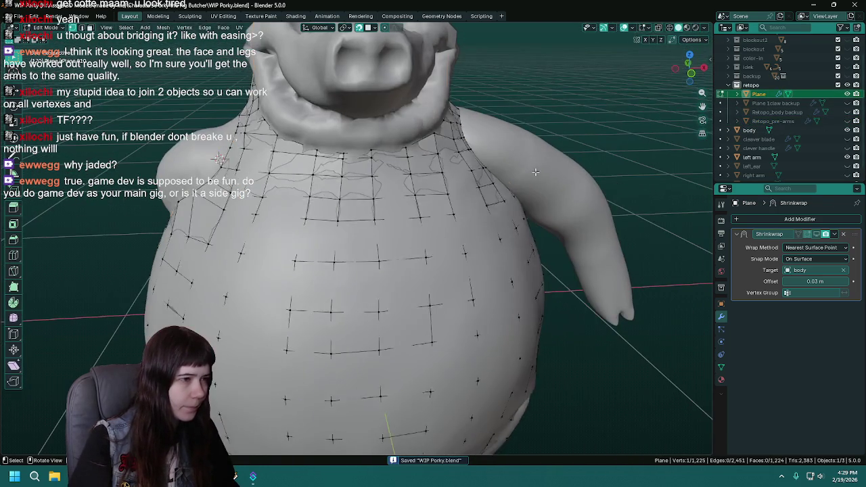
# Unhide right_arm, save, re-enter Edit Mode on Plane, and orbit around torso and arm.
pyautogui.press('Tab')
pyautogui.scroll(-1, 833, 161)
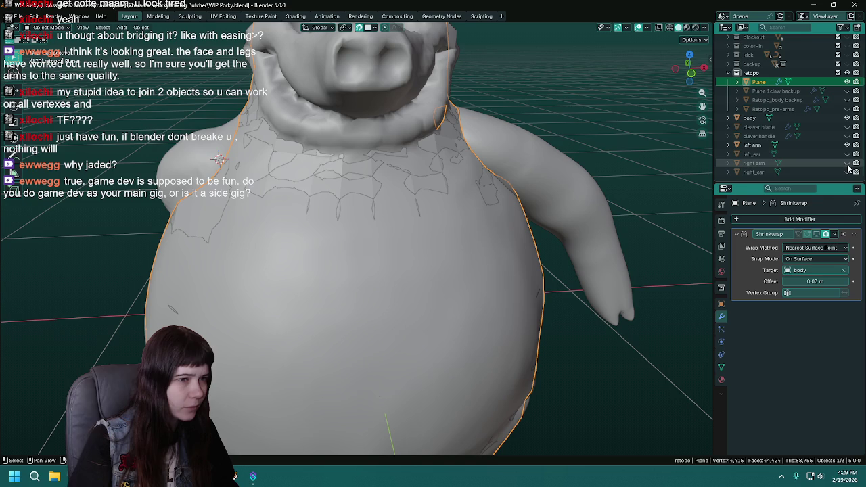
pyautogui.click(846, 163)
pyautogui.moveTo(541, 196)
pyautogui.mouseDown(button='middle')
pyautogui.moveTo(426, 196)
pyautogui.moveTo(487, 228)
pyautogui.moveTo(425, 246)
pyautogui.moveTo(459, 223)
pyautogui.moveTo(391, 188)
pyautogui.moveTo(393, 119)
pyautogui.moveTo(351, 95)
pyautogui.moveTo(305, 119)
pyautogui.moveTo(415, 110)
pyautogui.moveTo(395, 79)
pyautogui.mouseUp(button='middle')
pyautogui.hotkey('ctrl', 's')
pyautogui.press('Tab')
pyautogui.moveTo(395, 80)
pyautogui.mouseDown(button='middle')
pyautogui.moveTo(306, 154)
pyautogui.moveTo(379, 166)
pyautogui.moveTo(404, 190)
pyautogui.mouseUp(button='middle')
pyautogui.moveTo(379, 147)
pyautogui.mouseDown(button='middle')
pyautogui.moveTo(375, 159)
pyautogui.moveTo(508, 213)
pyautogui.mouseUp(button='middle')
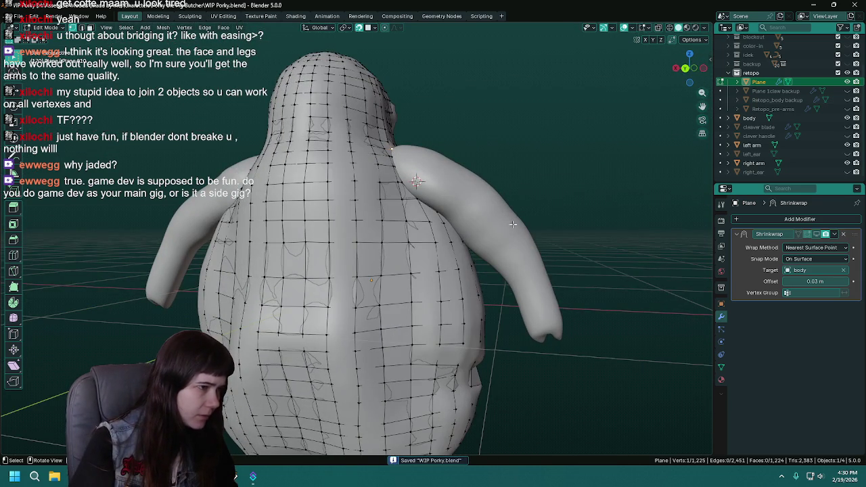
pyautogui.moveTo(516, 253)
pyautogui.mouseDown(button='middle')
pyautogui.moveTo(304, 306)
pyautogui.moveTo(437, 258)
pyautogui.moveTo(336, 225)
pyautogui.mouseUp(button='middle')
pyautogui.hotkey('ctrl', 's')
pyautogui.moveTo(273, 253)
pyautogui.mouseDown(button='middle')
pyautogui.moveTo(358, 320)
pyautogui.moveTo(389, 232)
pyautogui.mouseUp(button='middle')
pyautogui.scroll(3, 383, 253)
# Move a shoulder vertex and extrude a new vertex above the arm.
pyautogui.press('g')
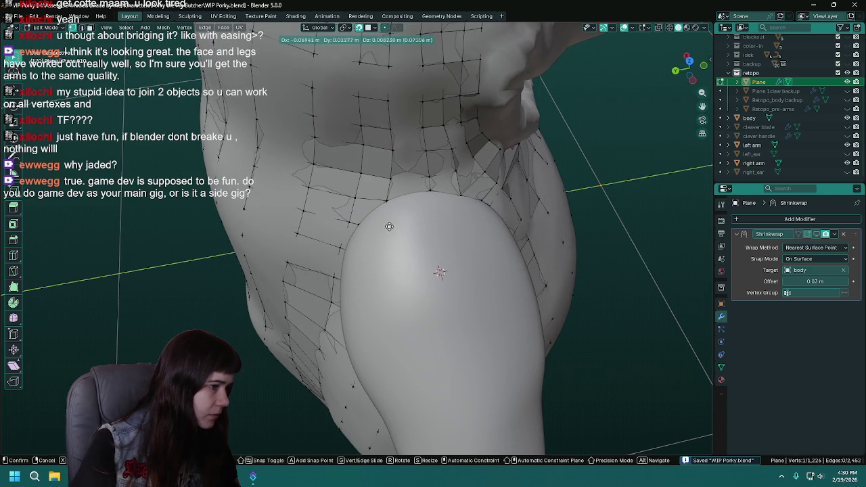
pyautogui.click(395, 217)
pyautogui.moveTo(395, 217); pyautogui.dragTo(373, 199, button='middle')
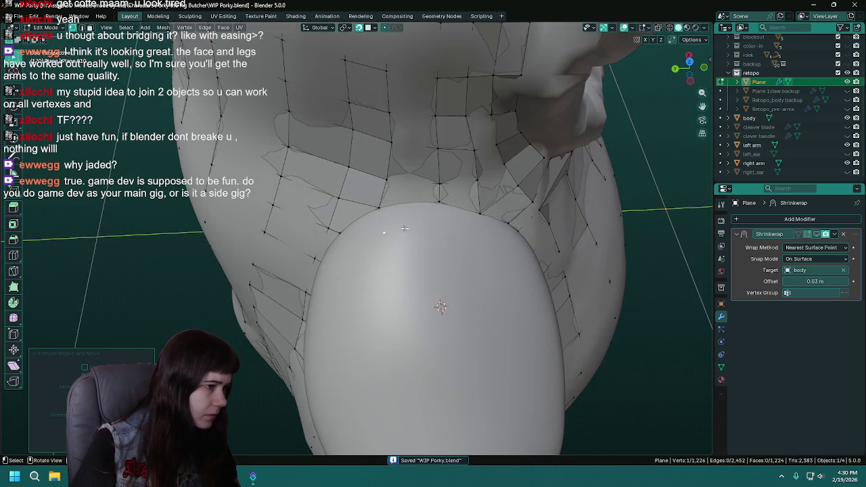
pyautogui.press('e')
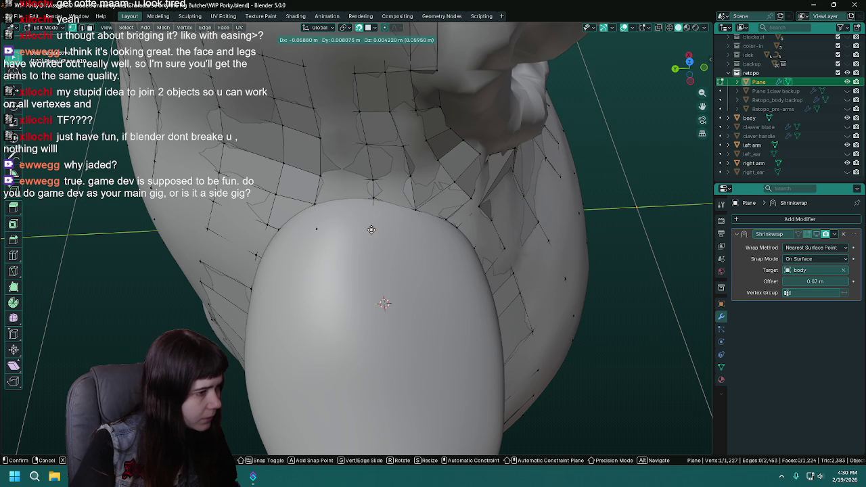
pyautogui.click(370, 230)
pyautogui.keyDown('shift'); pyautogui.click(314, 203); pyautogui.keyUp('shift')
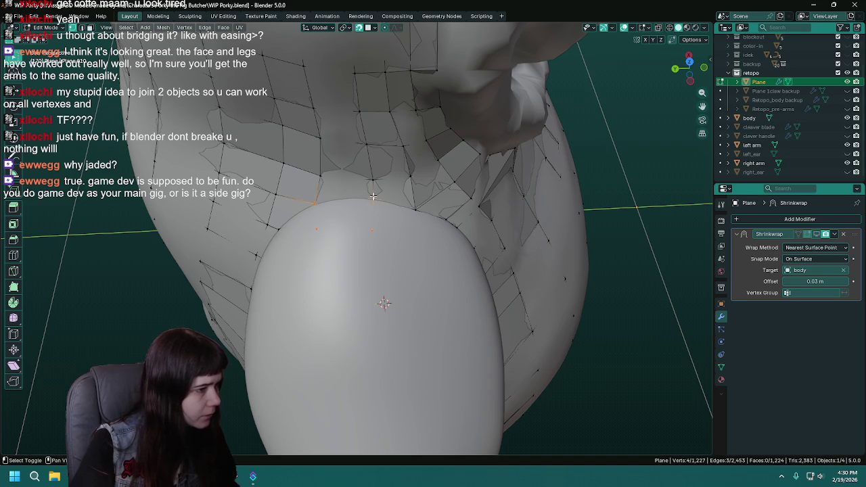
pyautogui.moveTo(390, 232); pyautogui.dragTo(382, 225, button='middle')
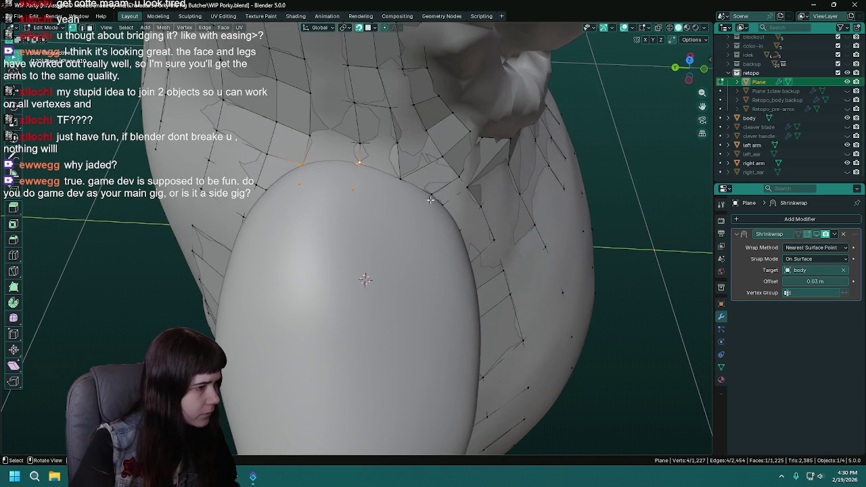
# Toggle body and right_arm visibility to check the quads, then reposition the selected vertices.
pyautogui.click(848, 119)
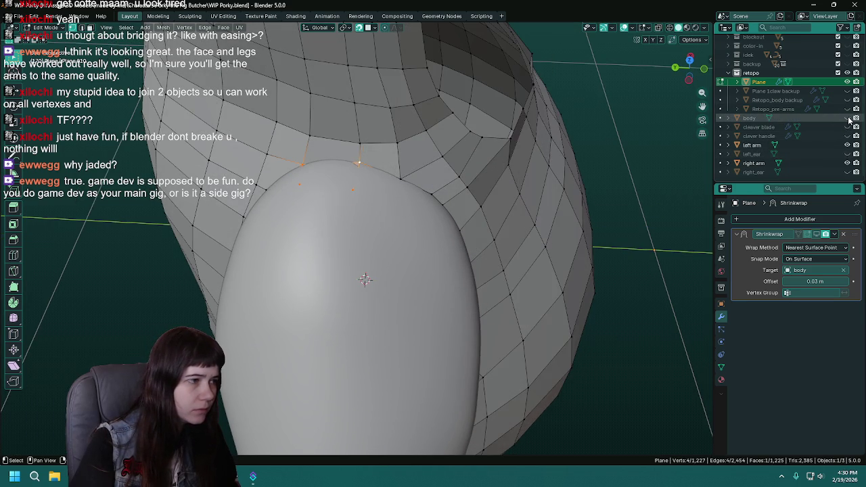
pyautogui.click(848, 118)
pyautogui.click(848, 163)
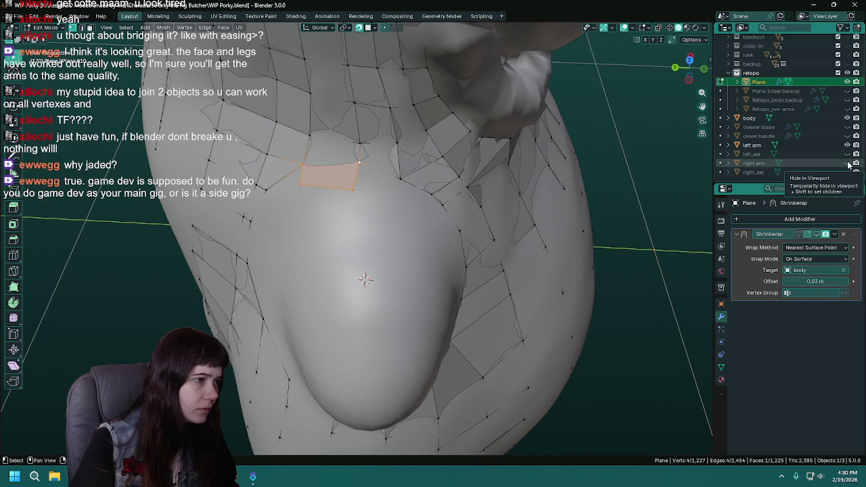
pyautogui.click(848, 163)
pyautogui.moveTo(379, 230); pyautogui.dragTo(360, 211, button='middle')
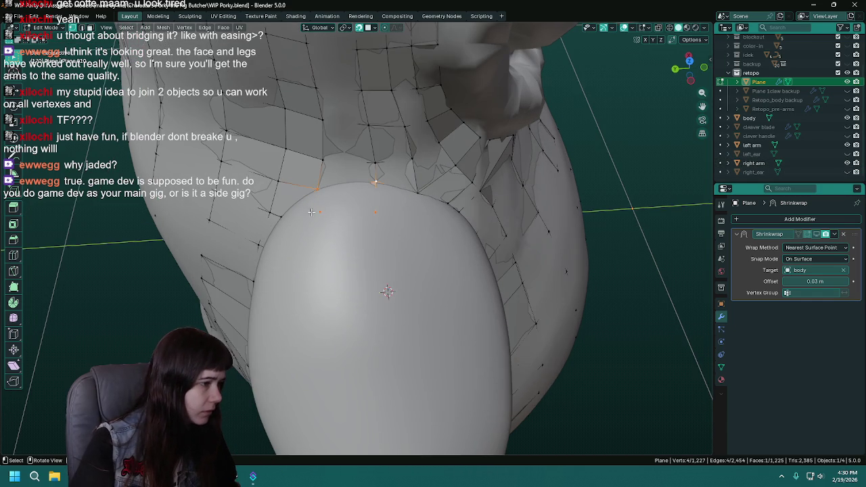
pyautogui.press('g')
pyautogui.moveTo(329, 215); pyautogui.dragTo(376, 206, button='middle')
pyautogui.click(376, 206)
# Fill a new face at the arm's top edge and save WIP Porky.blend.
pyautogui.keyDown('shift'); pyautogui.click(345, 167); pyautogui.keyUp('shift')
pyautogui.moveTo(390, 186); pyautogui.dragTo(326, 156, button='middle')
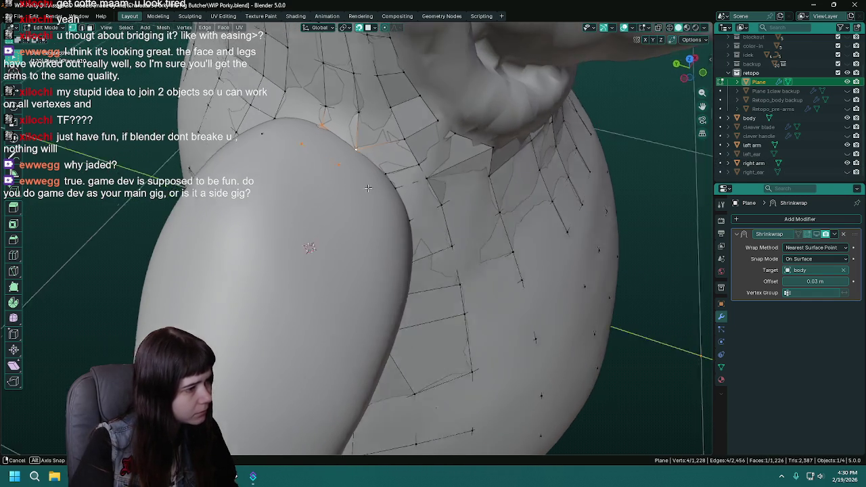
pyautogui.press('f')
pyautogui.click(347, 176)
pyautogui.keyDown('shift'); pyautogui.click(344, 144); pyautogui.keyUp('shift')
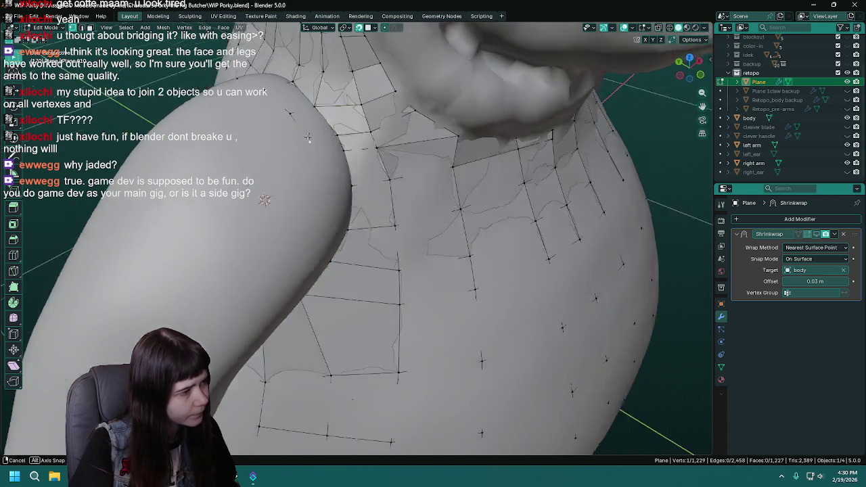
pyautogui.hotkey('ctrl', 's')
# Reposition three retopology vertices onto the arm surface.
pyautogui.moveTo(352, 199)
pyautogui.mouseDown(button='middle')
pyautogui.moveTo(374, 219)
pyautogui.moveTo(347, 254)
pyautogui.mouseUp(button='middle')
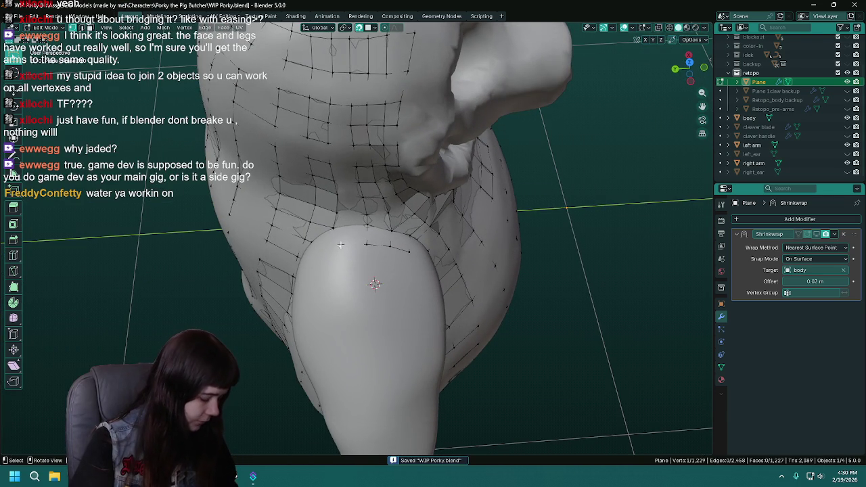
pyautogui.press('g')
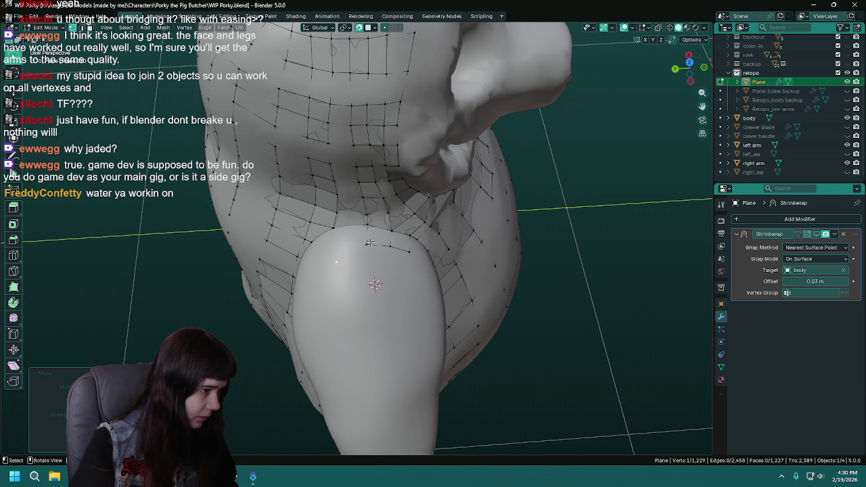
pyautogui.click(367, 261)
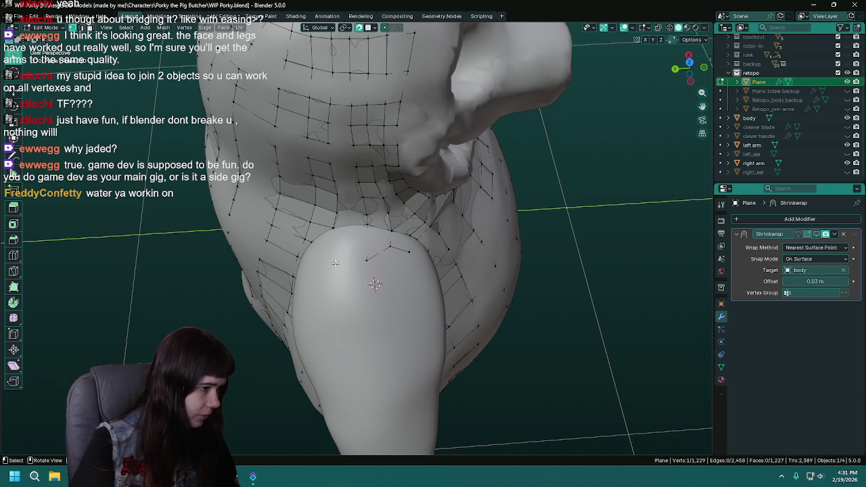
pyautogui.press('g')
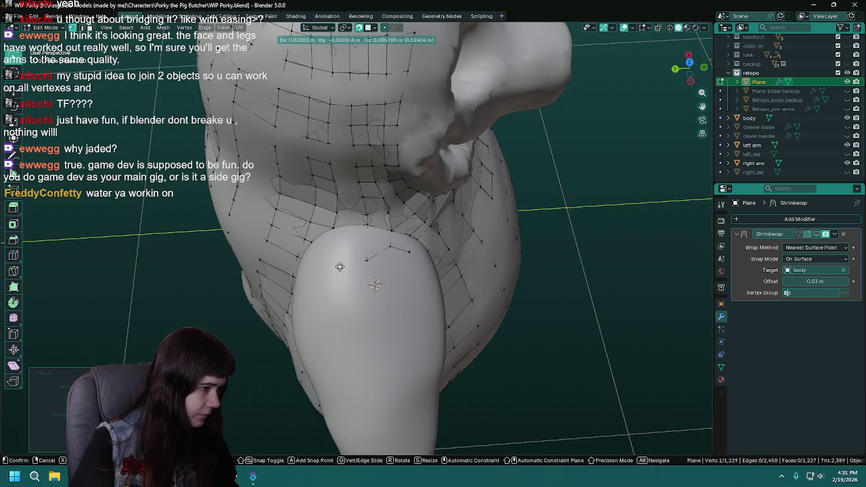
pyautogui.click(337, 262)
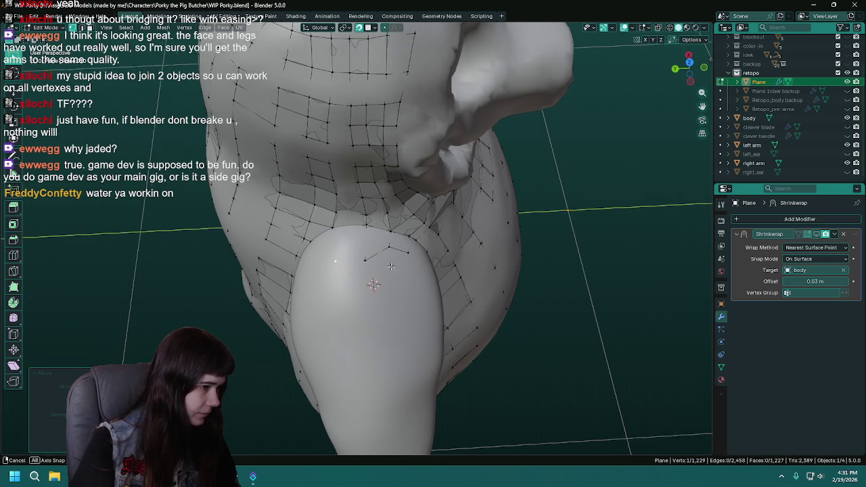
pyautogui.moveTo(394, 267); pyautogui.dragTo(364, 279, button='middle')
pyautogui.press('g')
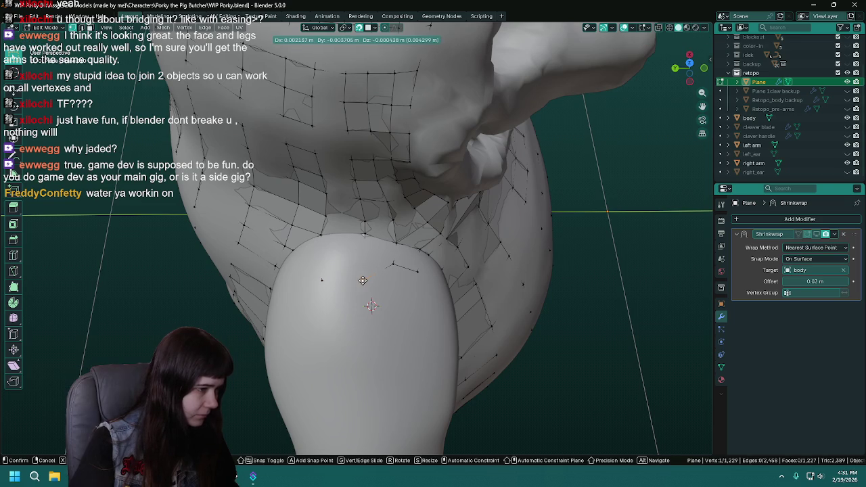
pyautogui.keyDown('alt'); pyautogui.moveTo(363, 280); pyautogui.dragTo(303, 265, button='middle'); pyautogui.keyUp('alt')
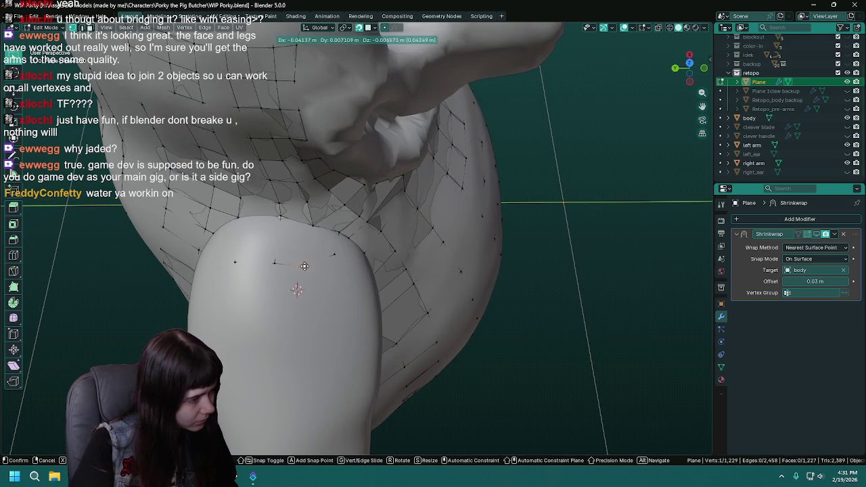
pyautogui.click(308, 264)
# Extrude and add new vertices on the arm, fill a quad between them, and save.
pyautogui.press('e')
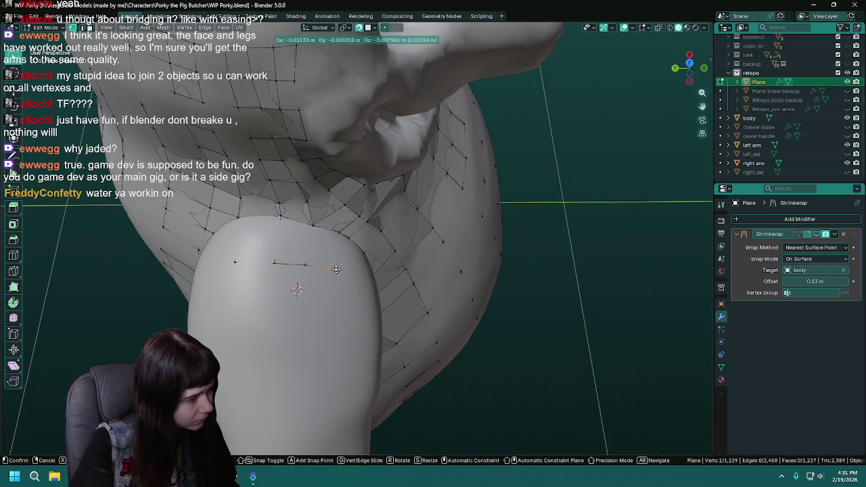
pyautogui.click(332, 267)
pyautogui.moveTo(331, 267); pyautogui.dragTo(310, 234, button='middle')
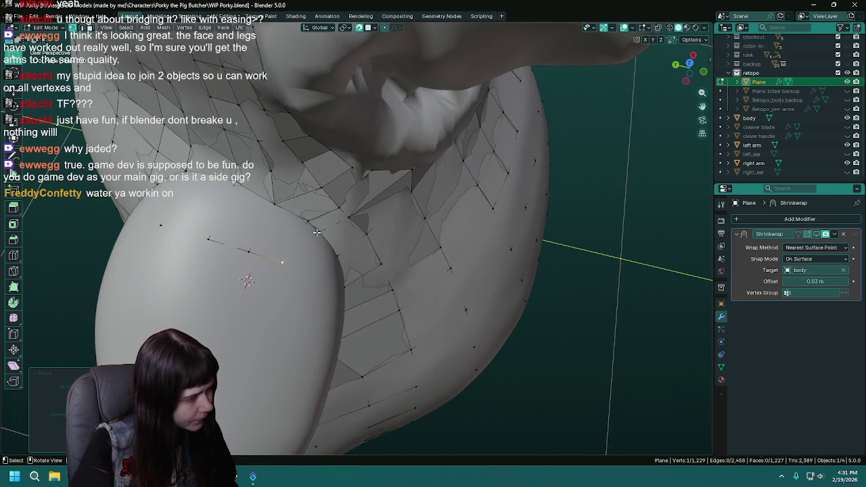
pyautogui.click(316, 232)
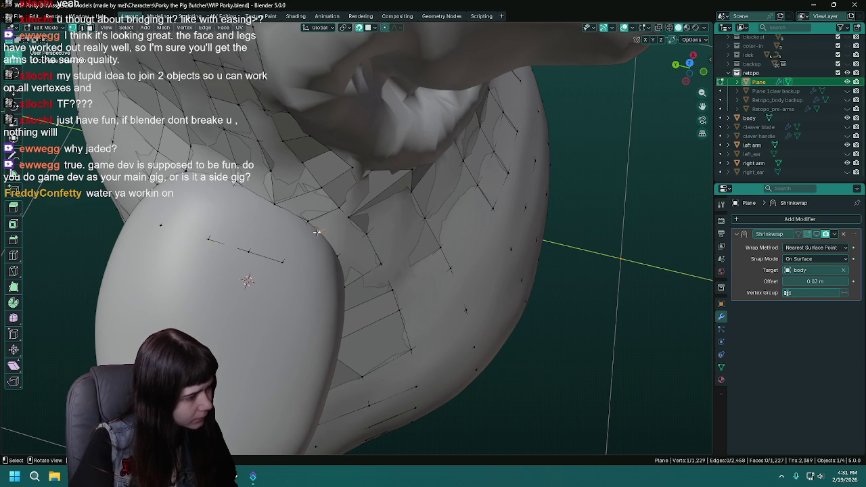
pyautogui.keyDown('ctrl'); pyautogui.rightClick(304, 269); pyautogui.keyUp('ctrl')
pyautogui.keyDown('shift'); pyautogui.click(282, 261); pyautogui.keyUp('shift')
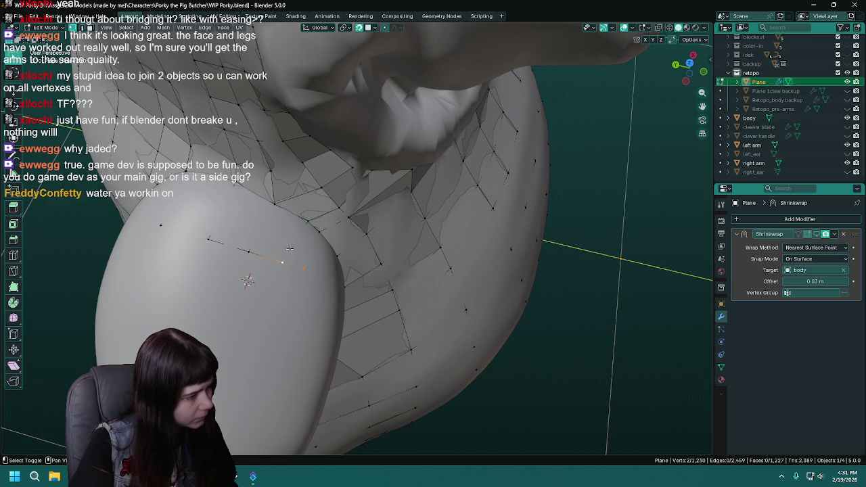
pyautogui.press('f')
pyautogui.moveTo(331, 256)
pyautogui.mouseDown(button='middle')
pyautogui.moveTo(337, 198)
pyautogui.moveTo(313, 219)
pyautogui.moveTo(325, 205)
pyautogui.mouseUp(button='middle')
pyautogui.hotkey('ctrl', 's')
# Extrude a vertex from the arm edge and fill a new quad face.
pyautogui.click(329, 214)
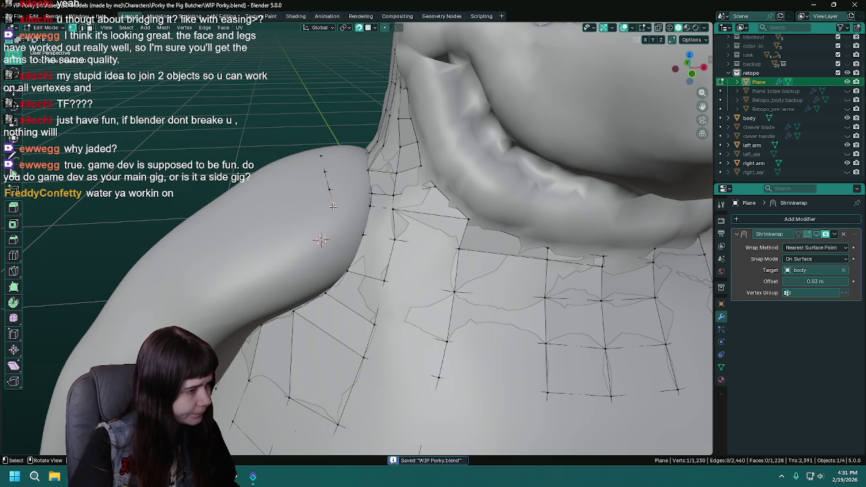
pyautogui.press('e')
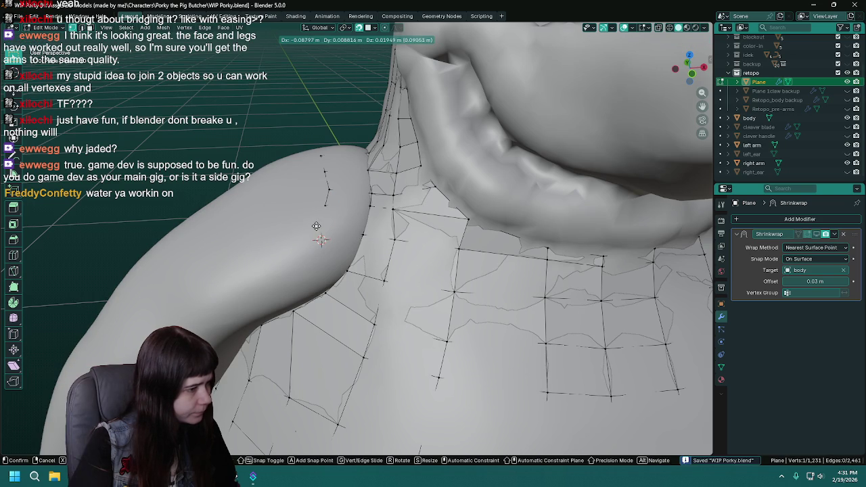
pyautogui.click(323, 208)
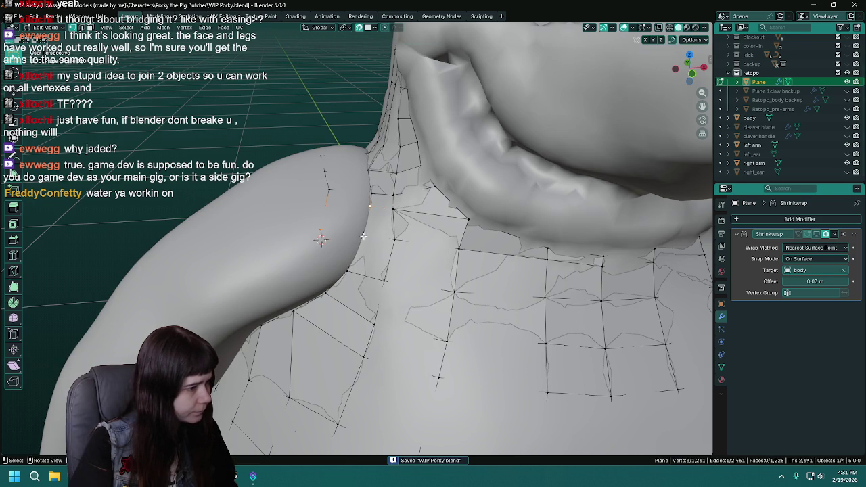
pyautogui.press('f')
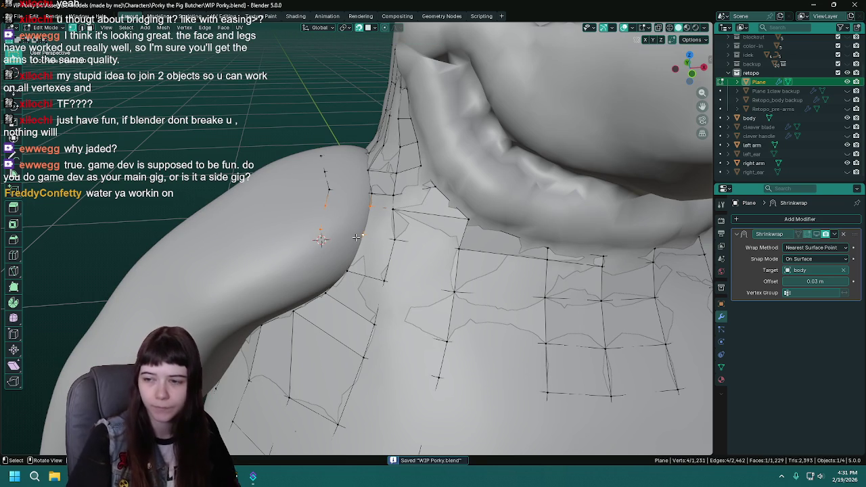
# Reposition two shoulder vertices to fit the body, then save.
pyautogui.moveTo(356, 237)
pyautogui.mouseDown(button='middle')
pyautogui.moveTo(318, 236)
pyautogui.moveTo(341, 267)
pyautogui.moveTo(329, 198)
pyautogui.mouseUp(button='middle')
pyautogui.click(362, 243)
pyautogui.press('g')
pyautogui.click(330, 197)
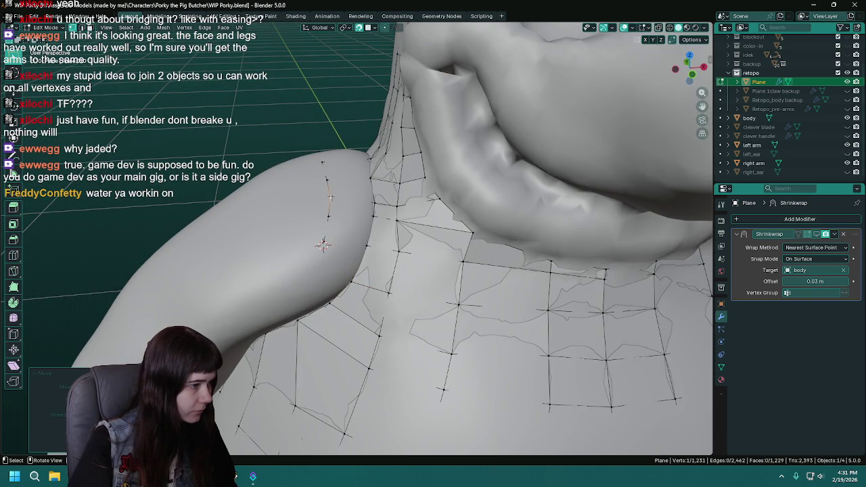
pyautogui.press('g')
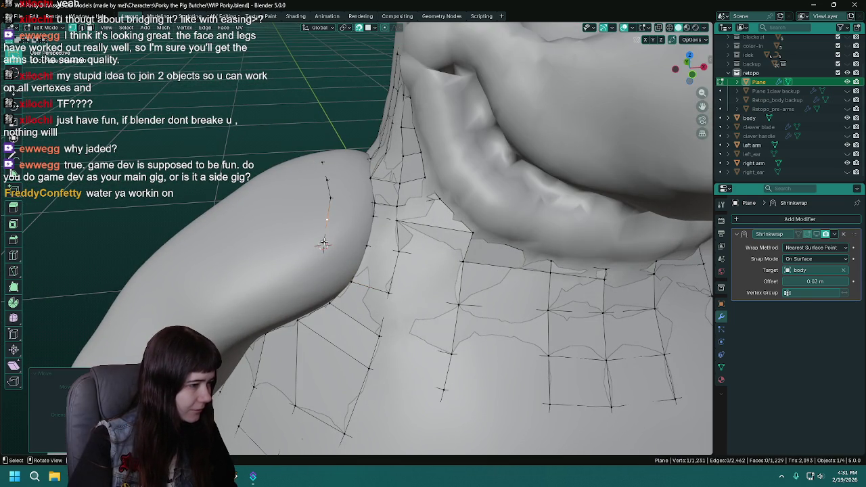
pyautogui.click(321, 245)
pyautogui.hotkey('ctrl', 's')
# Move another vertex and nudge it onto the arm surface, saving the file.
pyautogui.moveTo(321, 244); pyautogui.dragTo(350, 243, button='middle')
pyautogui.press('g')
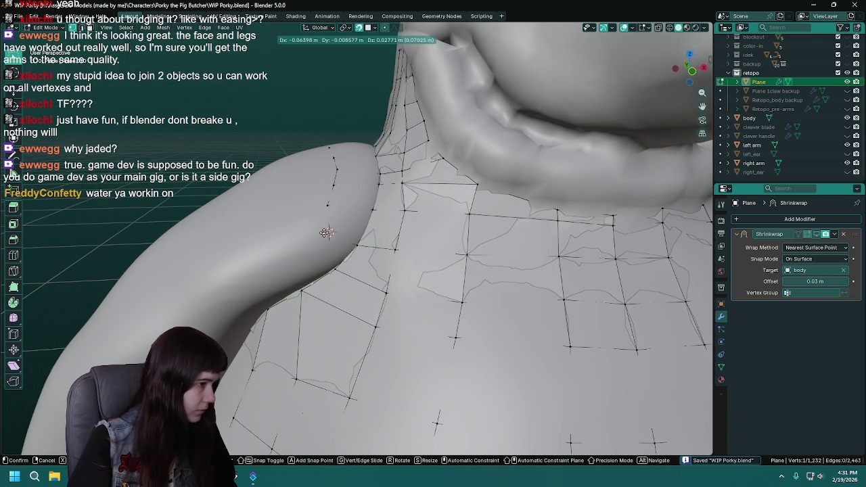
pyautogui.click(326, 232)
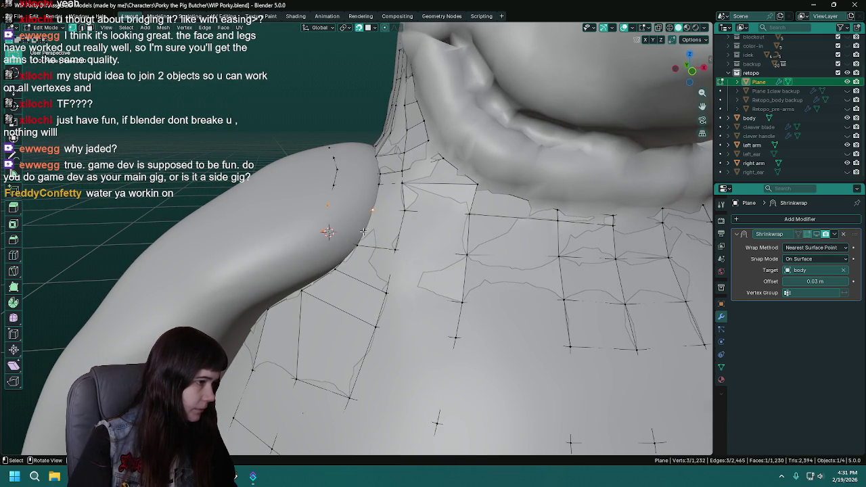
pyautogui.hotkey('ctrl', 's')
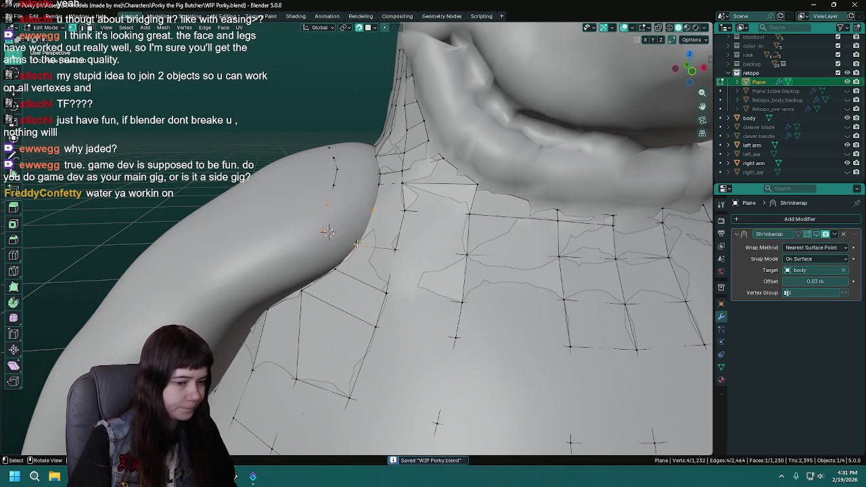
pyautogui.scroll(2, 359, 240)
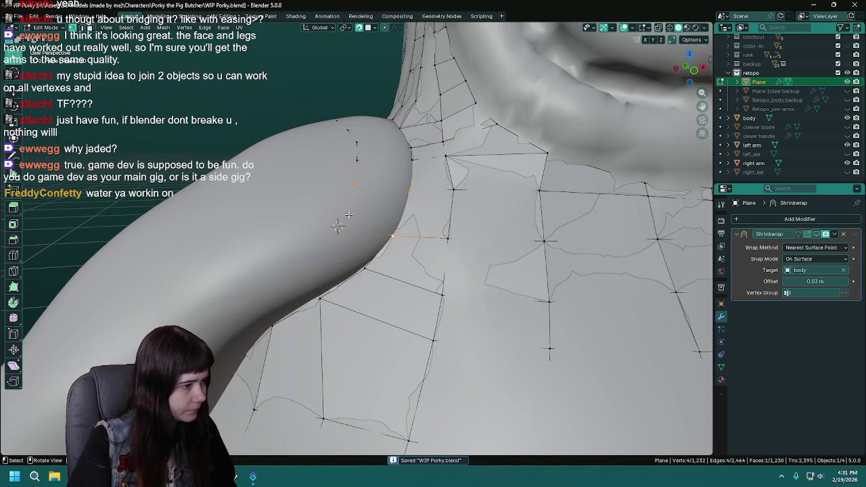
pyautogui.moveTo(348, 215); pyautogui.dragTo(347, 215)
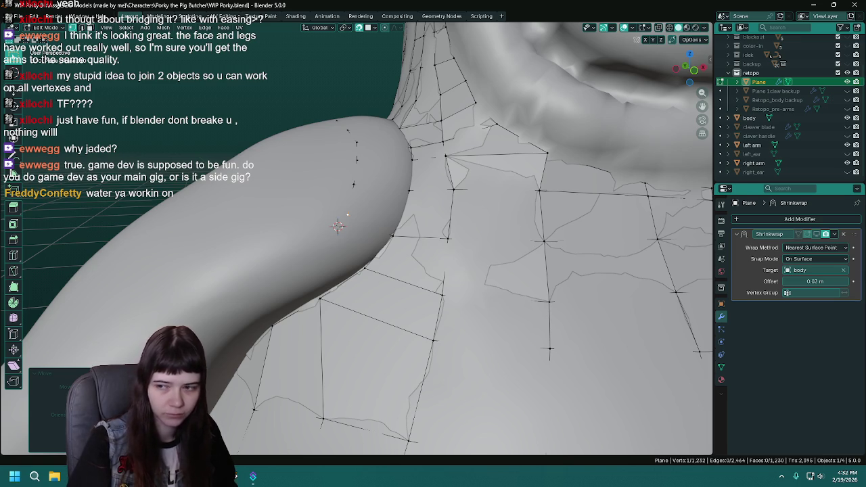
pyautogui.hotkey('ctrl', 's')
# Extrude a vertex onto the arm, fill a face with its neighbour, and adjust it.
pyautogui.moveTo(358, 254); pyautogui.dragTo(366, 242, button='middle')
pyautogui.press('e')
pyautogui.click(317, 233)
pyautogui.keyDown('shift'); pyautogui.click(333, 202); pyautogui.keyUp('shift')
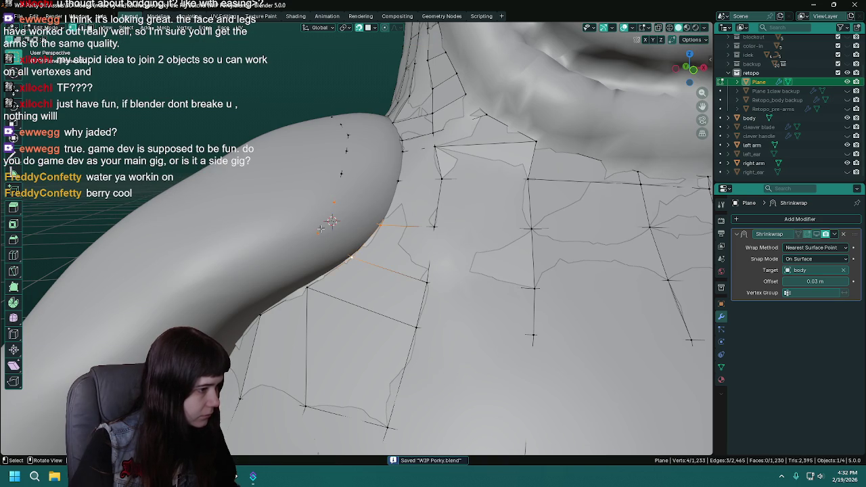
pyautogui.moveTo(320, 228); pyautogui.dragTo(331, 223, button='middle')
pyautogui.press('f')
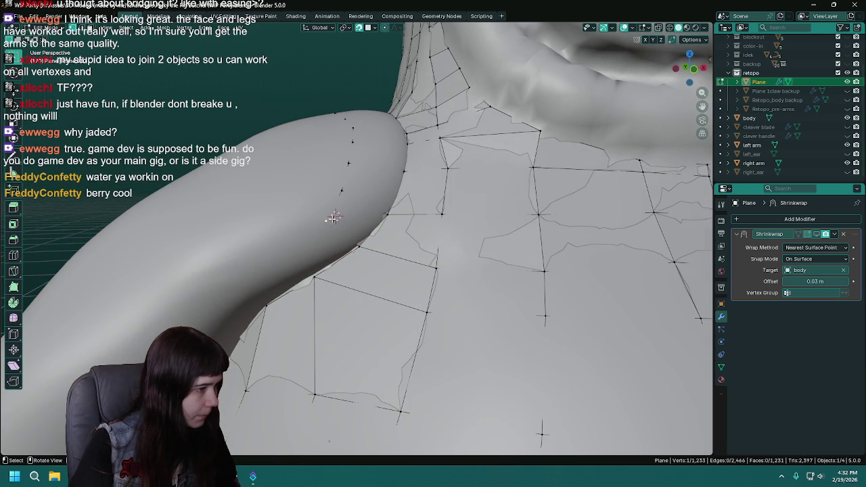
pyautogui.press('g')
pyautogui.click(327, 219)
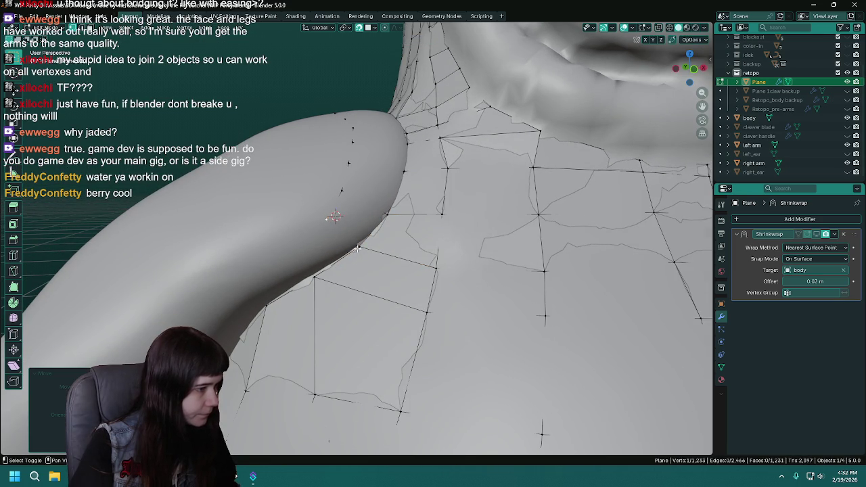
# Extrude a new vertex from a lower vertex near the armpit.
pyautogui.keyDown('shift'); pyautogui.click(356, 246); pyautogui.keyUp('shift')
pyautogui.click(313, 277)
pyautogui.press('e')
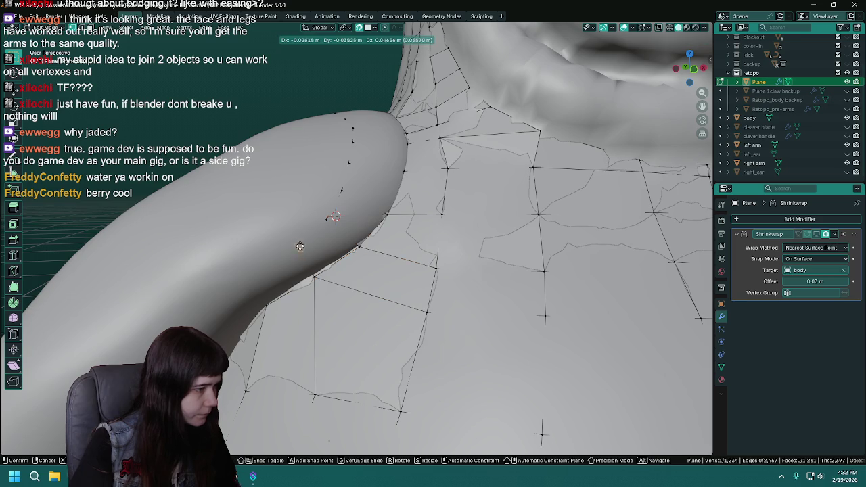
pyautogui.click(297, 244)
pyautogui.keyDown('shift'); pyautogui.click(327, 219); pyautogui.keyUp('shift')
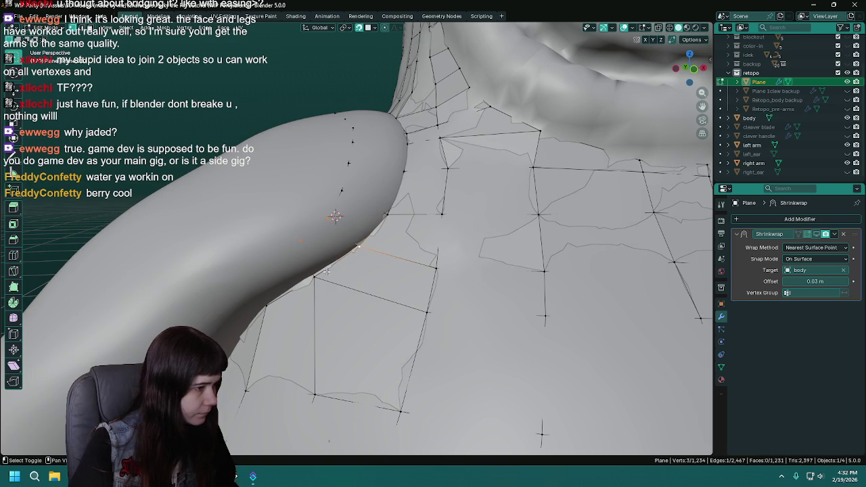
# Briefly hide the right arm in Object Mode to inspect the shoulder, then return to editing.
pyautogui.press('Tab')
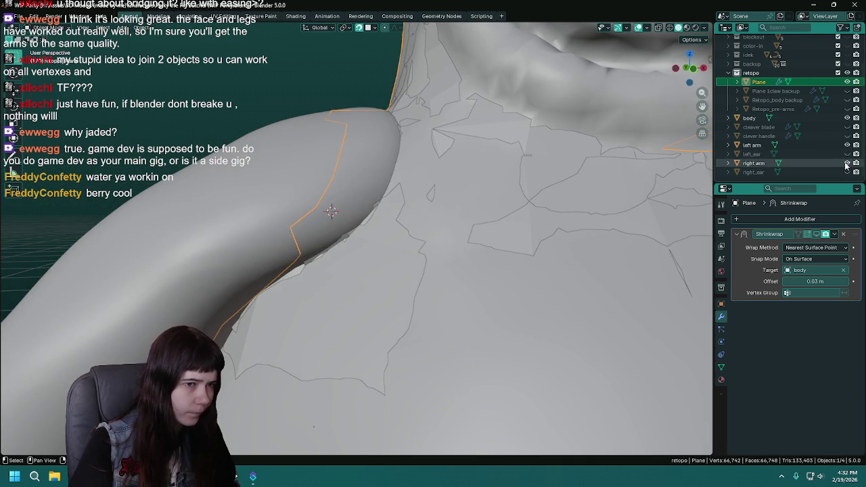
pyautogui.keyDown('shift'); pyautogui.click(847, 164); pyautogui.keyUp('shift')
pyautogui.moveTo(406, 297)
pyautogui.mouseDown(button='middle')
pyautogui.moveTo(343, 274)
pyautogui.moveTo(347, 268)
pyautogui.mouseUp(button='middle')
pyautogui.scroll(2, 346, 267)
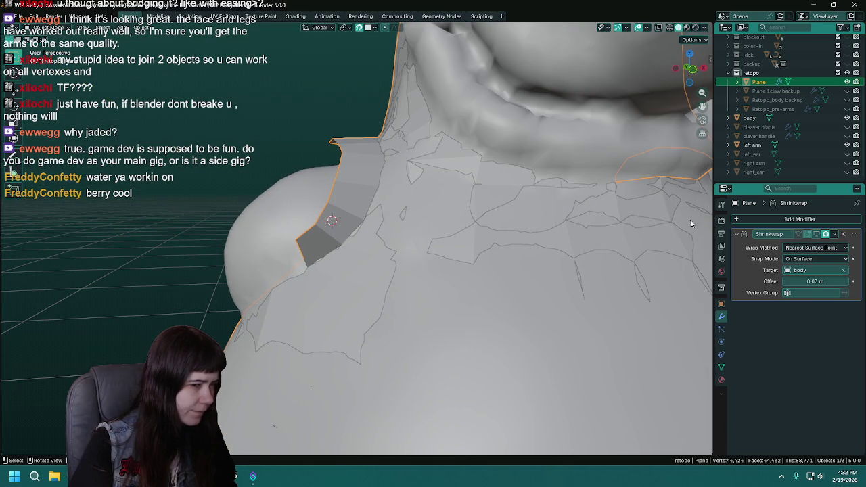
pyautogui.click(848, 166)
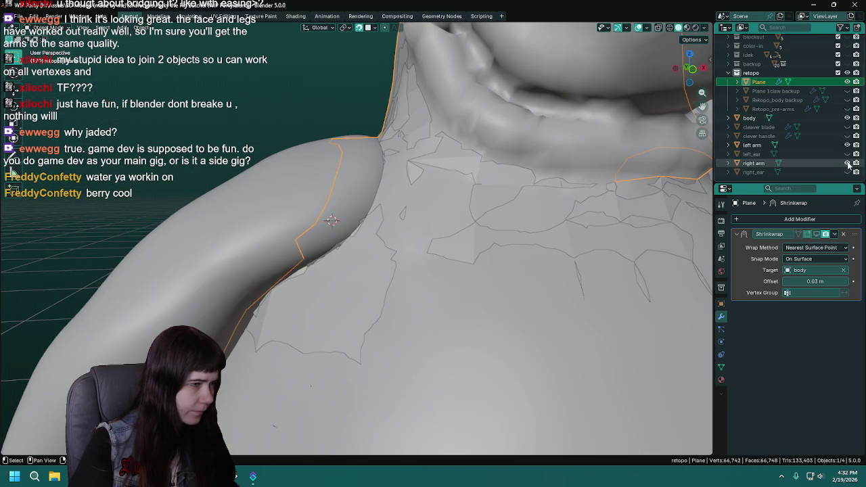
pyautogui.moveTo(294, 267)
pyautogui.mouseDown(button='middle')
pyautogui.moveTo(304, 268)
pyautogui.moveTo(280, 261)
pyautogui.mouseUp(button='middle')
pyautogui.press('Tab')
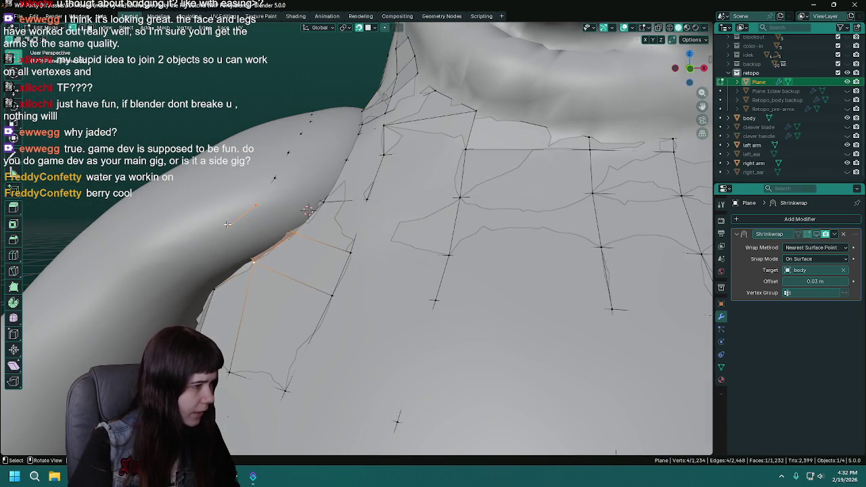
# Extrude a new retopology vertex onto the shoulder and save.
pyautogui.moveTo(229, 225)
pyautogui.mouseDown(button='middle')
pyautogui.moveTo(416, 280)
pyautogui.moveTo(353, 243)
pyautogui.moveTo(390, 231)
pyautogui.mouseUp(button='middle')
pyautogui.hotkey('ctrl', 's')
pyautogui.press('e')
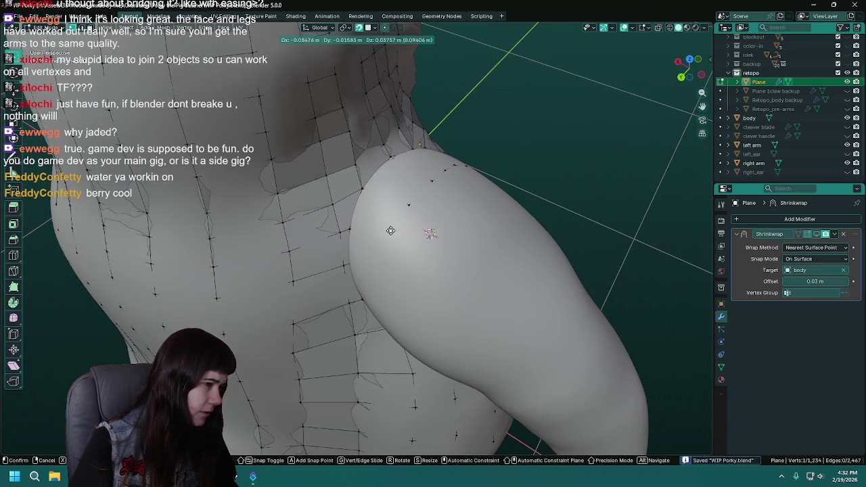
pyautogui.click(390, 231)
pyautogui.keyDown('shift'); pyautogui.click(411, 204); pyautogui.keyUp('shift')
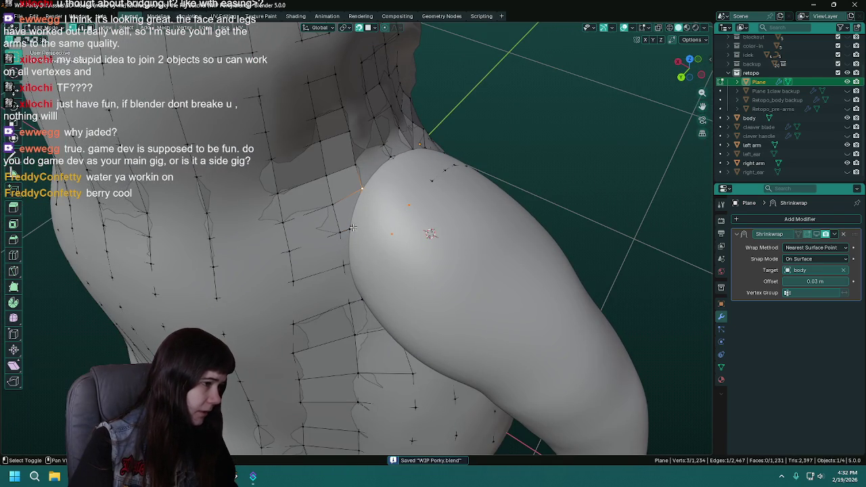
pyautogui.moveTo(421, 296)
pyautogui.mouseDown(button='middle')
pyautogui.moveTo(270, 301)
pyautogui.moveTo(406, 253)
pyautogui.moveTo(431, 334)
pyautogui.moveTo(411, 204)
pyautogui.mouseUp(button='middle')
pyautogui.hotkey('ctrl', 's')
# Adjust a shoulder vertex, extrude another beside it, and hide the right arm.
pyautogui.click(410, 204)
pyautogui.press('g')
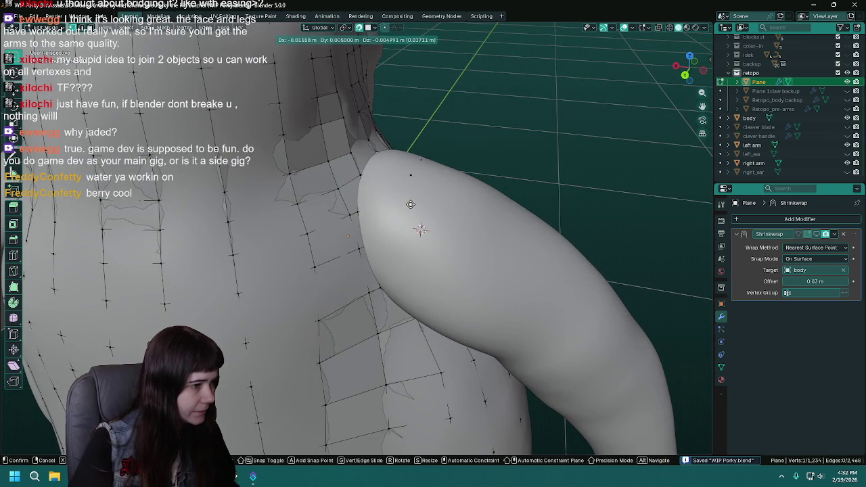
pyautogui.click(413, 201)
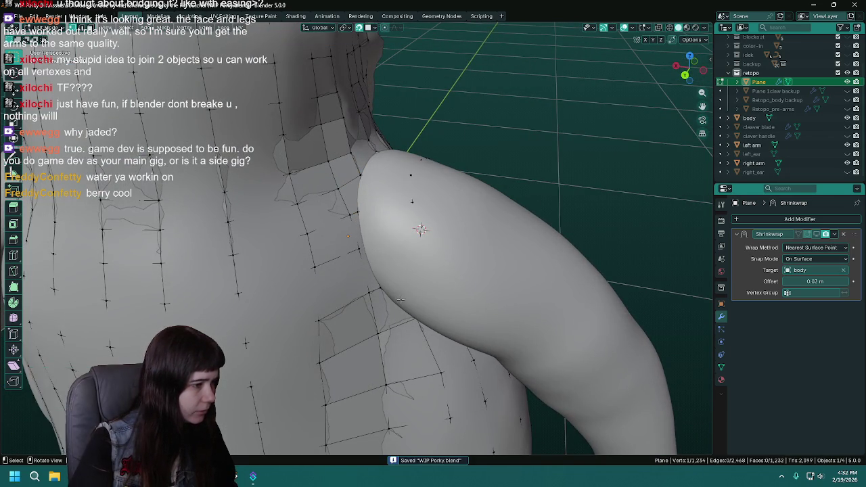
pyautogui.moveTo(410, 228); pyautogui.dragTo(417, 236, button='middle')
pyautogui.press('e')
pyautogui.click(414, 217)
pyautogui.keyDown('shift'); pyautogui.click(411, 184); pyautogui.keyUp('shift')
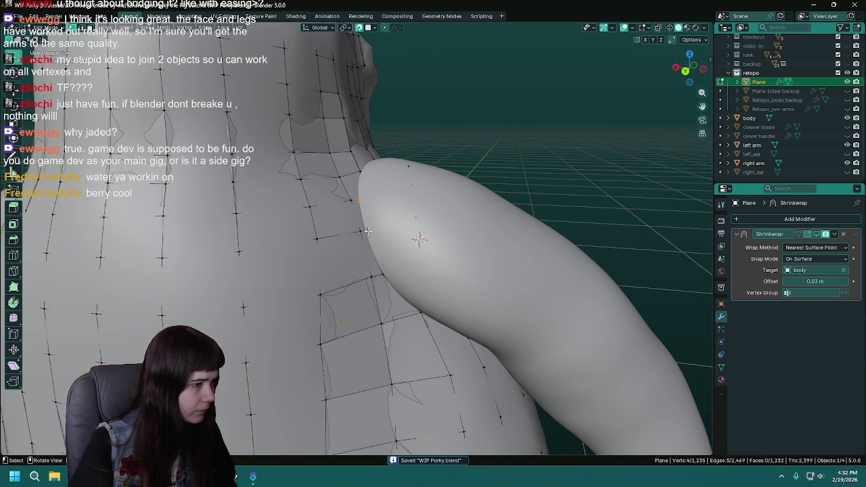
pyautogui.click(847, 163)
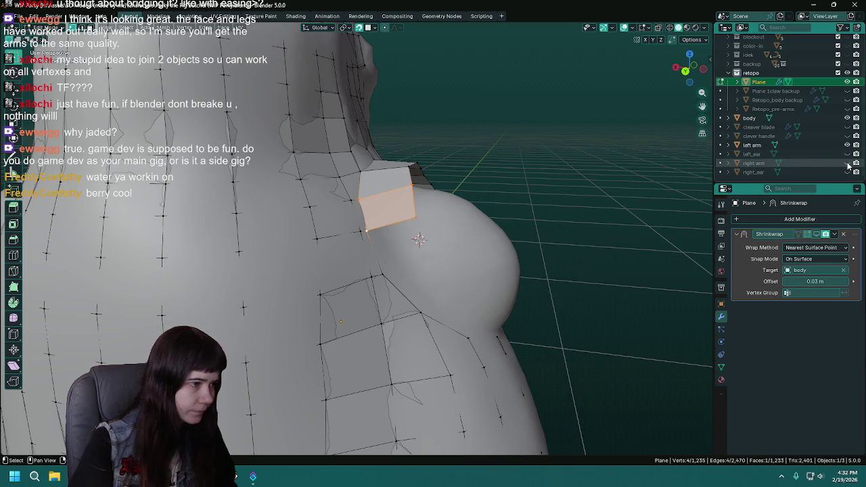
# Show the right arm and move a shoulder vertex against it, then save.
pyautogui.moveTo(467, 291); pyautogui.dragTo(484, 281, button='middle')
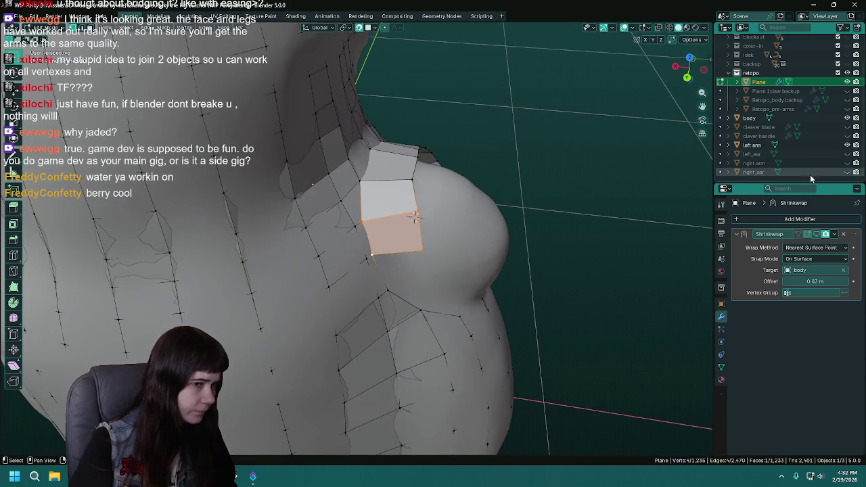
pyautogui.click(847, 163)
pyautogui.moveTo(416, 214); pyautogui.dragTo(414, 216)
pyautogui.press('g')
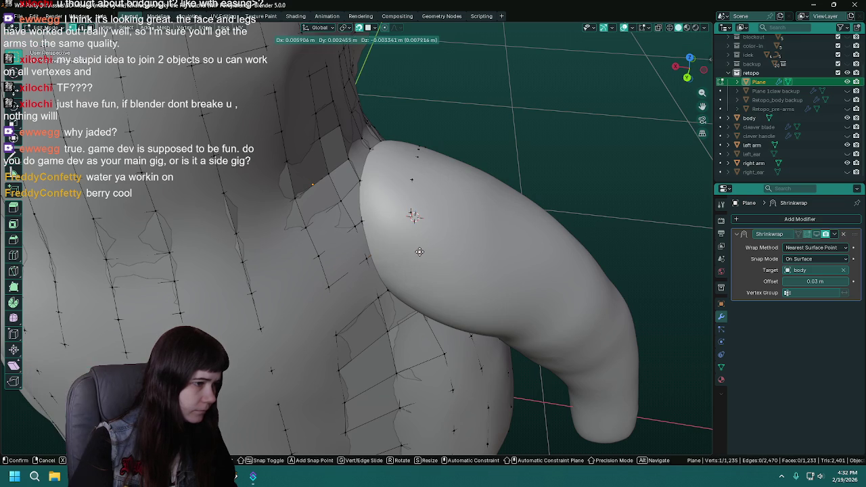
pyautogui.moveTo(416, 251)
pyautogui.mouseDown(button='middle')
pyautogui.moveTo(411, 225)
pyautogui.moveTo(384, 265)
pyautogui.mouseUp(button='middle')
pyautogui.click(411, 224)
pyautogui.hotkey('ctrl', 's')
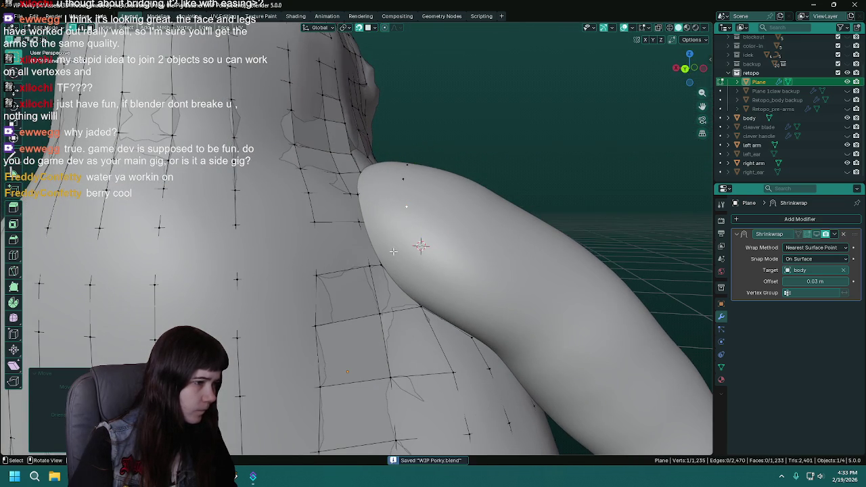
# Cancel a stray extrusion, hide the right arm, and zoom out to view the whole character.
pyautogui.press('e')
pyautogui.rightClick(417, 246)
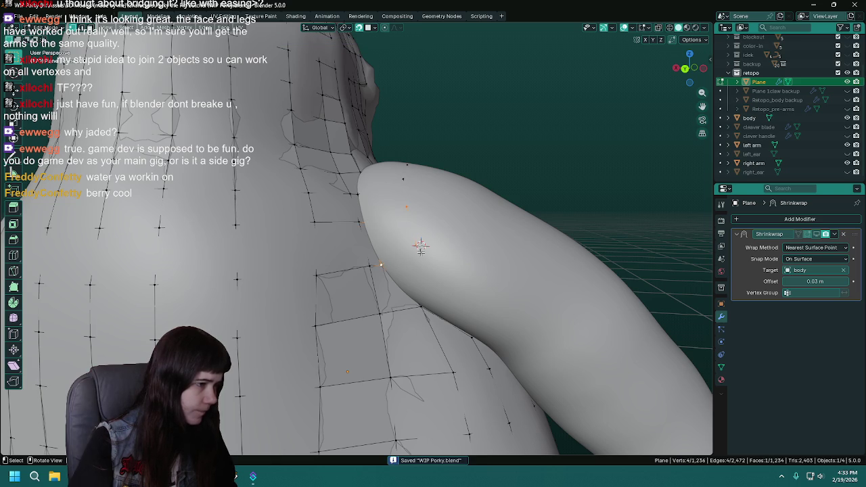
pyautogui.click(846, 164)
pyautogui.moveTo(419, 271)
pyautogui.mouseDown(button='middle')
pyautogui.moveTo(395, 259)
pyautogui.moveTo(462, 326)
pyautogui.moveTo(341, 324)
pyautogui.mouseUp(button='middle')
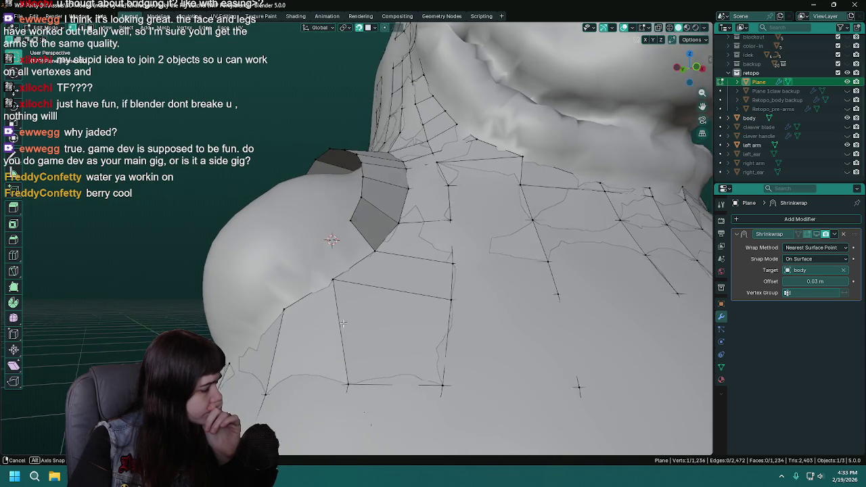
pyautogui.moveTo(341, 324); pyautogui.dragTo(414, 295, button='middle')
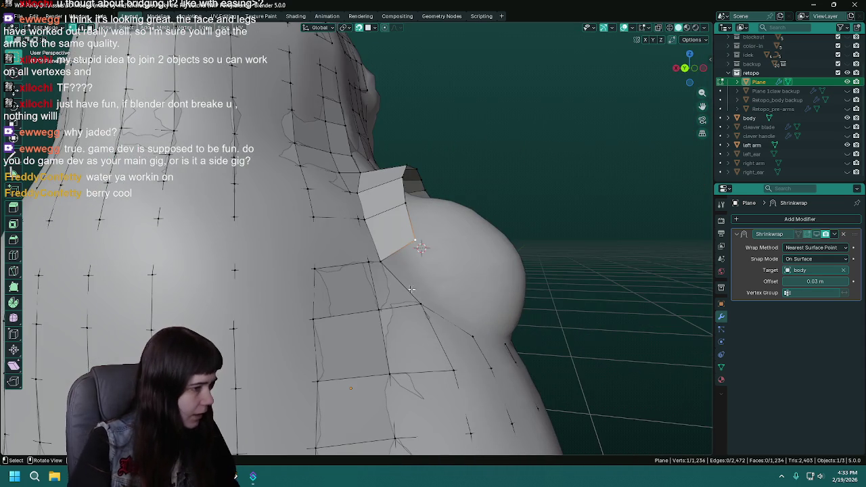
pyautogui.moveTo(421, 305)
pyautogui.mouseDown(button='middle')
pyautogui.moveTo(352, 322)
pyautogui.moveTo(507, 316)
pyautogui.mouseUp(button='middle')
pyautogui.hotkey('ctrl', 's')
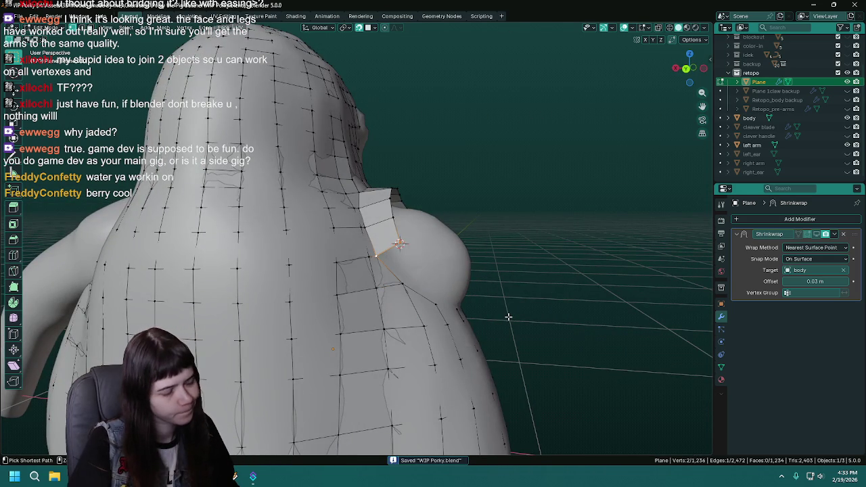
pyautogui.moveTo(508, 317)
pyautogui.mouseDown(button='middle')
pyautogui.moveTo(419, 298)
pyautogui.moveTo(409, 313)
pyautogui.moveTo(432, 291)
pyautogui.mouseUp(button='middle')
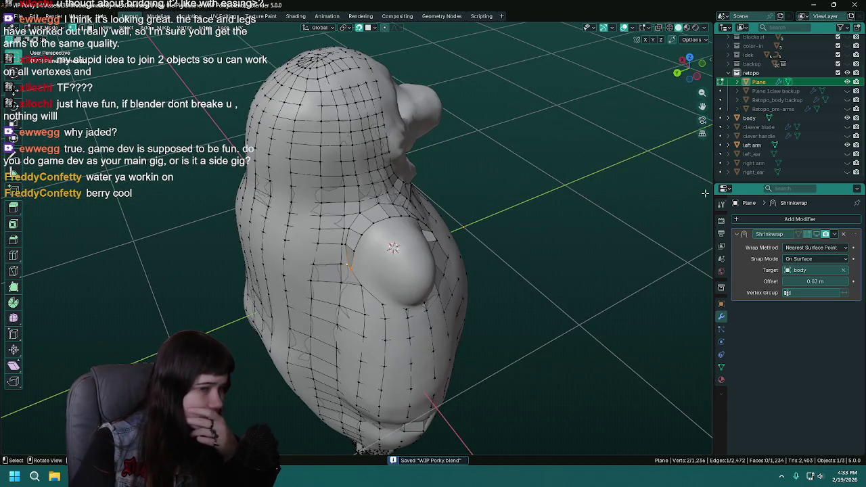
# Show the right arm and extrude a first vertex at the top of the arm.
pyautogui.click(847, 163)
pyautogui.moveTo(419, 264)
pyautogui.mouseDown(button='middle')
pyautogui.moveTo(432, 250)
pyautogui.moveTo(362, 216)
pyautogui.mouseUp(button='middle')
pyautogui.hotkey('ctrl', 's')
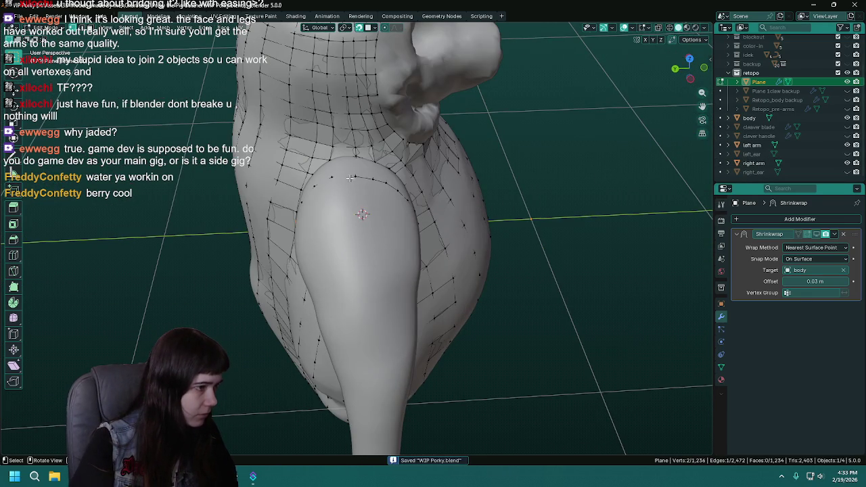
pyautogui.moveTo(412, 350)
pyautogui.mouseDown(button='middle')
pyautogui.moveTo(396, 260)
pyautogui.moveTo(337, 119)
pyautogui.mouseUp(button='middle')
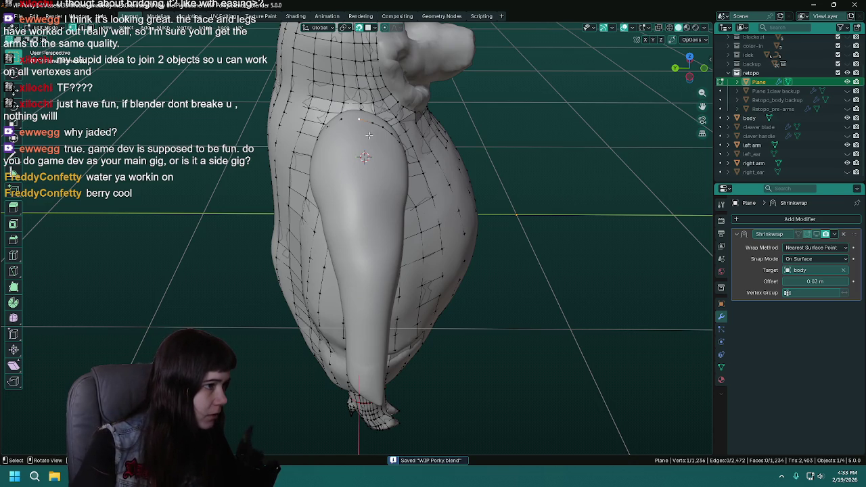
pyautogui.press('e')
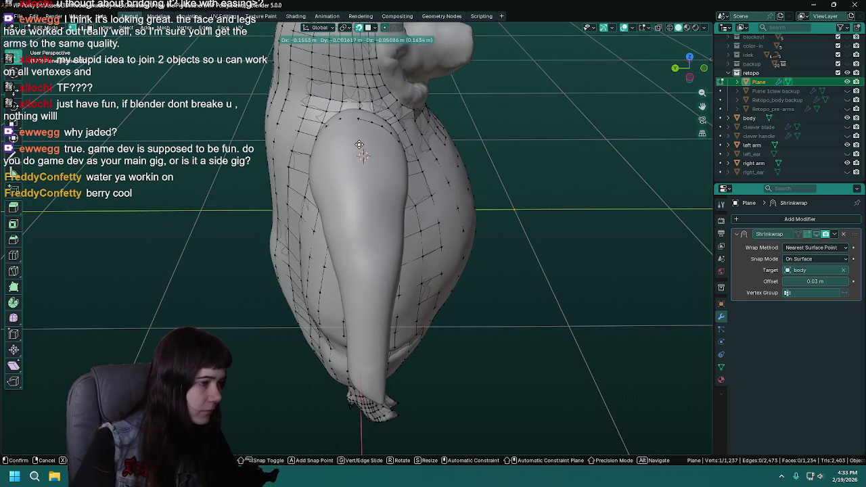
pyautogui.click(361, 153)
pyautogui.hotkey('ctrl', 's')
# Place the next vertex on the front of the arm, cancelling an extra extrusion and nudging it.
pyautogui.moveTo(366, 169); pyautogui.dragTo(388, 169, button='middle')
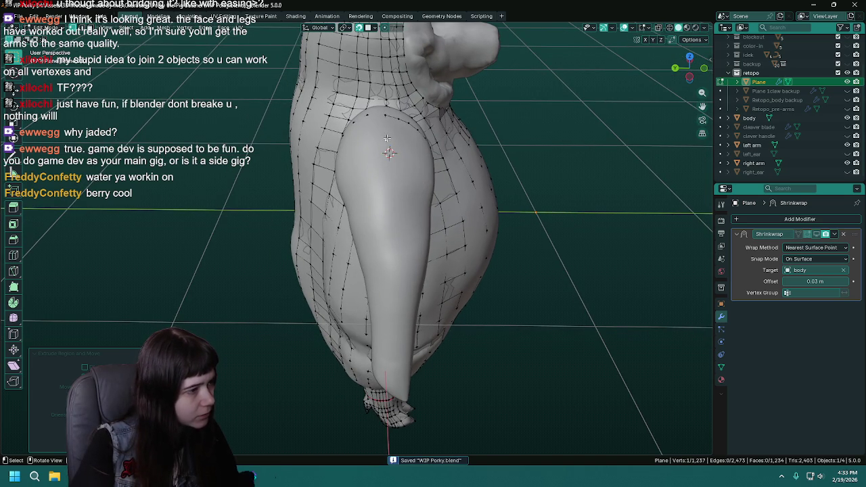
pyautogui.press('e')
pyautogui.click(387, 181)
pyautogui.press('e')
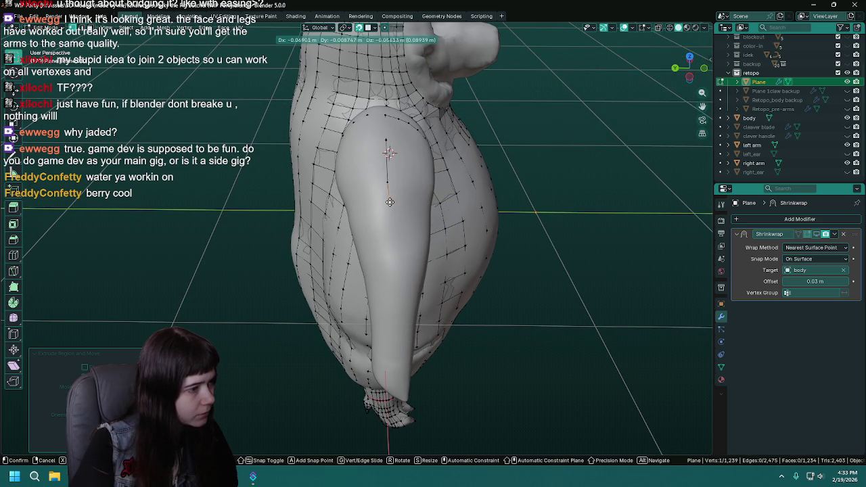
pyautogui.rightClick(389, 209)
pyautogui.press('g')
pyautogui.click(385, 174)
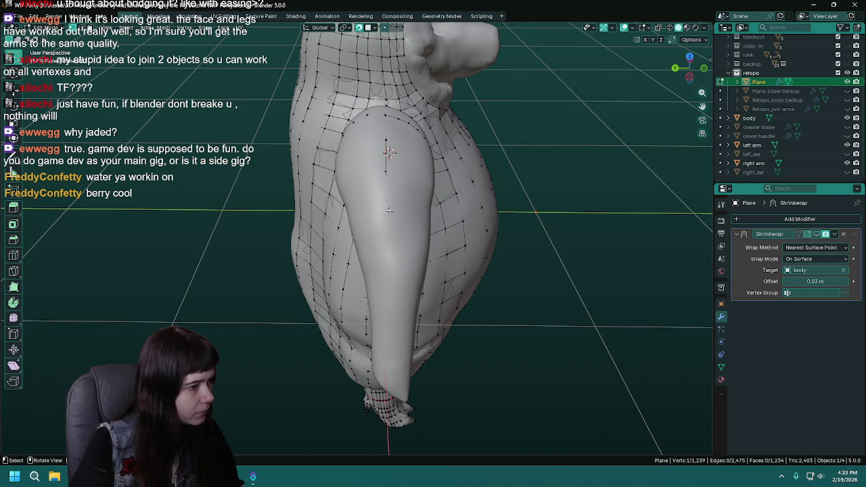
# Extrude three more vertices partway down the front of the arm.
pyautogui.press('e')
pyautogui.click(390, 238)
pyautogui.press('e')
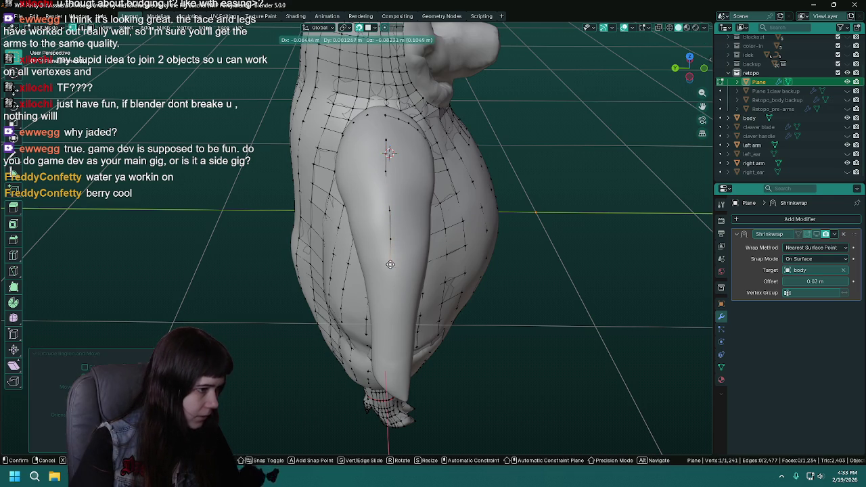
pyautogui.click(391, 266)
pyautogui.press('e')
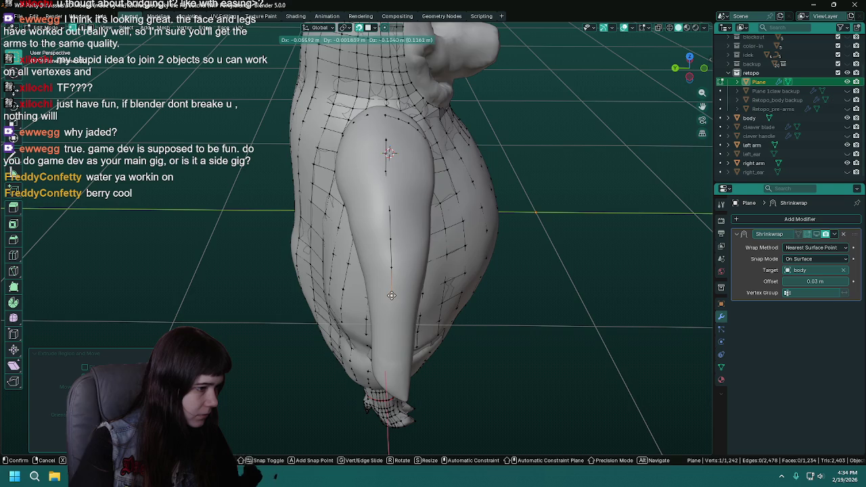
pyautogui.click(391, 295)
pyautogui.press('e')
pyautogui.moveTo(391, 295); pyautogui.dragTo(393, 291, button='middle')
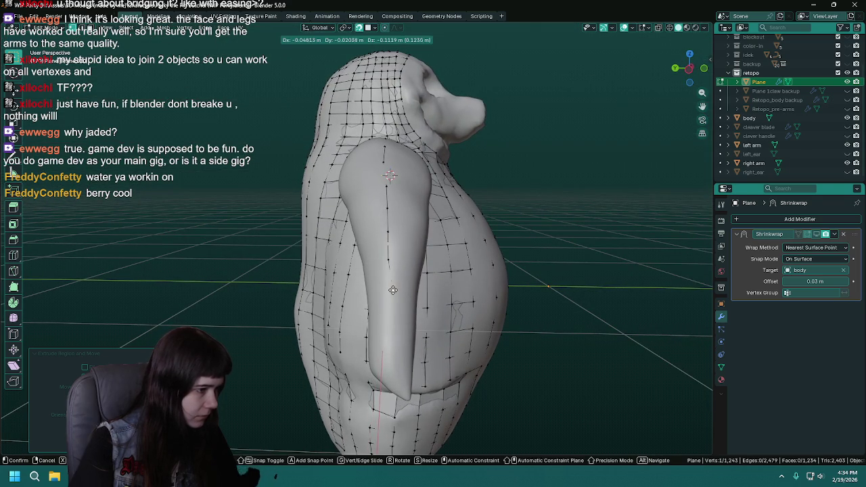
# Continue the vertex chain to the lower end of the arm and save.
pyautogui.click(389, 292)
pyautogui.press('e')
pyautogui.click(387, 321)
pyautogui.press('e')
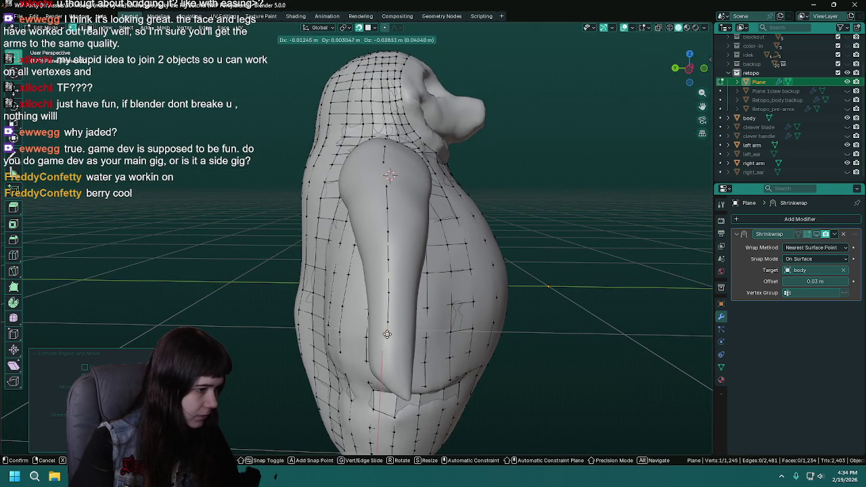
pyautogui.click(389, 351)
pyautogui.moveTo(388, 351)
pyautogui.mouseDown(button='middle')
pyautogui.moveTo(432, 306)
pyautogui.moveTo(393, 291)
pyautogui.mouseUp(button='middle')
pyautogui.scroll(3, 378, 284)
pyautogui.hotkey('ctrl', 's')
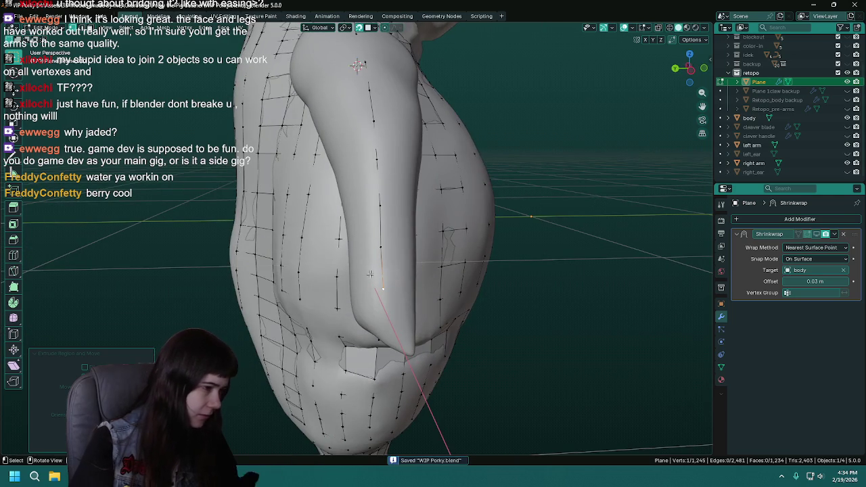
# Extrude the final vertices of the chain to the arm's tip and save.
pyautogui.moveTo(362, 274)
pyautogui.mouseDown(button='middle')
pyautogui.moveTo(397, 291)
pyautogui.moveTo(406, 314)
pyautogui.mouseUp(button='middle')
pyautogui.press('e')
pyautogui.click(399, 318)
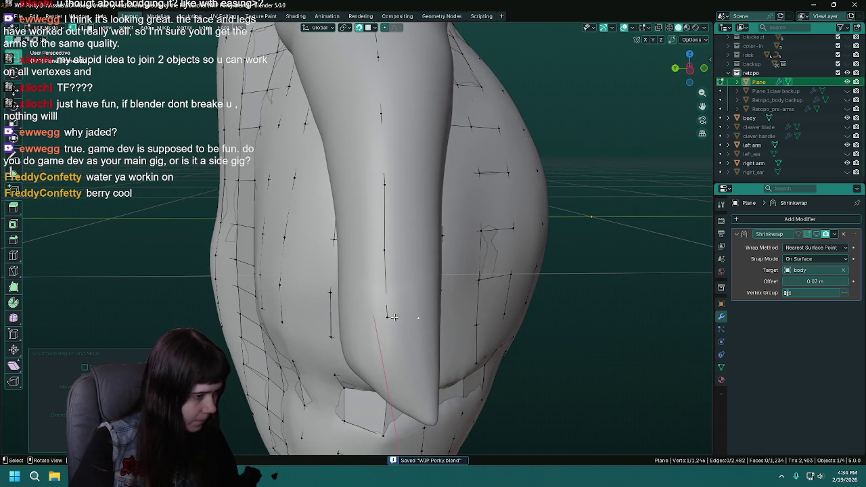
pyautogui.press('e')
pyautogui.moveTo(399, 318); pyautogui.dragTo(399, 308, button='middle')
pyautogui.click(400, 317)
pyautogui.hotkey('ctrl', 's')
pyautogui.keyDown('shift'); pyautogui.click(356, 315); pyautogui.keyUp('shift')
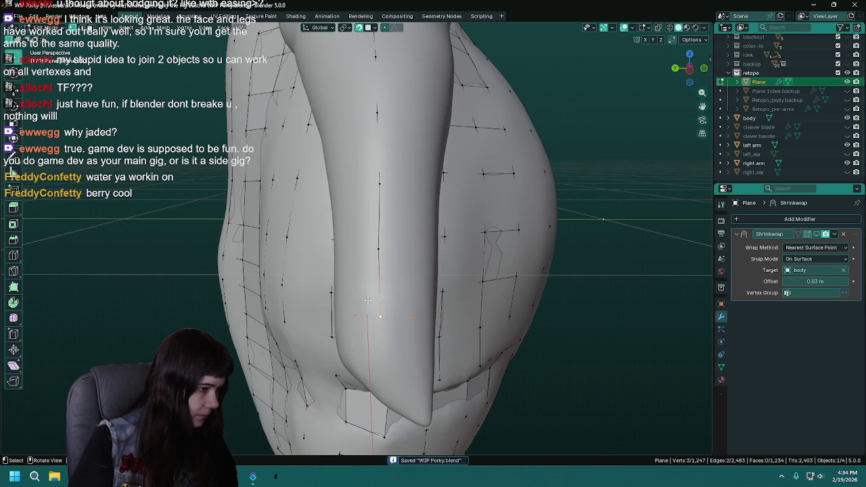
# Switch to Object Mode, save WIP Porky, and orbit round to the sparse leg mesh.
pyautogui.hotkey('ctrl', 's')
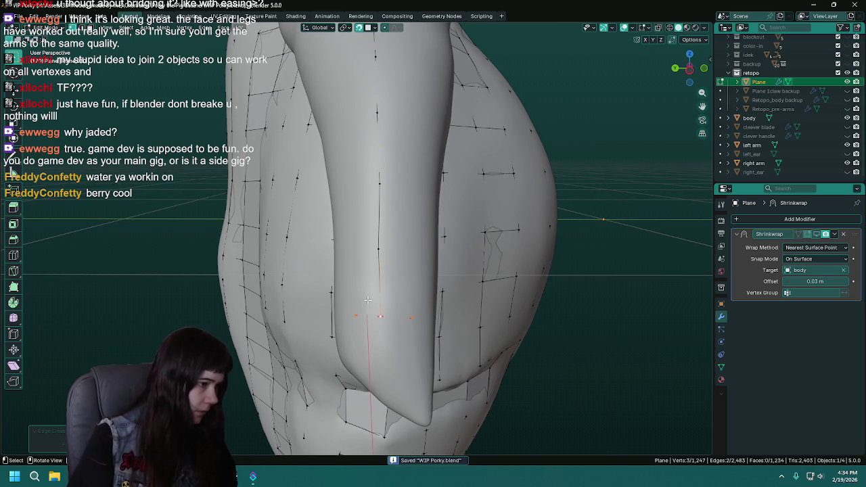
pyautogui.press('Tab')
pyautogui.press('Tab')
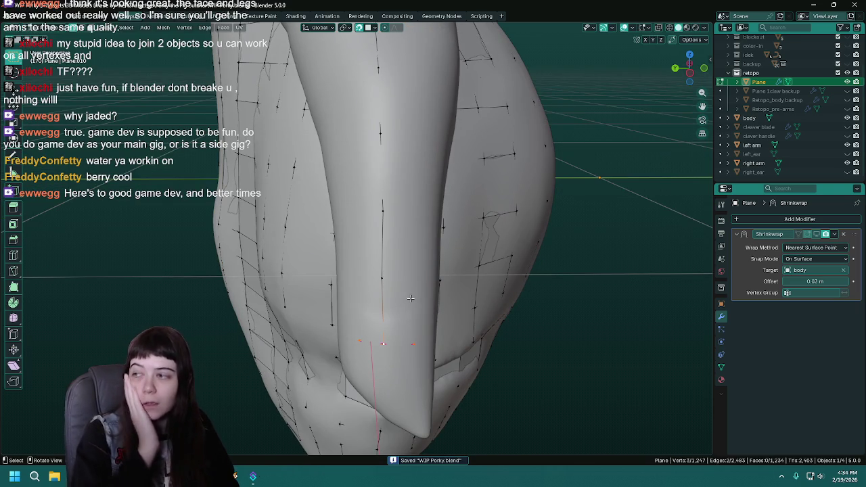
pyautogui.moveTo(395, 297); pyautogui.dragTo(409, 237, button='middle')
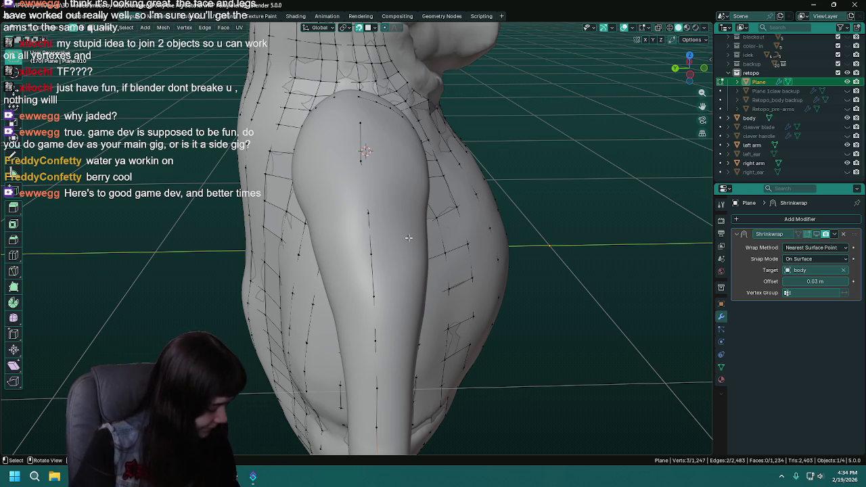
pyautogui.hotkey('ctrl', 's')
pyautogui.moveTo(419, 179)
pyautogui.mouseDown(button='middle')
pyautogui.moveTo(440, 217)
pyautogui.moveTo(434, 294)
pyautogui.moveTo(392, 297)
pyautogui.mouseUp(button='middle')
pyautogui.scroll(3, 394, 298)
pyautogui.scroll(-3, 390, 246)
pyautogui.moveTo(390, 246)
pyautogui.mouseDown(button='middle')
pyautogui.moveTo(333, 218)
pyautogui.moveTo(355, 209)
pyautogui.mouseUp(button='middle')
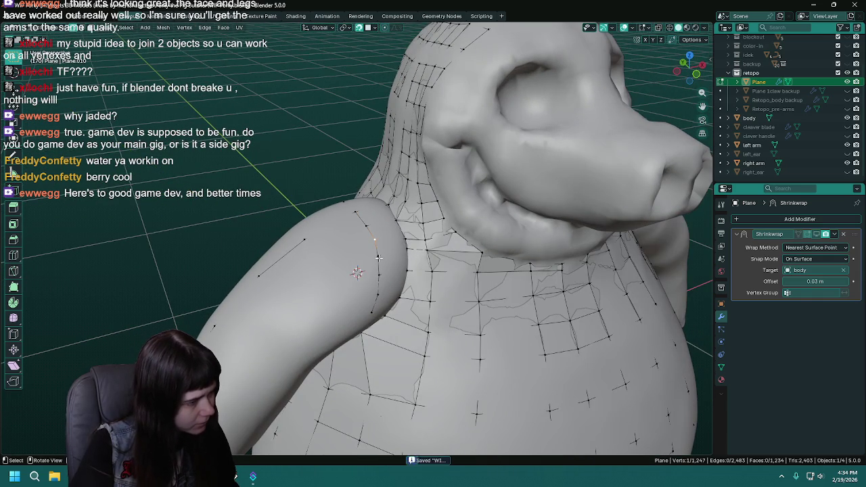
pyautogui.moveTo(371, 311)
pyautogui.mouseDown(button='middle')
pyautogui.moveTo(502, 271)
pyautogui.moveTo(390, 166)
pyautogui.mouseUp(button='middle')
pyautogui.hotkey('ctrl', 's')
pyautogui.moveTo(390, 273); pyautogui.dragTo(404, 235, button='middle')
pyautogui.moveTo(388, 197); pyautogui.dragTo(381, 284, button='middle')
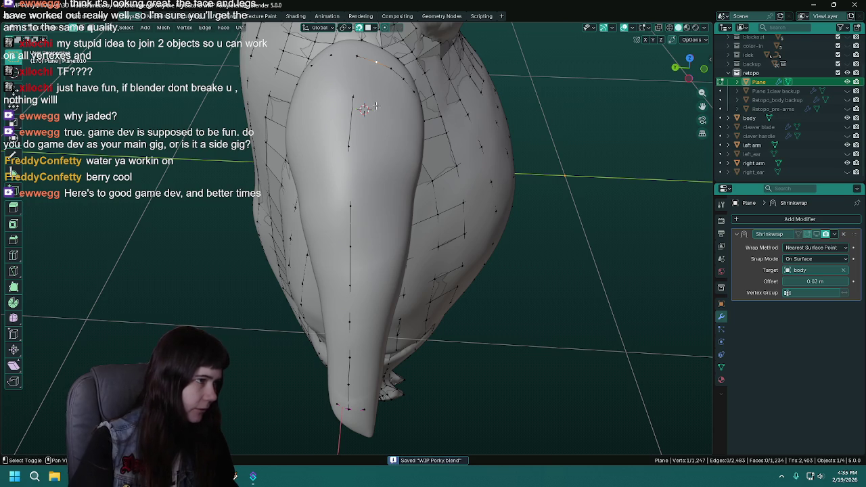
# Reposition the edge vertex, then extrude a new vertex onto the leg and adjust it.
pyautogui.moveTo(374, 251); pyautogui.dragTo(362, 110, button='middle')
pyautogui.press('g')
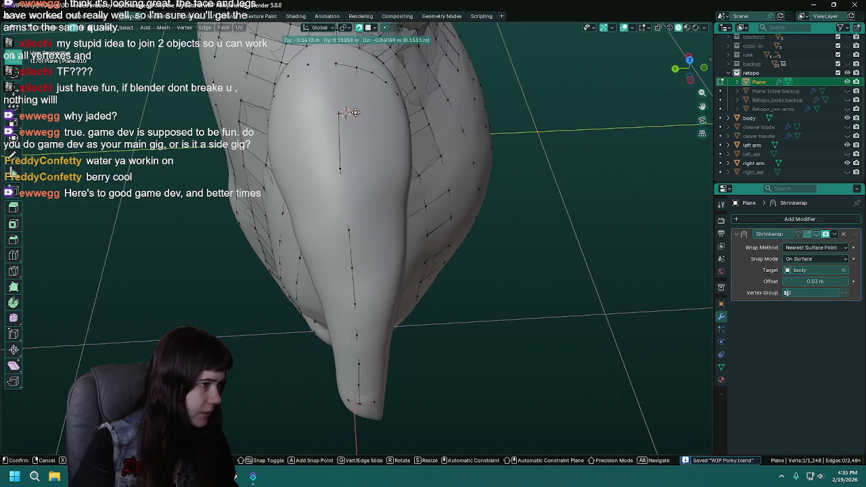
pyautogui.click(351, 112)
pyautogui.press('e')
pyautogui.click(360, 166)
pyautogui.moveTo(360, 166); pyautogui.dragTo(384, 94, button='middle')
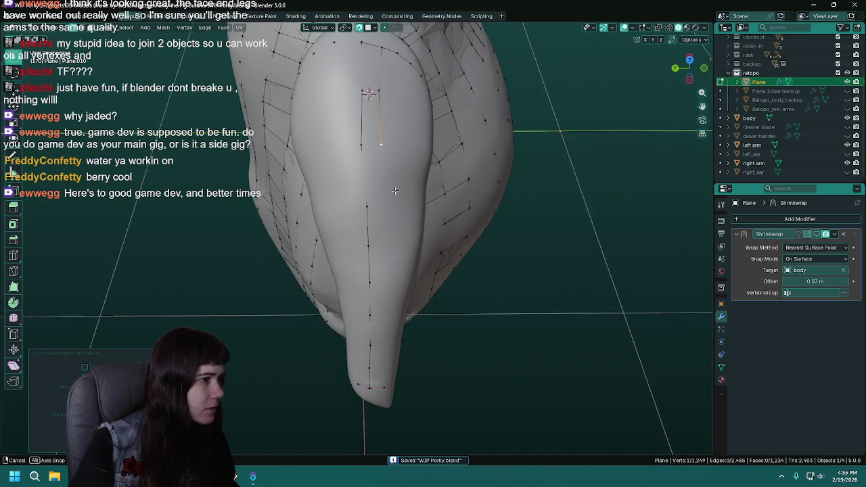
pyautogui.press('g')
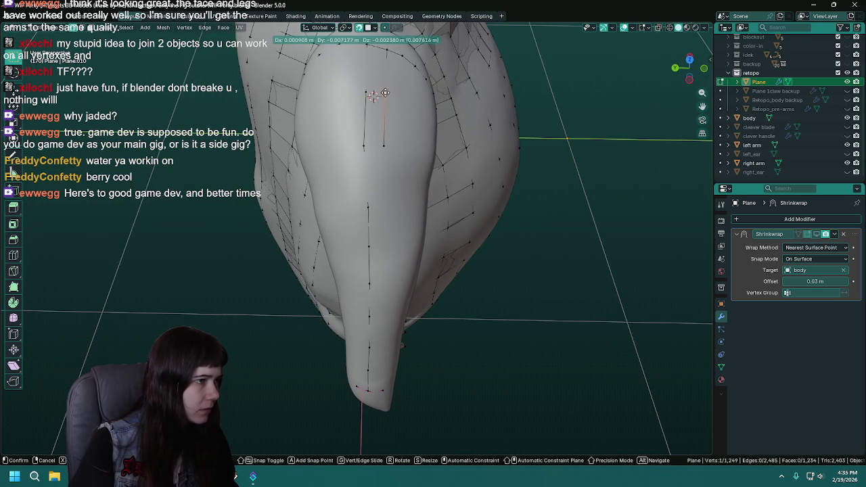
pyautogui.click(385, 92)
# Adjust that vertex and extrude another one further down the leg.
pyautogui.keyDown('shift'); pyautogui.moveTo(412, 213); pyautogui.dragTo(420, 171, button='middle'); pyautogui.keyUp('shift')
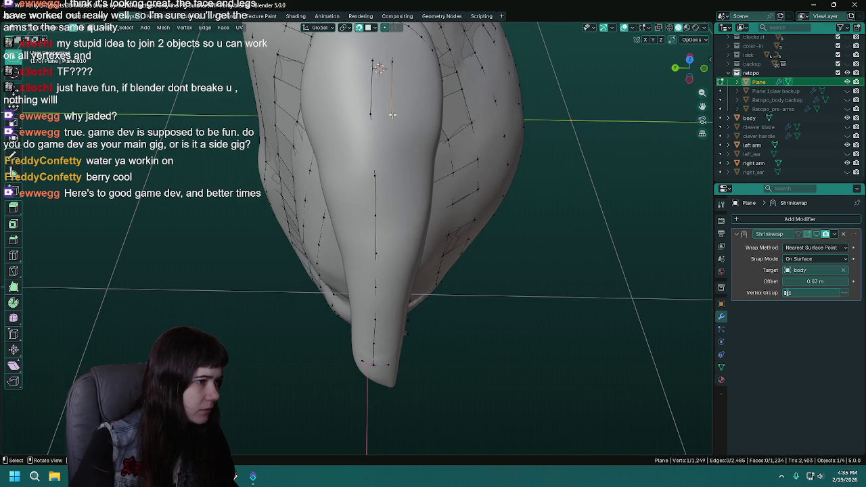
pyautogui.press('g')
pyautogui.click(392, 174)
pyautogui.press('e')
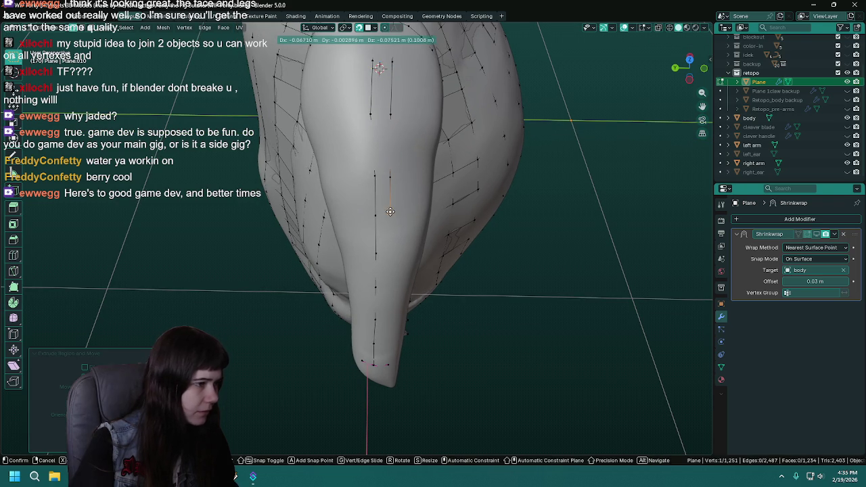
pyautogui.click(388, 253)
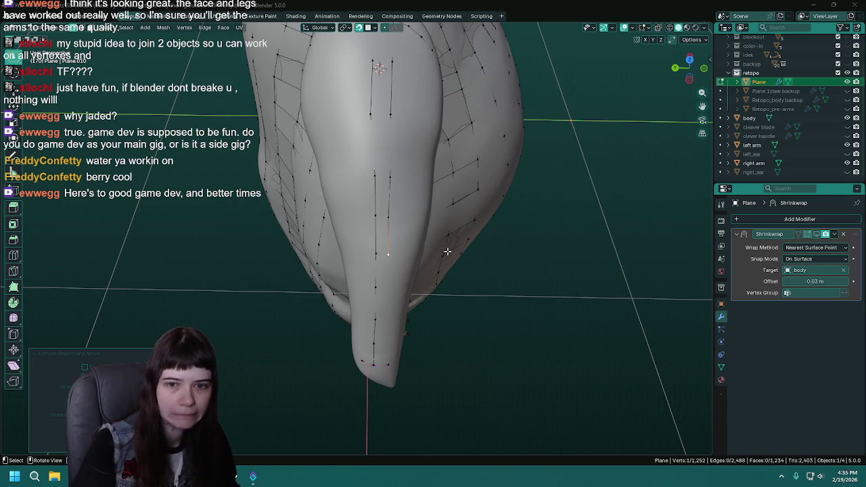
# Fill the first quad face on the thigh from four vertices and save the file.
pyautogui.moveTo(447, 251)
pyautogui.mouseDown(button='middle')
pyautogui.moveTo(406, 236)
pyautogui.moveTo(374, 276)
pyautogui.mouseUp(button='middle')
pyautogui.hotkey('ctrl', 's')
pyautogui.keyDown('shift'); pyautogui.click(389, 232); pyautogui.keyUp('shift')
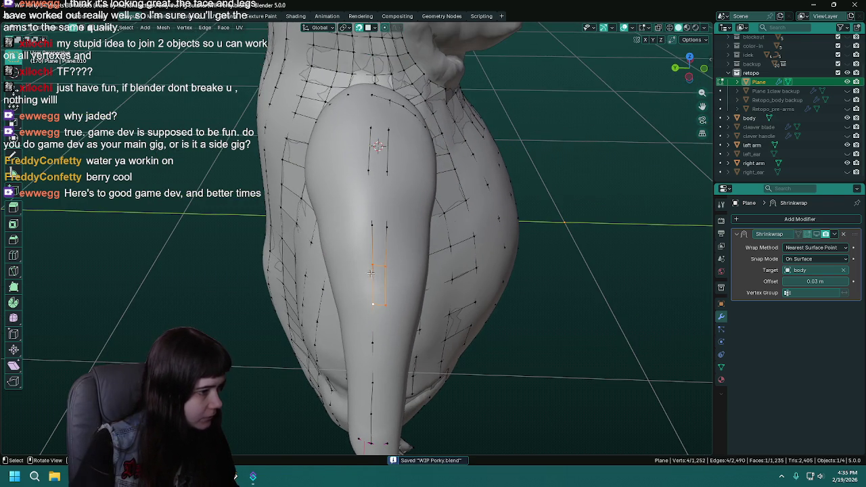
pyautogui.press('f')
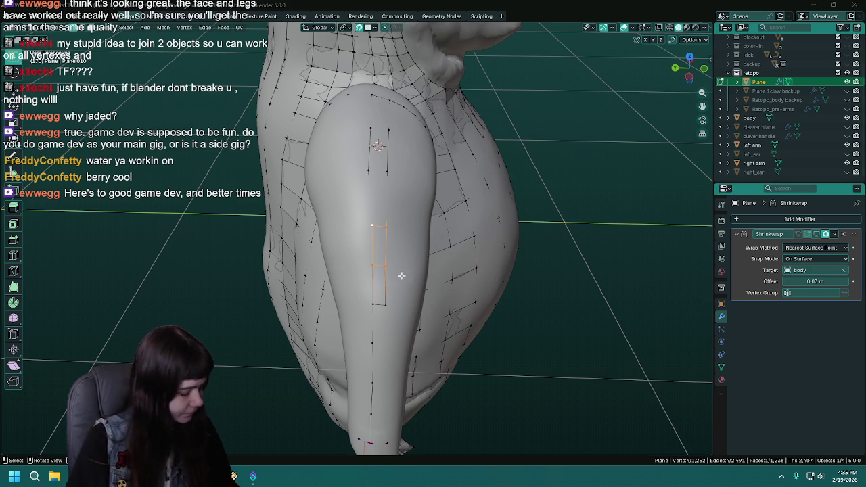
pyautogui.hotkey('ctrl', 's')
pyautogui.scroll(2, 378, 256)
pyautogui.click(376, 253)
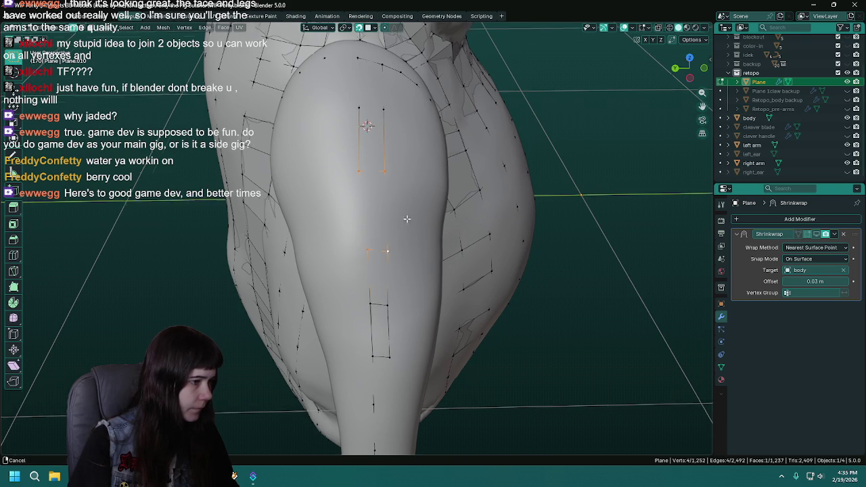
pyautogui.moveTo(406, 211); pyautogui.dragTo(388, 232, button='middle')
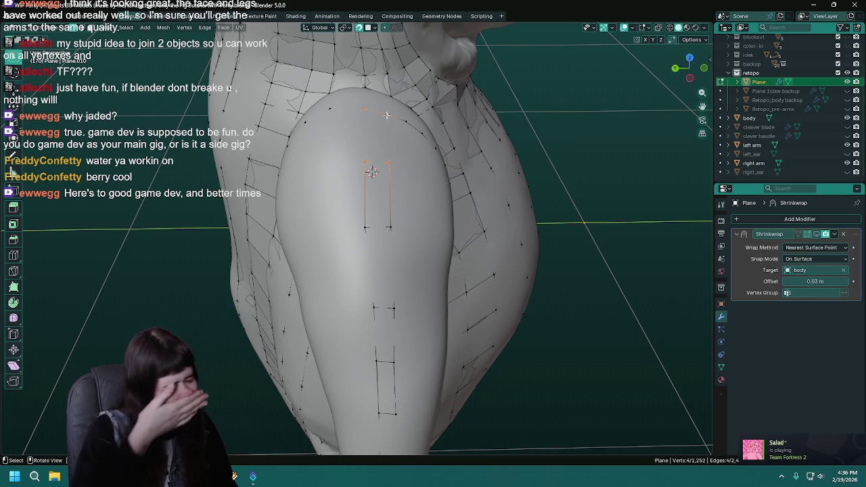
pyautogui.hotkey('ctrl', 's')
pyautogui.moveTo(386, 115)
pyautogui.mouseDown(button='middle')
pyautogui.moveTo(455, 286)
pyautogui.moveTo(454, 228)
pyautogui.mouseUp(button='middle')
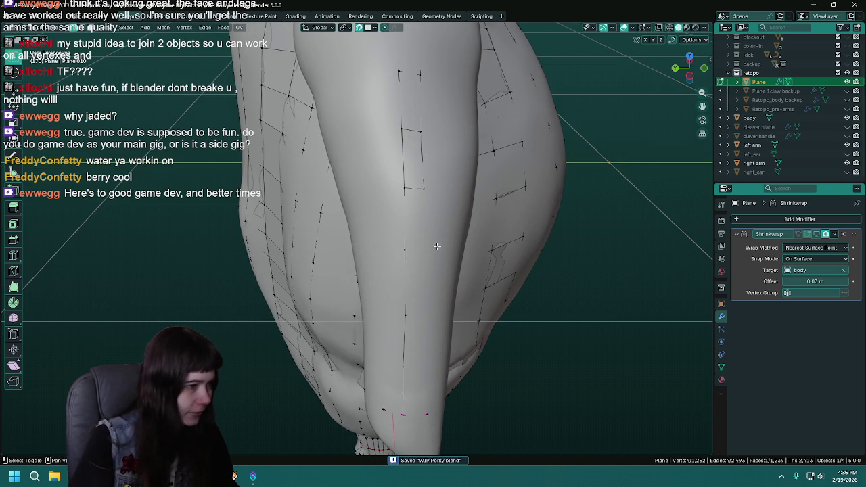
# Move a vertex up the leg and extrude a three-vertex chain down the leg's front.
pyautogui.keyDown('shift'); pyautogui.moveTo(440, 246); pyautogui.dragTo(381, 211, button='middle'); pyautogui.keyUp('shift')
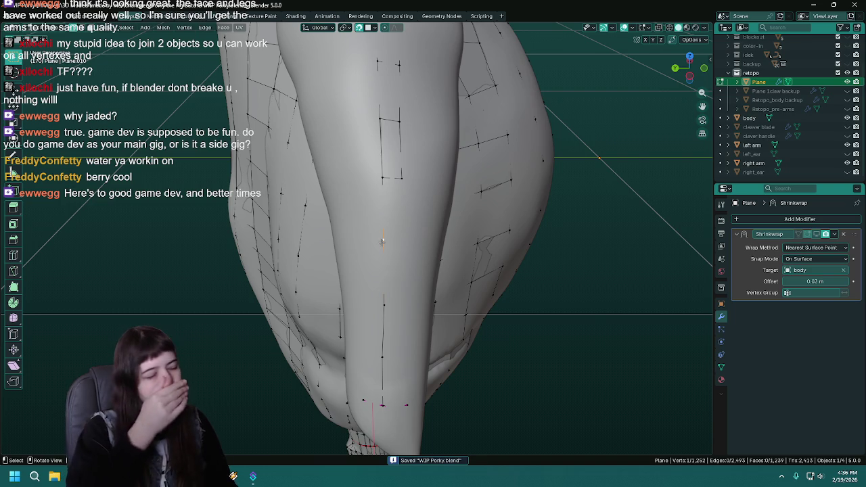
pyautogui.press('g')
pyautogui.click(402, 217)
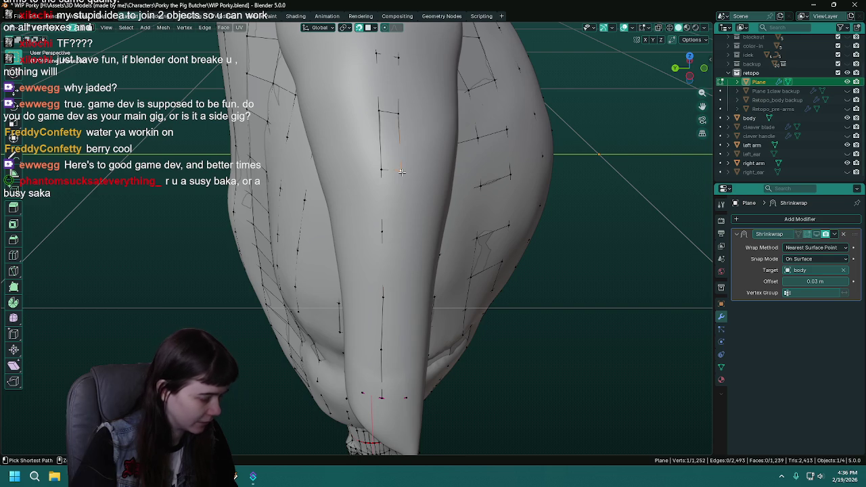
pyautogui.press('e')
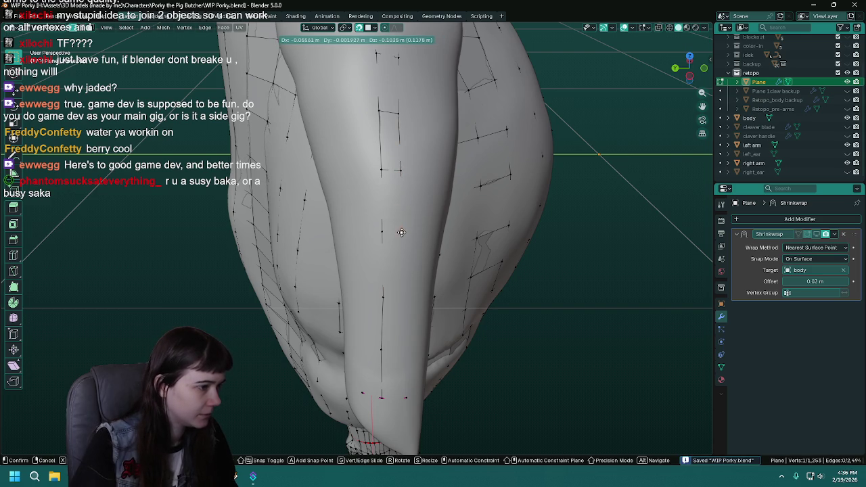
pyautogui.click(401, 232)
pyautogui.press('e')
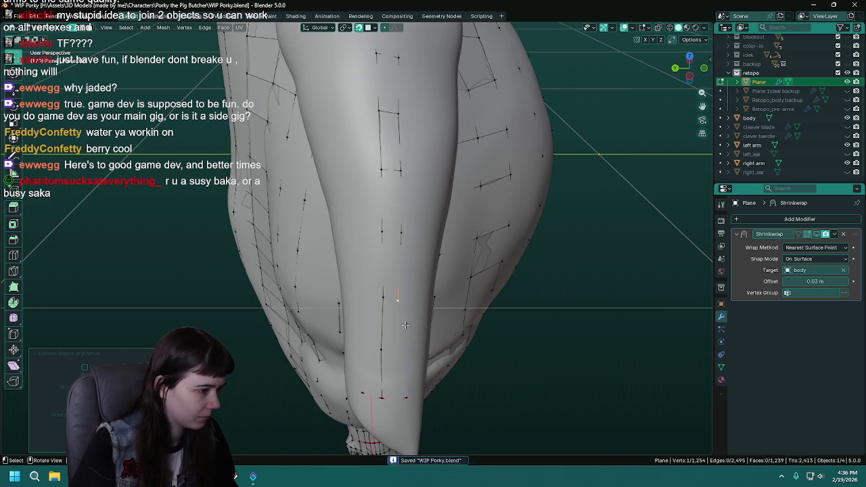
pyautogui.keyDown('shift'); pyautogui.moveTo(398, 299); pyautogui.dragTo(399, 260, button='middle'); pyautogui.keyUp('shift')
pyautogui.click(400, 260)
pyautogui.press('e')
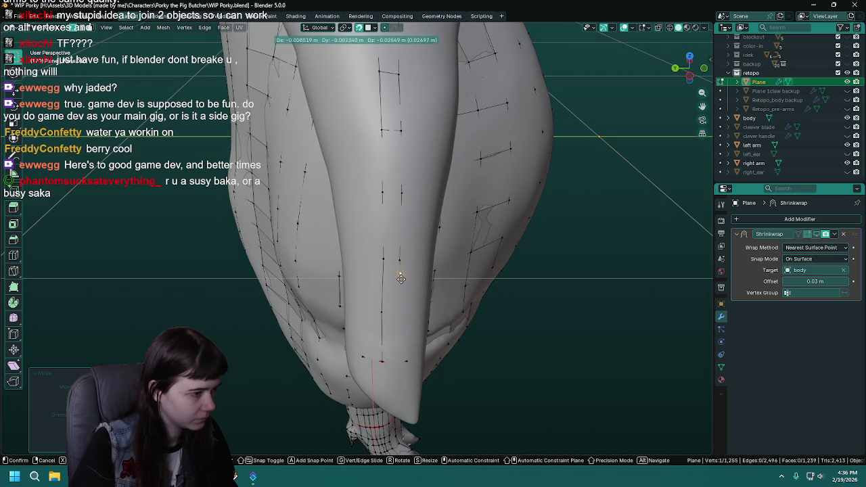
pyautogui.click(397, 313)
# Reposition the lower vertices of the new chain to sit on the leg.
pyautogui.keyDown('shift'); pyautogui.moveTo(398, 325); pyautogui.dragTo(396, 343, button='middle'); pyautogui.keyUp('shift')
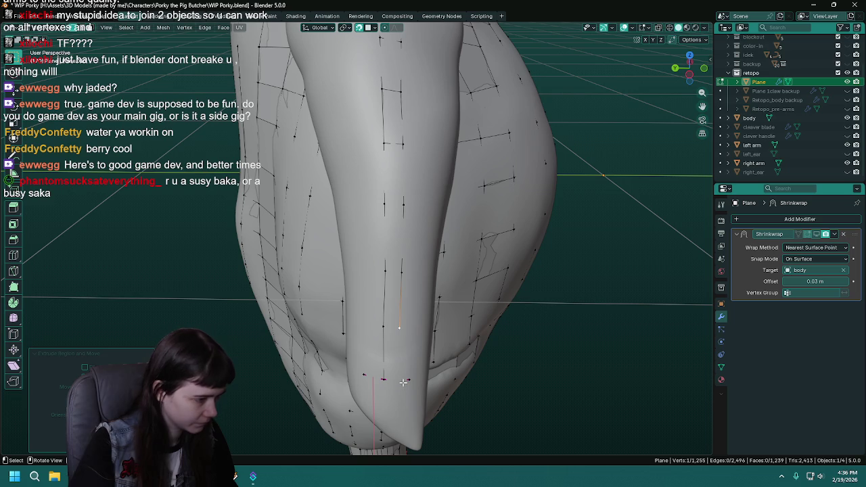
pyautogui.press('g')
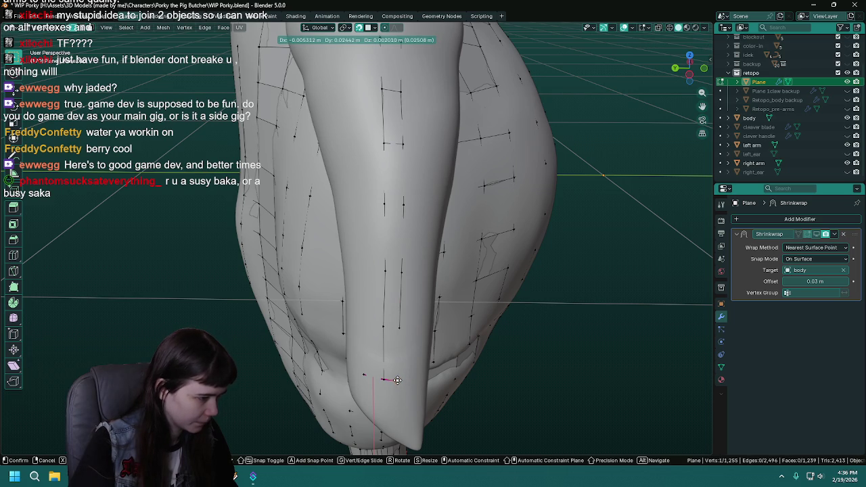
pyautogui.click(397, 379)
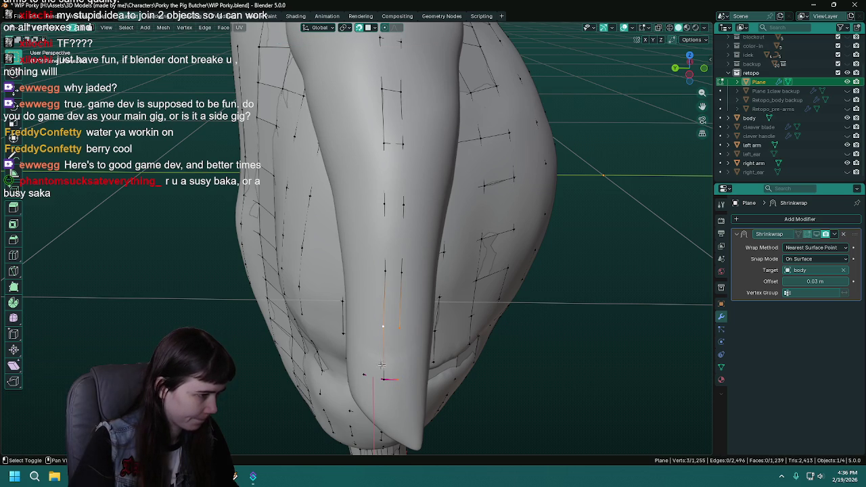
pyautogui.moveTo(403, 320)
pyautogui.keyDown('shift'); pyautogui.mouseDown(button='middle')
pyautogui.moveTo(399, 408)
pyautogui.moveTo(395, 325)
pyautogui.mouseUp(button='middle'); pyautogui.keyUp('shift')
pyautogui.press('g')
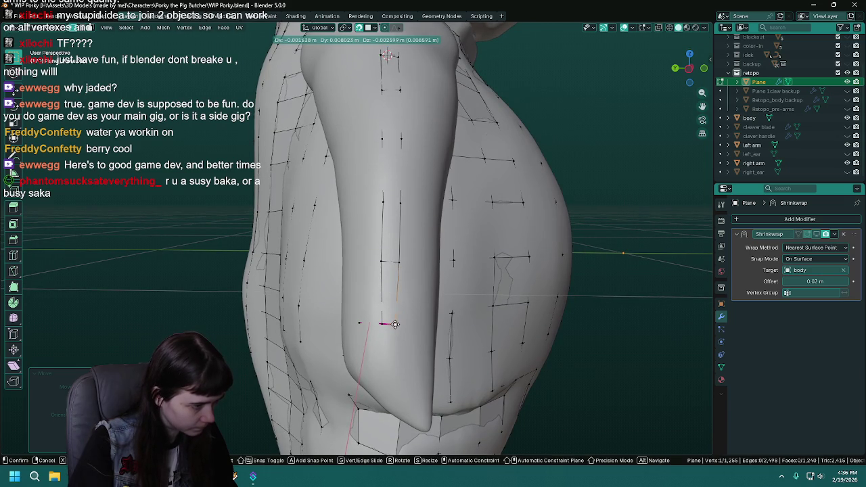
pyautogui.moveTo(396, 323)
pyautogui.mouseDown(button='middle')
pyautogui.moveTo(397, 347)
pyautogui.moveTo(386, 351)
pyautogui.mouseUp(button='middle')
pyautogui.click(397, 347)
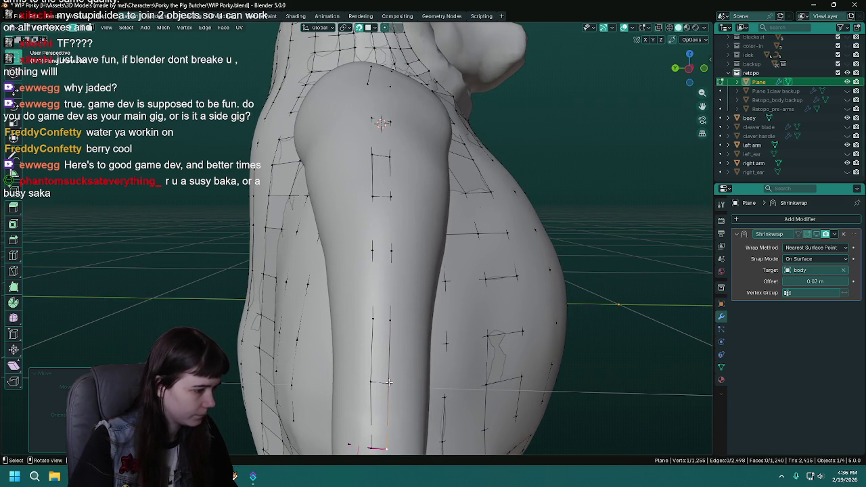
# Select vertices for the next thigh quad and save the file.
pyautogui.keyDown('shift'); pyautogui.click(369, 380); pyautogui.keyUp('shift')
pyautogui.keyDown('shift'); pyautogui.click(373, 315); pyautogui.keyUp('shift')
pyautogui.click(389, 320)
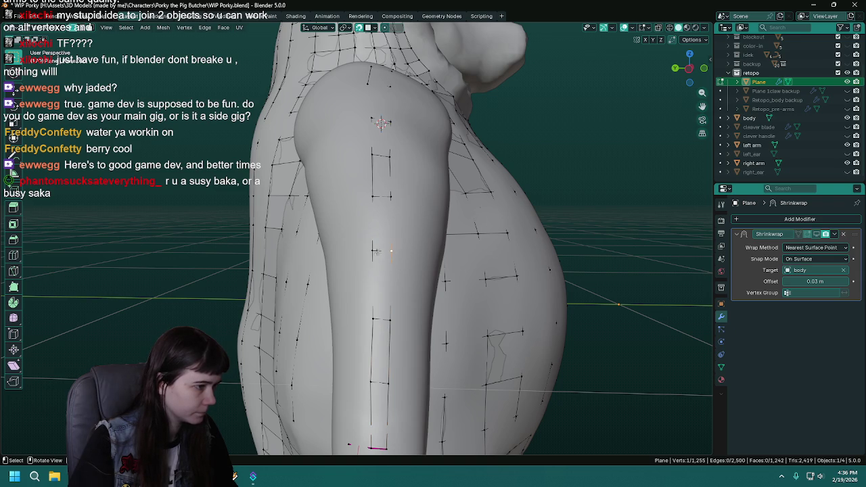
pyautogui.hotkey('ctrl', 's')
# Start a new chain by extruding a vertex from the thigh.
pyautogui.moveTo(382, 240)
pyautogui.mouseDown(button='middle')
pyautogui.moveTo(368, 165)
pyautogui.moveTo(377, 229)
pyautogui.moveTo(416, 222)
pyautogui.moveTo(366, 246)
pyautogui.moveTo(370, 234)
pyautogui.mouseUp(button='middle')
pyautogui.click(399, 210)
pyautogui.press('e')
pyautogui.click(360, 260)
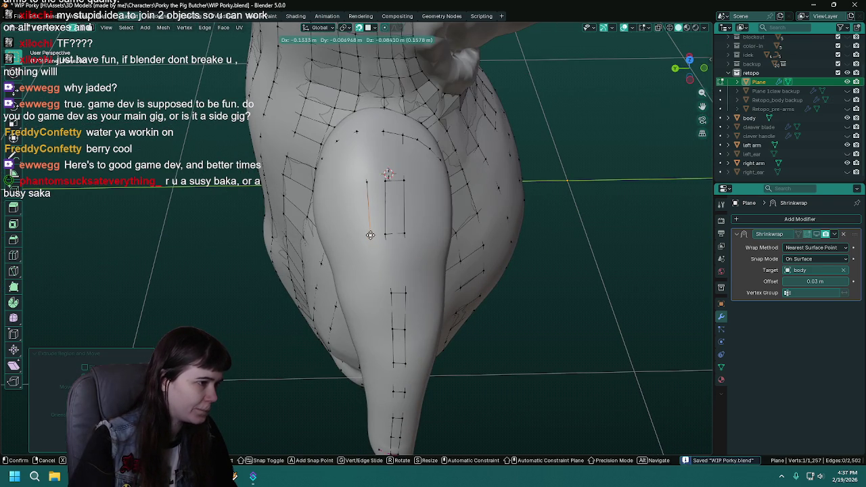
# Extrude a four-vertex chain down the thigh.
pyautogui.press('e')
pyautogui.click(376, 291)
pyautogui.moveTo(376, 290); pyautogui.dragTo(383, 200, button='middle')
pyautogui.press('e')
pyautogui.click(383, 199)
pyautogui.press('e')
pyautogui.click(390, 237)
pyautogui.press('e')
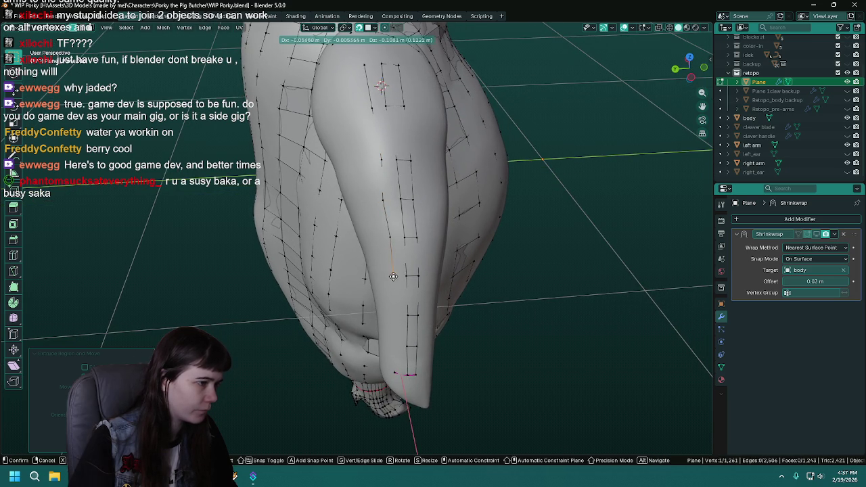
pyautogui.click(393, 276)
# Nudge the chain's top vertex into place and save the file.
pyautogui.click(383, 198)
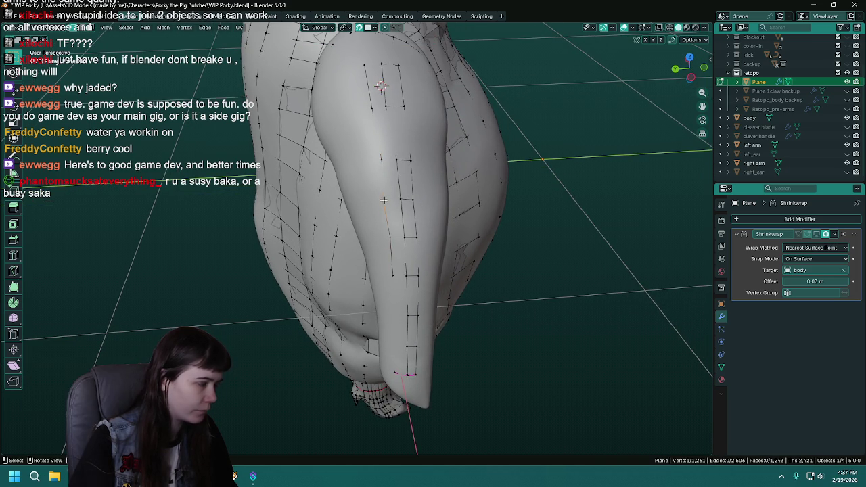
pyautogui.press('g')
pyautogui.click(387, 198)
pyautogui.moveTo(405, 268); pyautogui.dragTo(398, 175, button='middle')
pyautogui.hotkey('ctrl', 's')
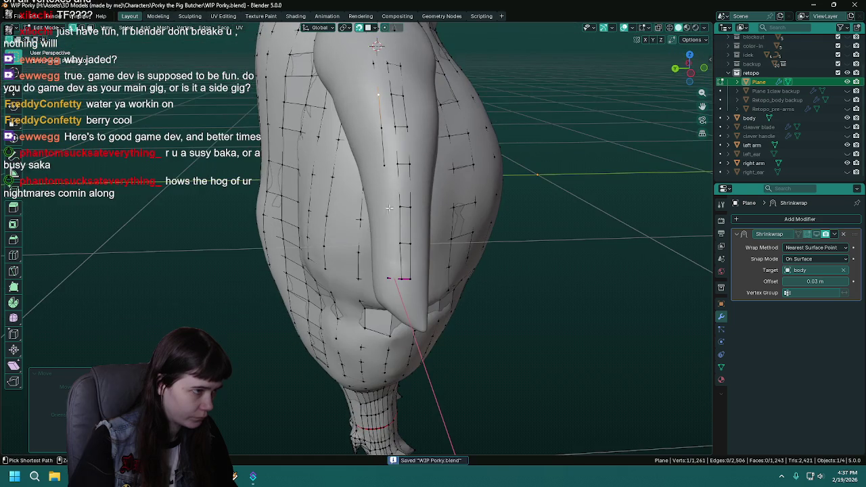
# Reposition a vertex, extrude one more down the leg, and join them with F.
pyautogui.press('g')
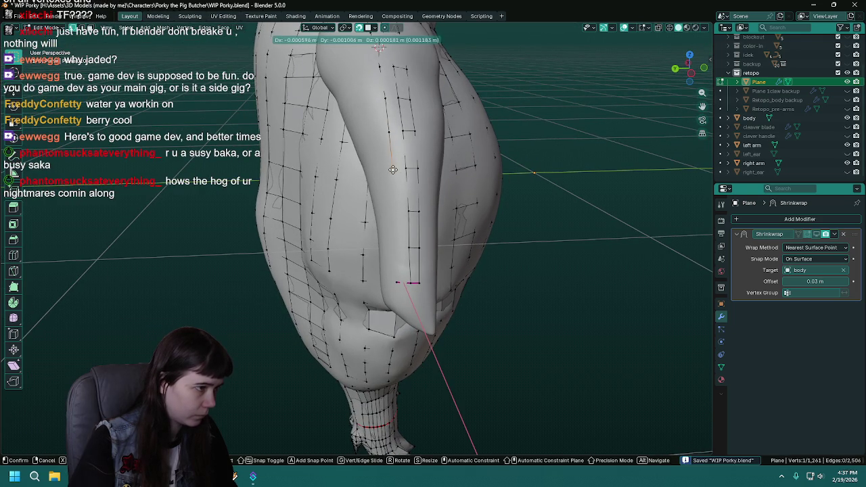
pyautogui.click(393, 169)
pyautogui.press('g')
pyautogui.click(396, 212)
pyautogui.press('e')
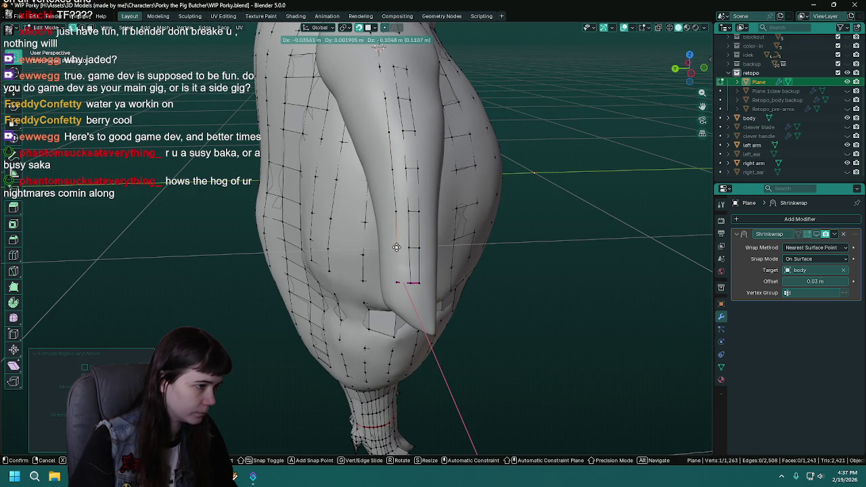
pyautogui.click(396, 247)
pyautogui.press('f')
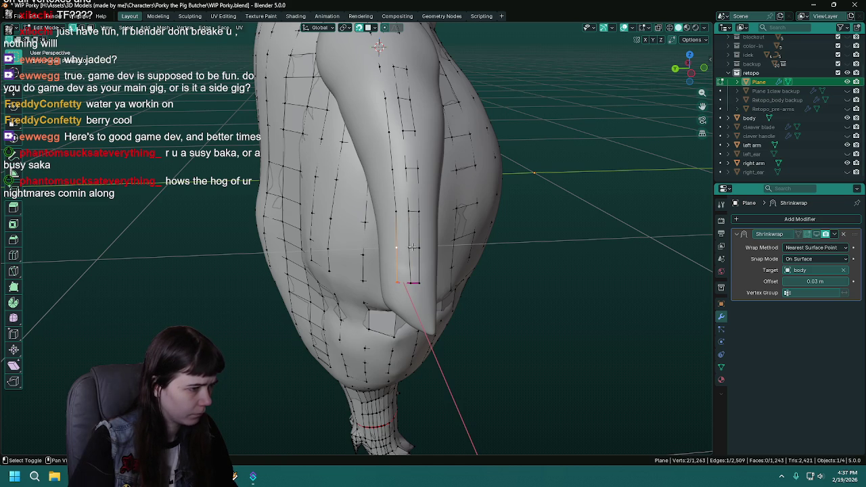
# Select vertices along the arm's retopo edge and fill two quad faces.
pyautogui.scroll(2, 410, 283)
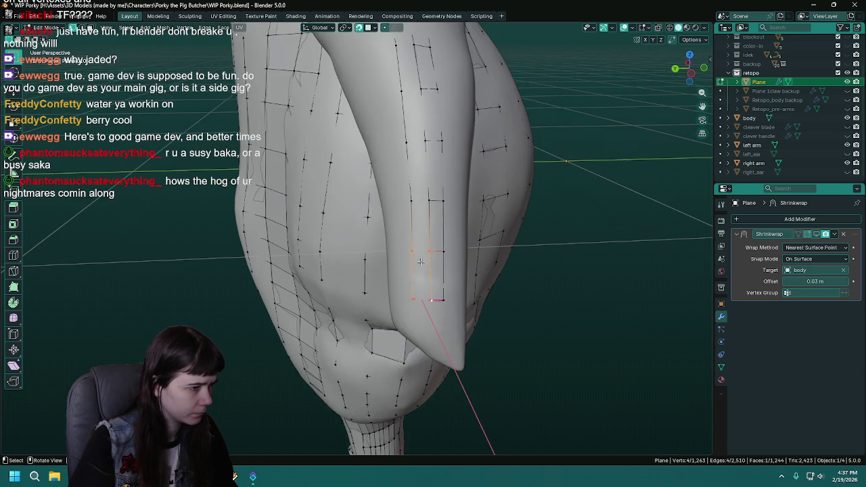
pyautogui.scroll(2, 410, 282)
pyautogui.click(419, 271)
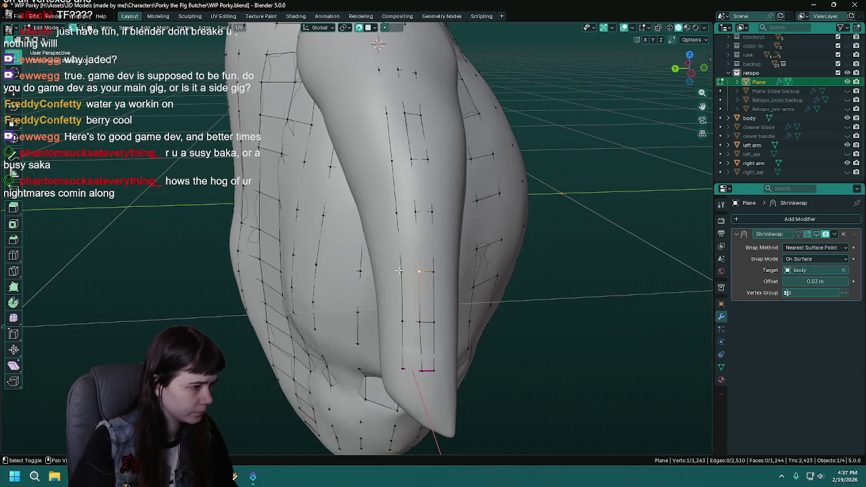
pyautogui.keyDown('shift'); pyautogui.click(420, 320); pyautogui.keyUp('shift')
pyautogui.click(408, 271)
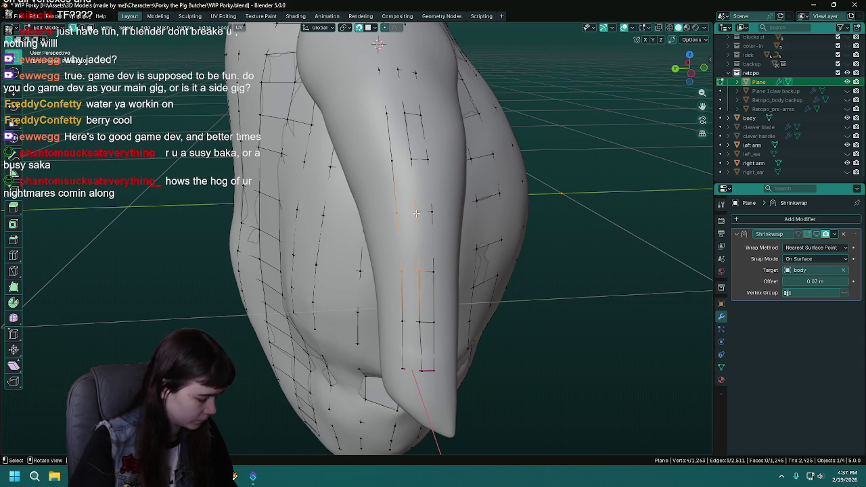
pyautogui.moveTo(415, 214); pyautogui.dragTo(411, 287, button='middle')
pyautogui.press('f')
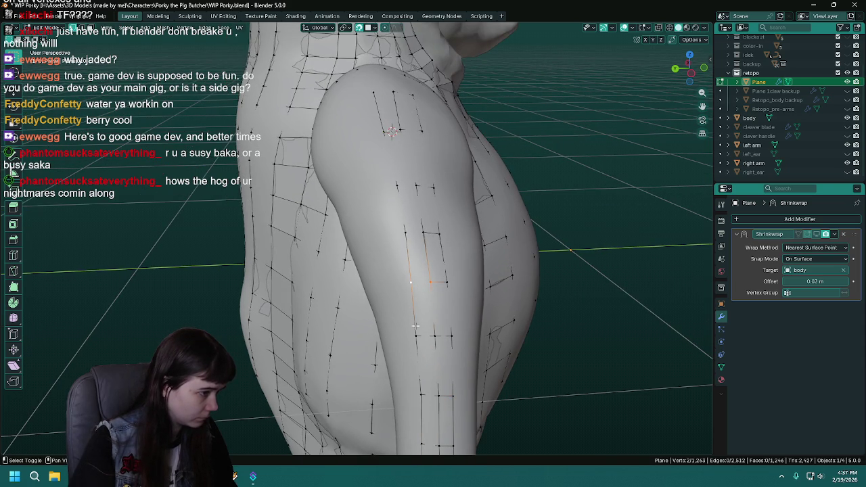
pyautogui.press('f')
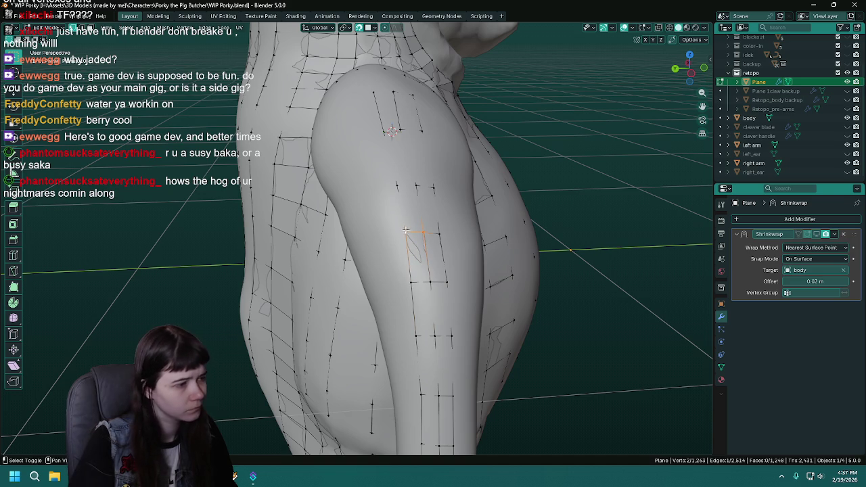
# Fill another face toward the torso and select a vertex on the upper arm.
pyautogui.click(415, 185)
pyautogui.press('f')
pyautogui.keyDown('shift'); pyautogui.click(397, 185); pyautogui.keyUp('shift')
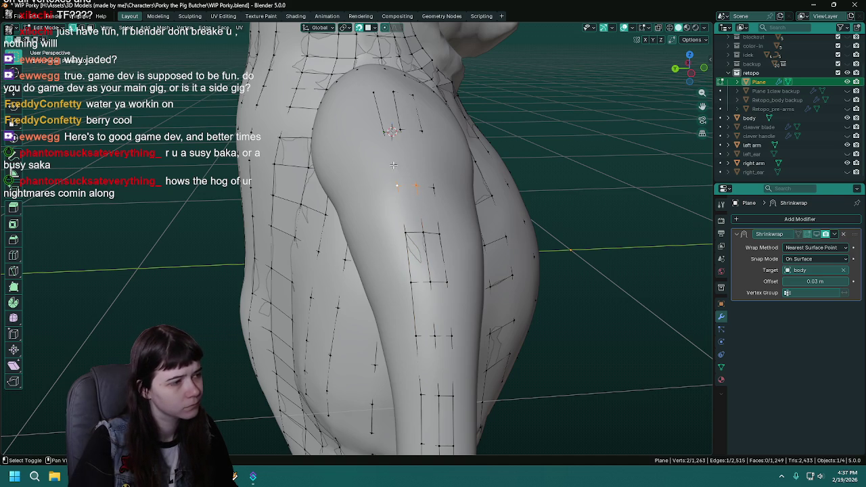
pyautogui.keyDown('shift'); pyautogui.moveTo(389, 130); pyautogui.dragTo(381, 214, button='middle'); pyautogui.keyUp('shift')
pyautogui.press('f')
pyautogui.keyDown('shift'); pyautogui.click(381, 214); pyautogui.keyUp('shift')
pyautogui.click(404, 251)
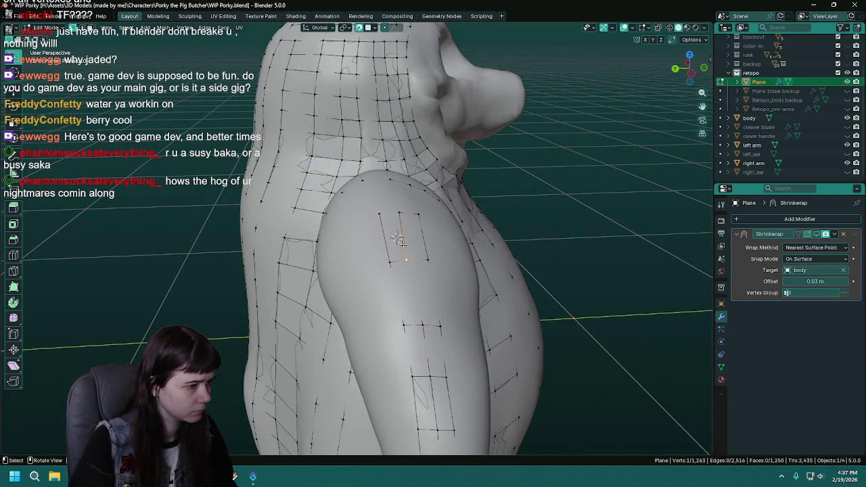
# Fill the last upper-arm quad and save the file.
pyautogui.keyDown('shift'); pyautogui.click(380, 214); pyautogui.keyUp('shift')
pyautogui.press('f')
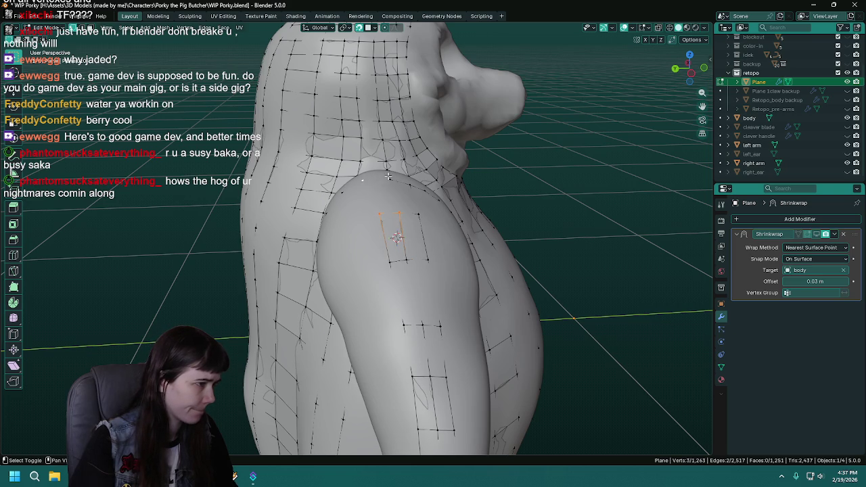
pyautogui.moveTo(401, 218); pyautogui.dragTo(396, 304, button='middle')
pyautogui.hotkey('ctrl', 's')
# Select a shoulder vertex and nudge it into position.
pyautogui.click(385, 348)
pyautogui.moveTo(386, 348); pyautogui.dragTo(415, 304, button='middle')
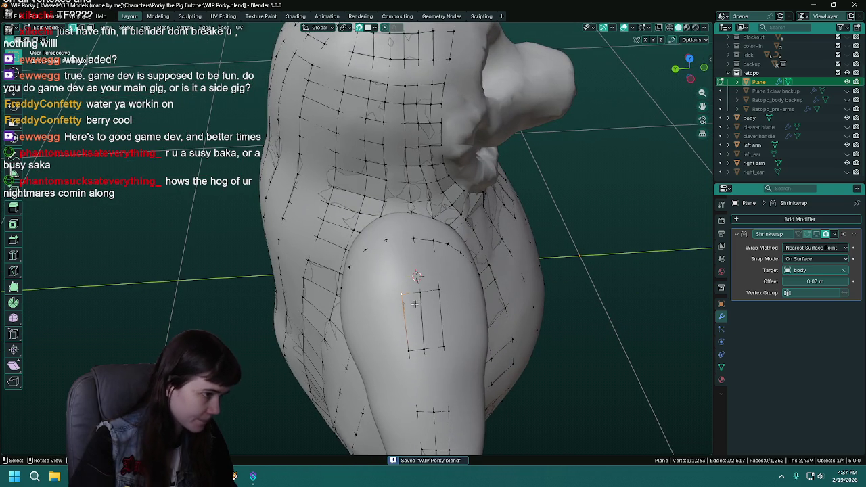
pyautogui.press('g')
pyautogui.click(398, 327)
pyautogui.moveTo(398, 327)
pyautogui.mouseDown(button='middle')
pyautogui.moveTo(421, 214)
pyautogui.moveTo(389, 243)
pyautogui.moveTo(371, 329)
pyautogui.moveTo(404, 177)
pyautogui.mouseUp(button='middle')
# Extrude the first vertices of a new chain down the arm.
pyautogui.press('e')
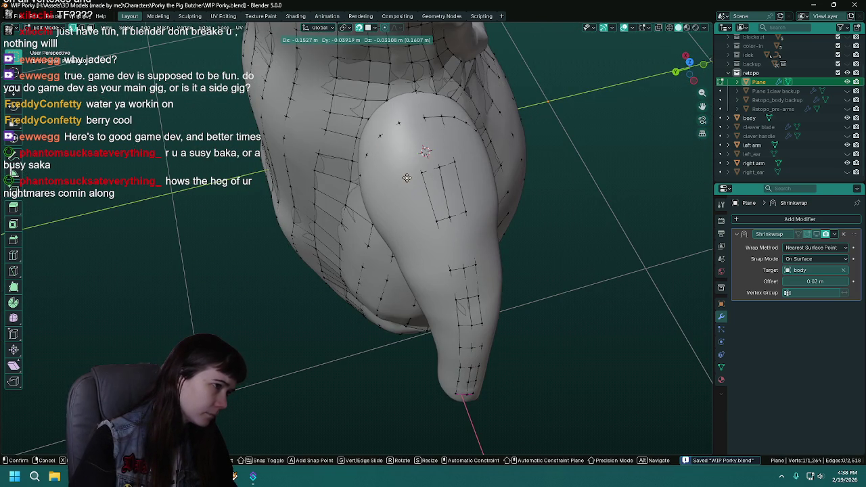
pyautogui.click(406, 177)
pyautogui.press('e')
pyautogui.click(419, 223)
pyautogui.moveTo(420, 223); pyautogui.dragTo(443, 228, button='middle')
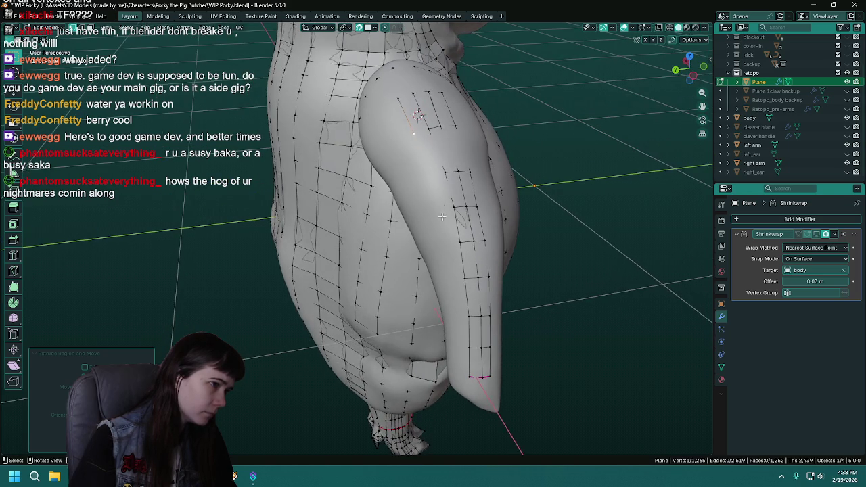
pyautogui.press('e')
pyautogui.click(427, 177)
# Continue extruding the vertex chain along the arm toward the hand.
pyautogui.press('e')
pyautogui.click(436, 210)
pyautogui.press('e')
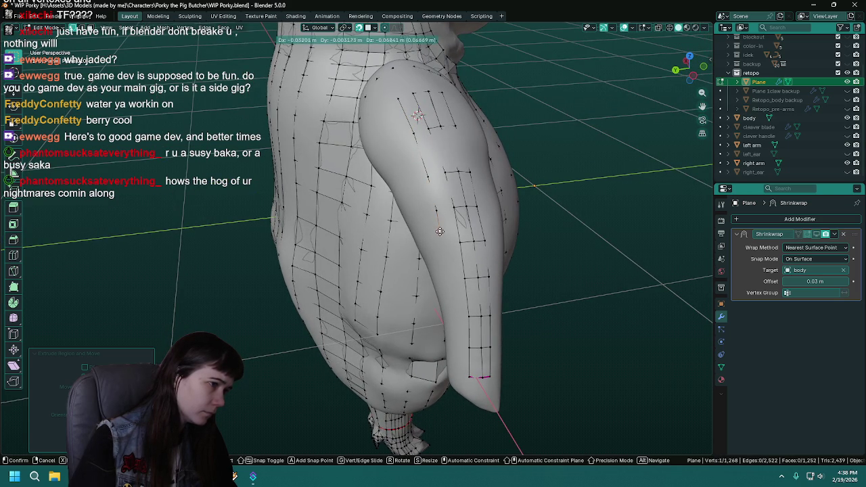
pyautogui.click(442, 244)
pyautogui.press('e')
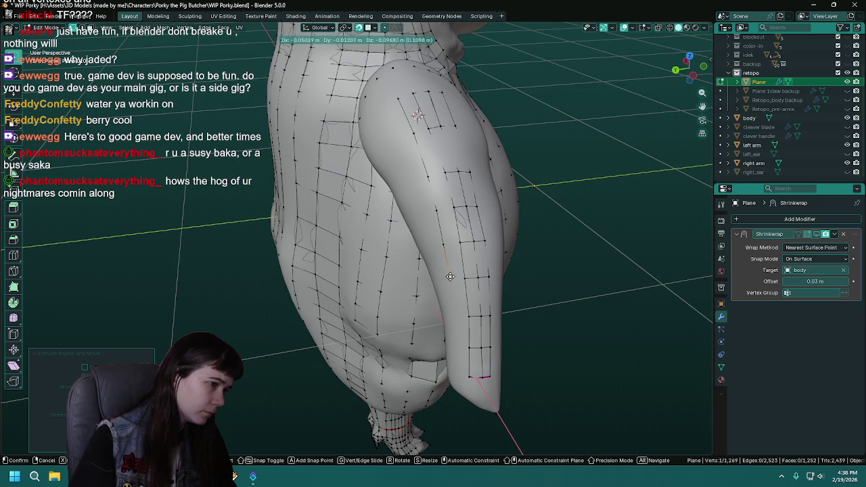
pyautogui.click(450, 278)
pyautogui.moveTo(450, 278); pyautogui.dragTo(469, 257, button='middle')
pyautogui.press('e')
pyautogui.click(482, 238)
pyautogui.press('e')
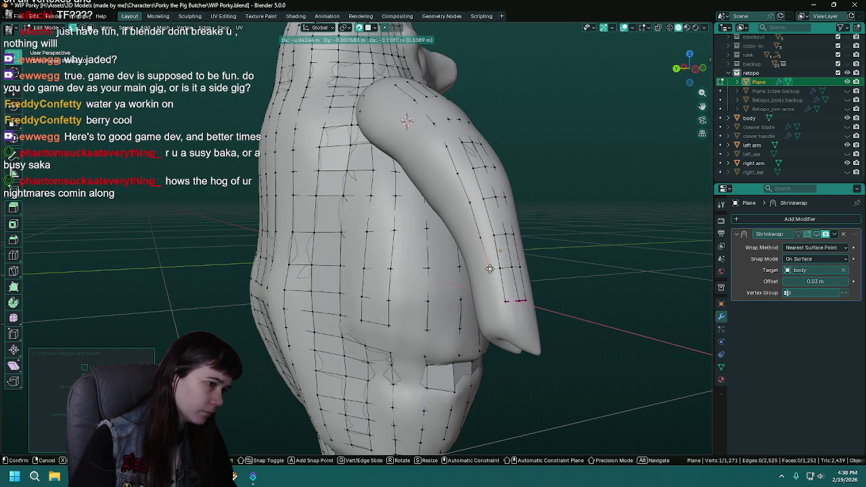
# Extrude two vertices lower down the arm and fill a quad along its edge.
pyautogui.click(487, 269)
pyautogui.press('e')
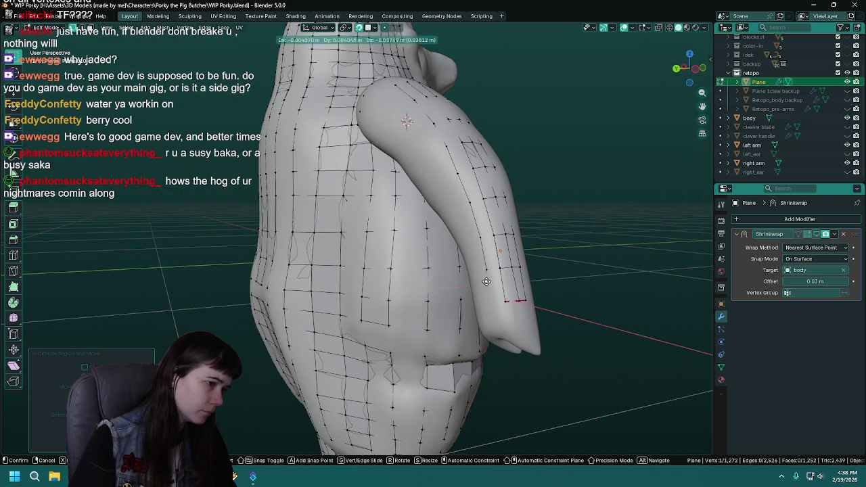
pyautogui.click(495, 301)
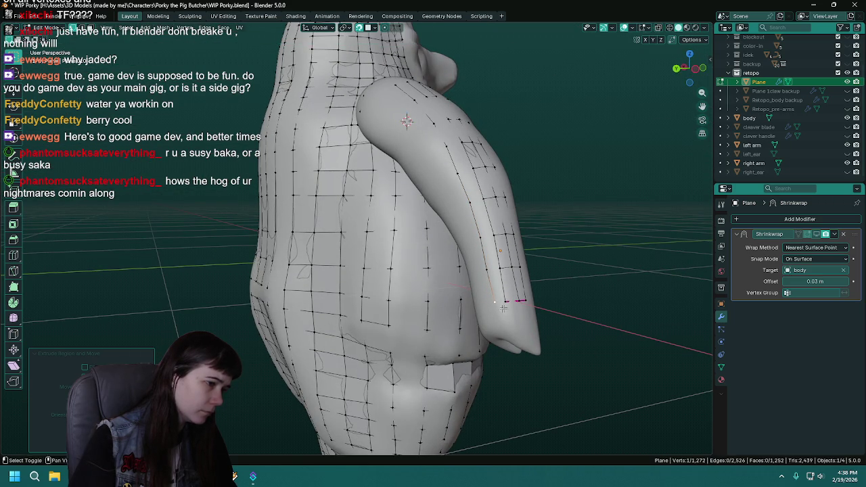
pyautogui.moveTo(494, 302); pyautogui.dragTo(422, 300, button='middle')
pyautogui.scroll(3, 422, 299)
pyautogui.scroll(2, 422, 300)
pyautogui.press('f')
# Nudge an arm-edge vertex, save the file, and give that edge a crease of 1.
pyautogui.click(417, 296)
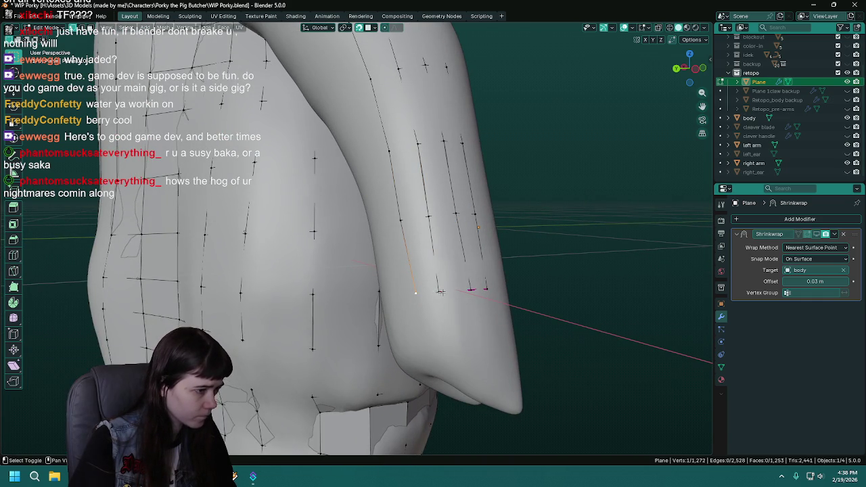
pyautogui.press('g')
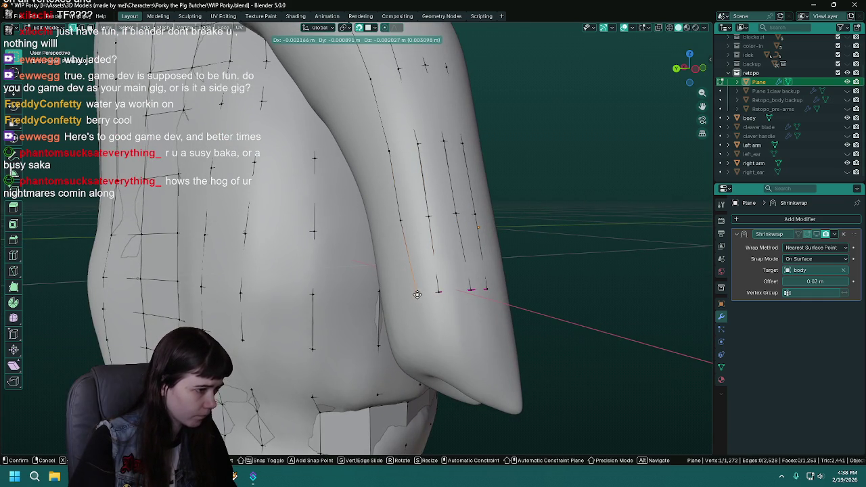
pyautogui.click(418, 292)
pyautogui.hotkey('ctrl', 's')
pyautogui.keyDown('shift'); pyautogui.click(436, 292); pyautogui.keyUp('shift')
pyautogui.hotkey('shift', 'e')
pyautogui.write('1')
pyautogui.press('Return')
# Reposition a vertex on the arm and fill the next face there.
pyautogui.moveTo(435, 293); pyautogui.dragTo(423, 318, button='middle')
pyautogui.keyDown('shift'); pyautogui.click(424, 318); pyautogui.keyUp('shift')
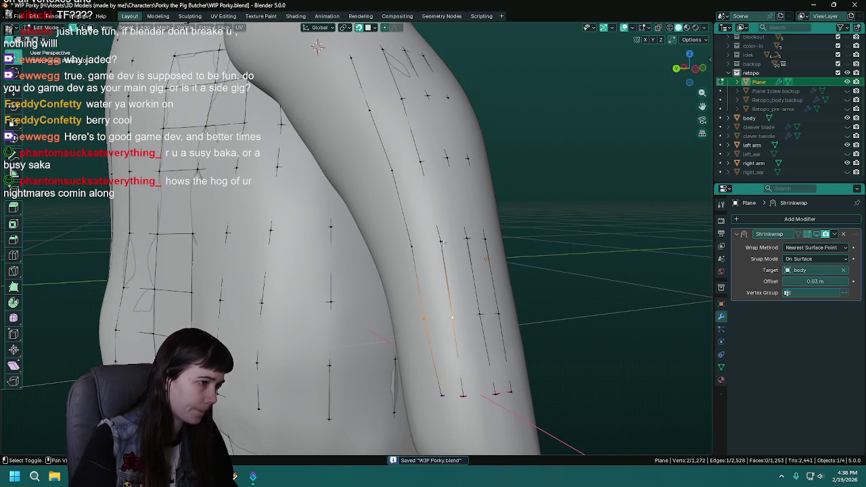
pyautogui.moveTo(411, 248)
pyautogui.mouseDown(button='middle')
pyautogui.moveTo(446, 297)
pyautogui.moveTo(441, 259)
pyautogui.mouseUp(button='middle')
pyautogui.click(451, 302)
pyautogui.press('g')
pyautogui.click(450, 302)
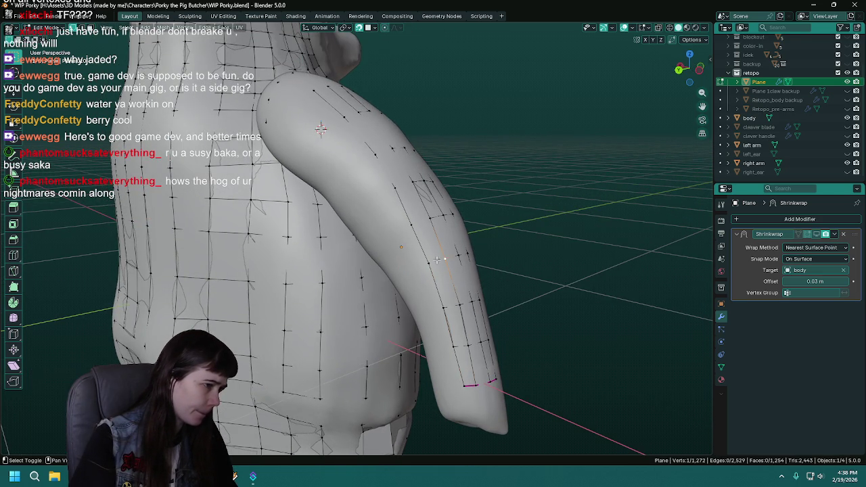
pyautogui.press('f')
# Fill two more faces continuing along the arm.
pyautogui.moveTo(462, 290); pyautogui.dragTo(379, 254, button='middle')
pyautogui.click(378, 254)
pyautogui.press('f')
pyautogui.moveTo(408, 292); pyautogui.dragTo(387, 234, button='middle')
pyautogui.click(387, 234)
pyautogui.press('f')
# Select the shoulder corner vertices and fill the quad on the shoulder.
pyautogui.moveTo(403, 277); pyautogui.dragTo(396, 254, button='middle')
pyautogui.click(396, 253)
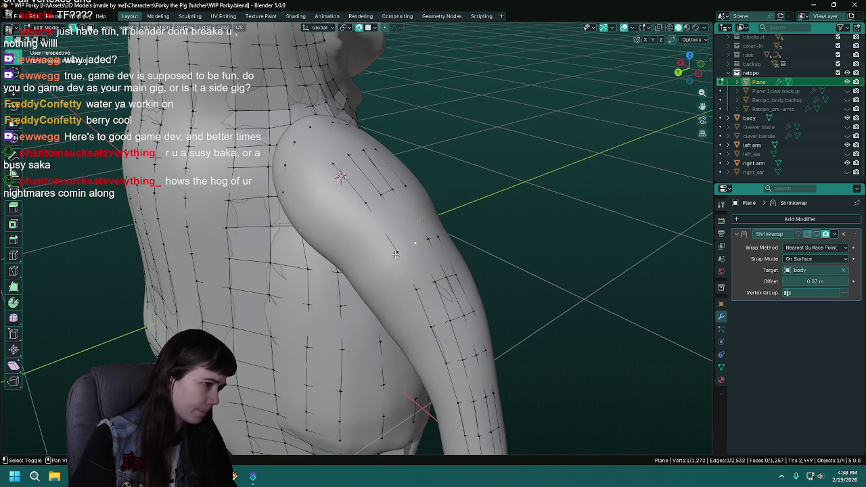
pyautogui.keyDown('shift'); pyautogui.click(433, 280); pyautogui.keyUp('shift')
pyautogui.press('f')
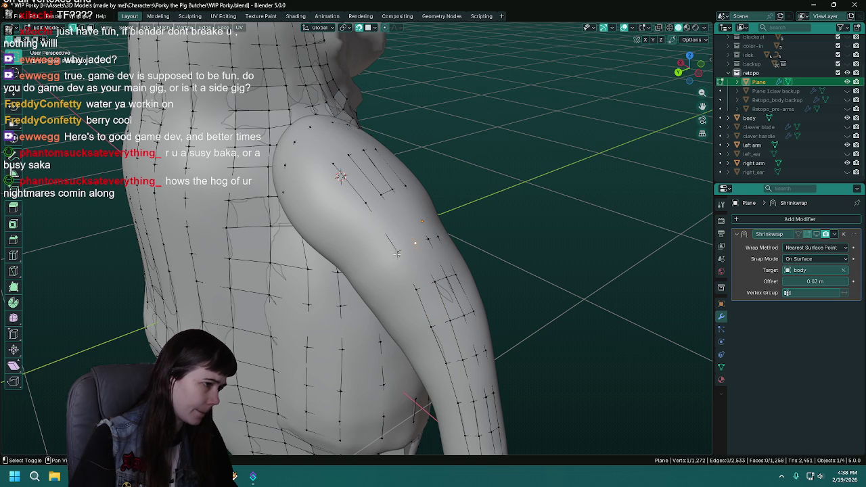
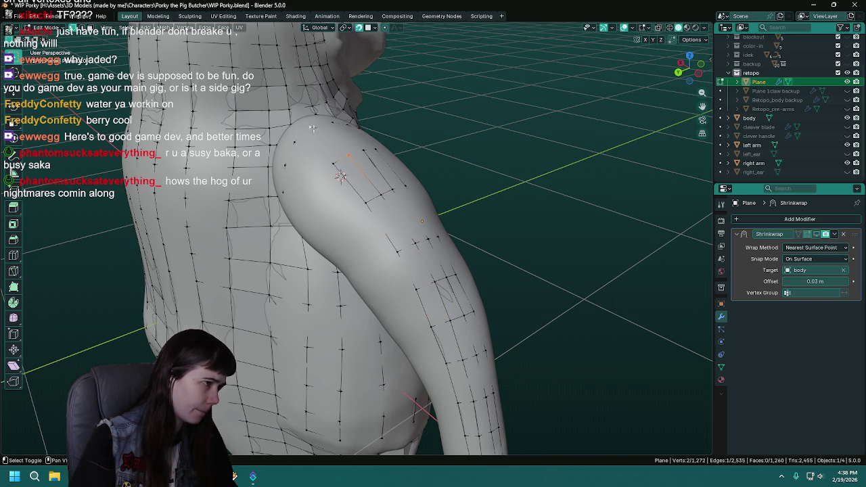
# Save, then start a new vertex strip by extruding the first vertices onto the upper arm.
pyautogui.moveTo(323, 192)
pyautogui.mouseDown(button='middle')
pyautogui.moveTo(375, 216)
pyautogui.moveTo(354, 196)
pyautogui.mouseUp(button='middle')
pyautogui.keyDown('shift'); pyautogui.click(363, 211); pyautogui.keyUp('shift')
pyautogui.click(354, 196)
pyautogui.hotkey('ctrl', 's')
pyautogui.press('e')
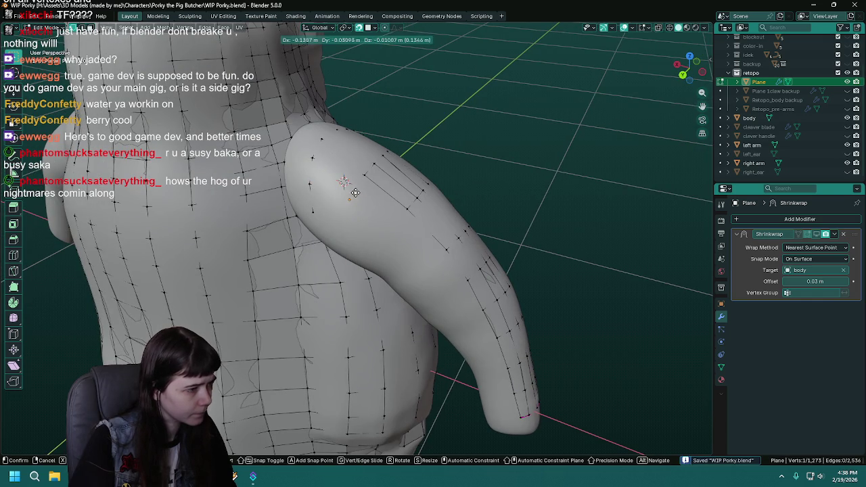
pyautogui.click(355, 193)
pyautogui.press('e')
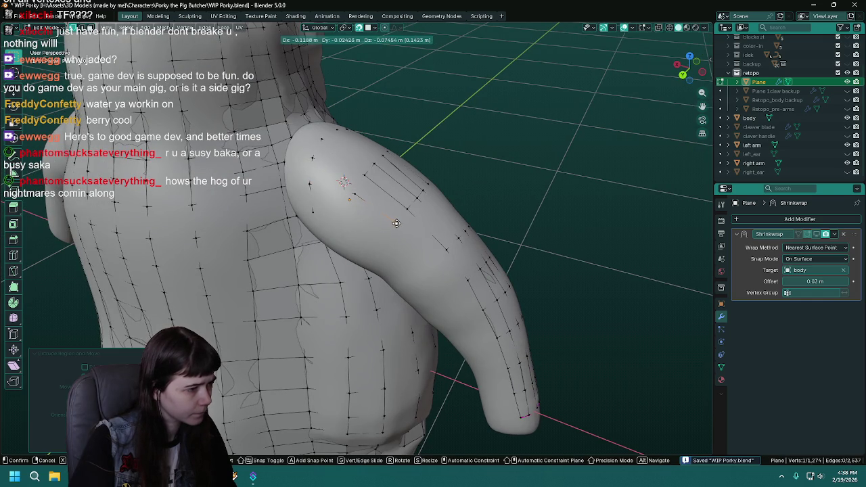
pyautogui.click(396, 224)
pyautogui.moveTo(396, 223); pyautogui.dragTo(380, 234, button='middle')
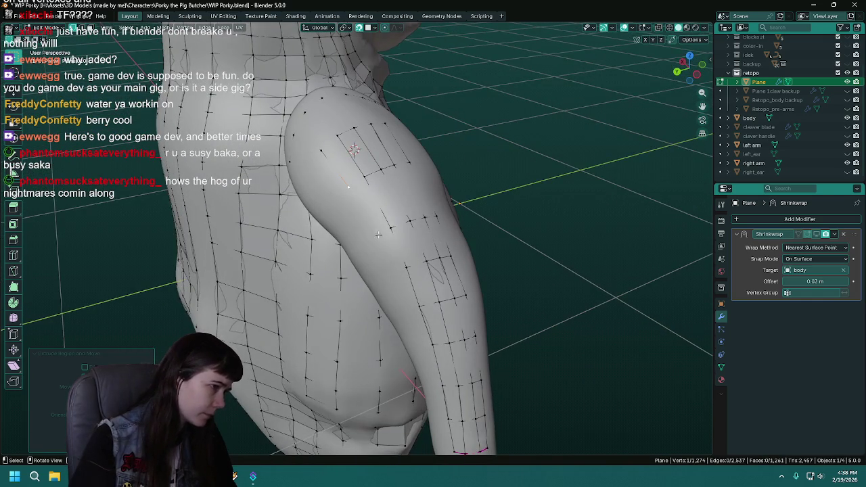
pyautogui.press('e')
pyautogui.click(373, 234)
# Extrude the strip further down the right arm to its lower edge.
pyautogui.moveTo(372, 234)
pyautogui.mouseDown(button='middle')
pyautogui.moveTo(396, 215)
pyautogui.moveTo(411, 217)
pyautogui.mouseUp(button='middle')
pyautogui.press('e')
pyautogui.click(415, 227)
pyautogui.press('e')
pyautogui.click(413, 216)
pyautogui.press('e')
pyautogui.click(431, 251)
pyautogui.press('e')
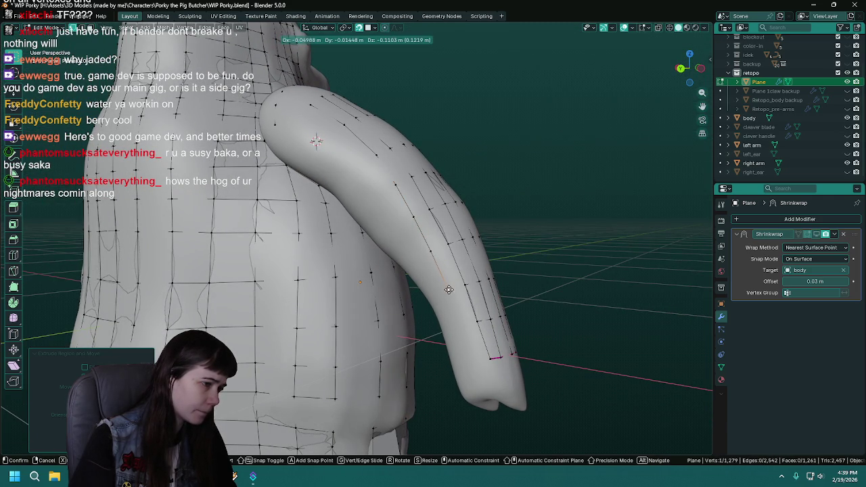
pyautogui.click(449, 289)
pyautogui.moveTo(469, 295); pyautogui.dragTo(478, 296, button='middle')
pyautogui.press('e')
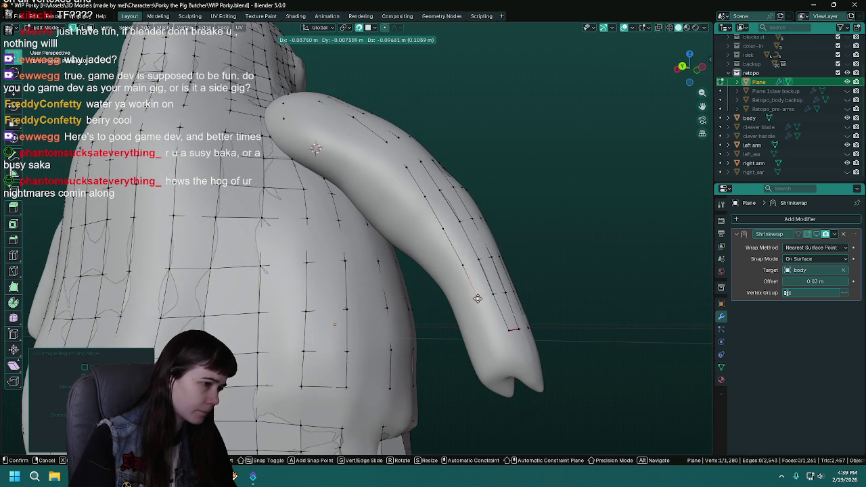
pyautogui.click(500, 333)
# Join the strip's end to the neighbouring vertex, save, and fill the first faces up the arm.
pyautogui.keyDown('shift'); pyautogui.click(508, 330); pyautogui.keyUp('shift')
pyautogui.press('f')
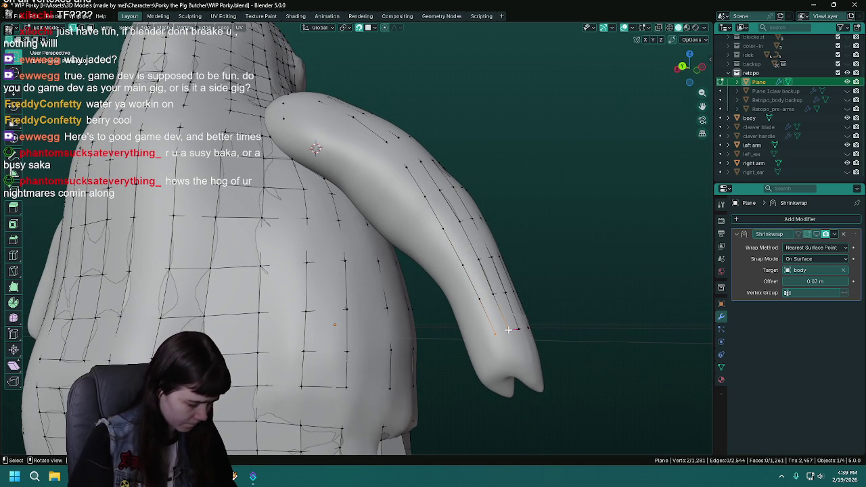
pyautogui.hotkey('ctrl', 's')
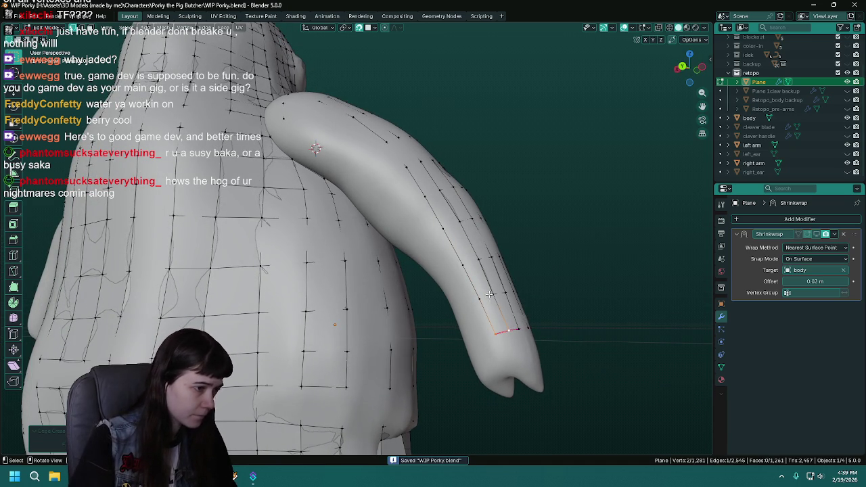
pyautogui.keyDown('shift'); pyautogui.click(495, 334); pyautogui.keyUp('shift')
pyautogui.moveTo(508, 329)
pyautogui.mouseDown(button='middle')
pyautogui.moveTo(449, 285)
pyautogui.moveTo(435, 305)
pyautogui.mouseUp(button='middle')
pyautogui.press('f')
pyautogui.press('f')
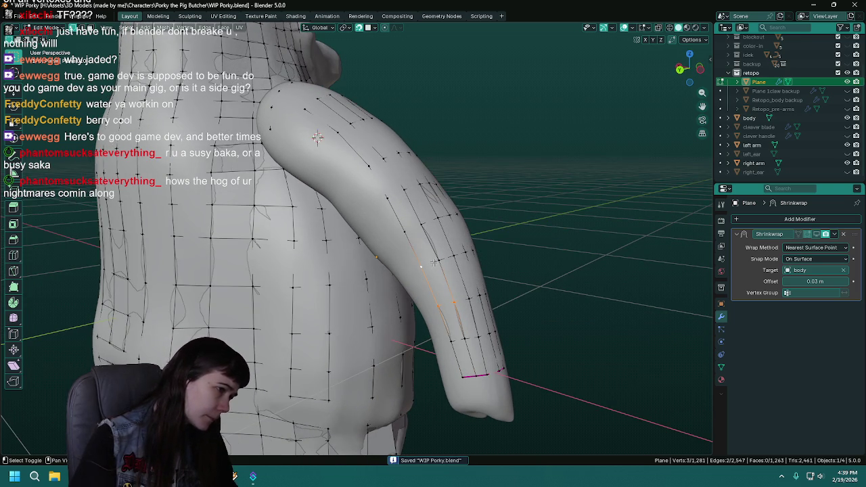
pyautogui.press('f')
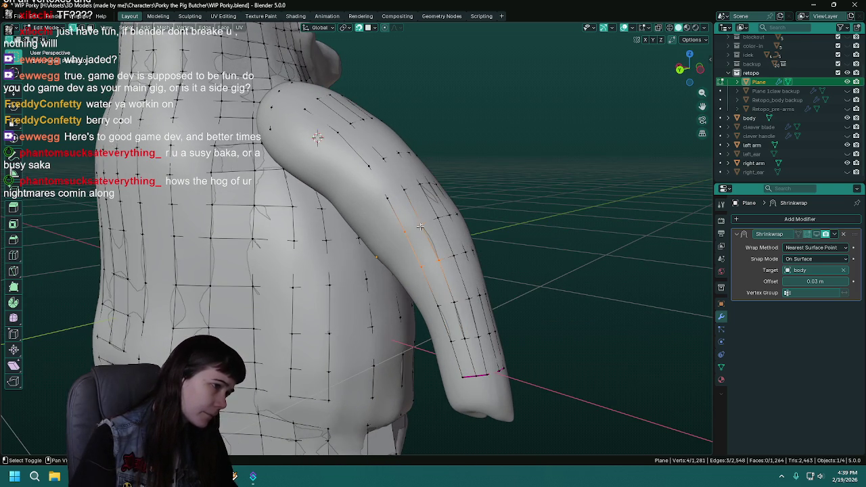
pyautogui.press('f')
# Fill further quad faces along the upper arm between the two strips.
pyautogui.press('f')
pyautogui.moveTo(415, 226); pyautogui.dragTo(397, 265, button='middle')
pyautogui.keyDown('shift'); pyautogui.click(389, 270); pyautogui.keyUp('shift')
pyautogui.press('f')
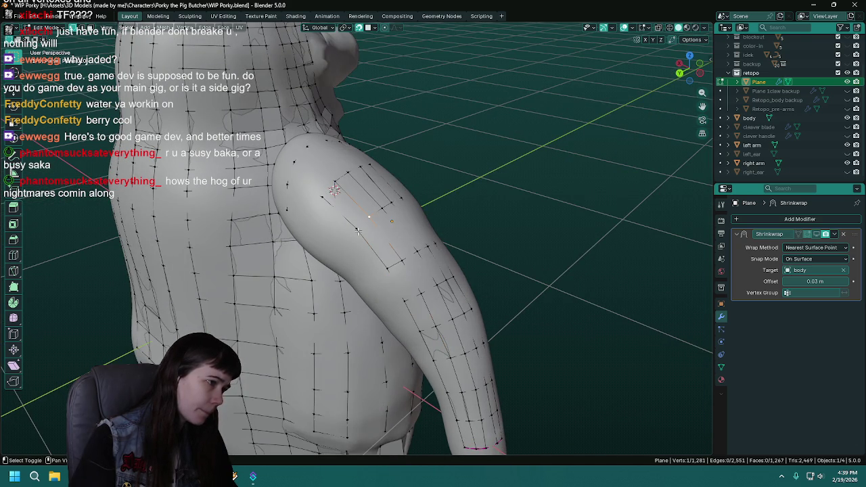
pyautogui.keyDown('shift'); pyautogui.click(389, 268); pyautogui.keyUp('shift')
pyautogui.keyDown('shift'); pyautogui.click(359, 229); pyautogui.keyUp('shift')
pyautogui.press('f')
# Fill the last faces at the shoulder and save WIP Porky.blend.
pyautogui.moveTo(358, 229); pyautogui.dragTo(361, 192, button='middle')
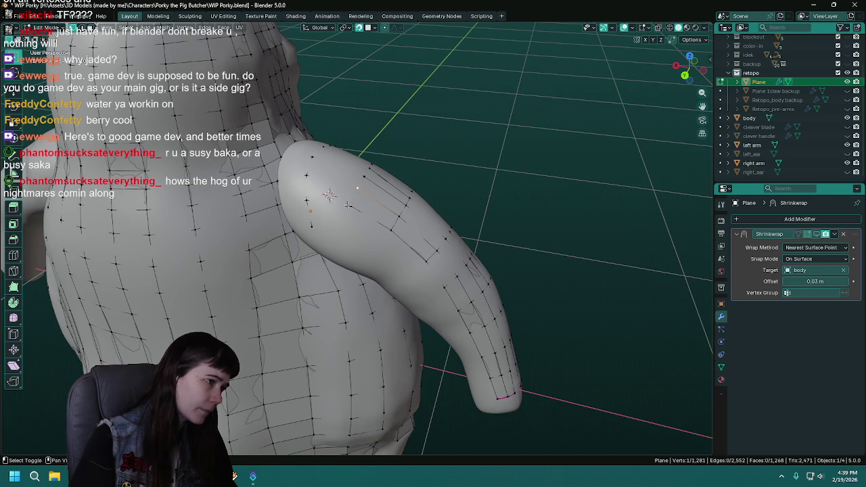
pyautogui.press('f')
pyautogui.keyDown('shift'); pyautogui.click(311, 176); pyautogui.keyUp('shift')
pyautogui.keyDown('shift'); pyautogui.click(357, 188); pyautogui.keyUp('shift')
pyautogui.press('f')
pyautogui.moveTo(345, 213); pyautogui.dragTo(356, 196, button='middle')
pyautogui.hotkey('ctrl', 's')
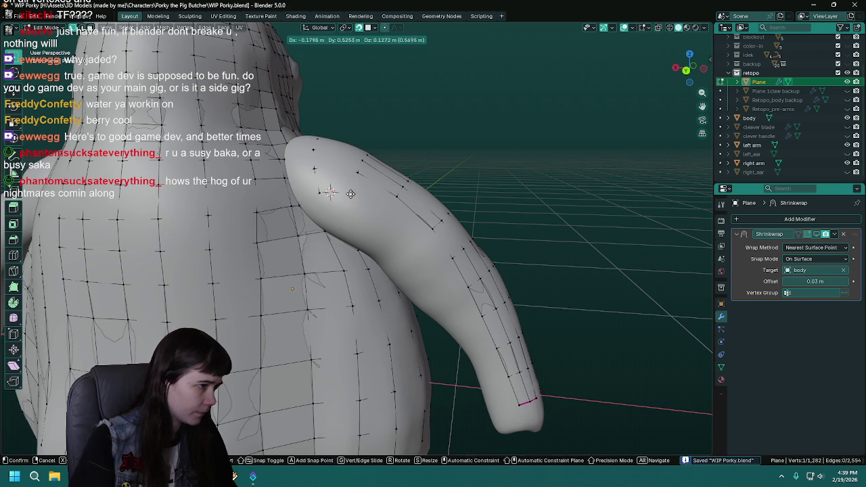
pyautogui.moveTo(357, 197); pyautogui.dragTo(350, 223, button='middle')
# Extrude a new vertex strip from the shoulder onto the upper arm.
pyautogui.moveTo(326, 195); pyautogui.dragTo(332, 197, button='middle')
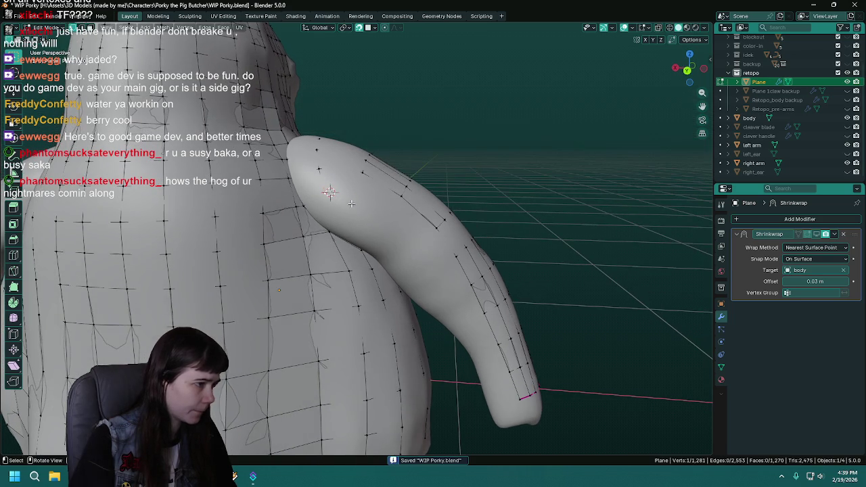
pyautogui.press('e')
pyautogui.click(360, 196)
pyautogui.press('e')
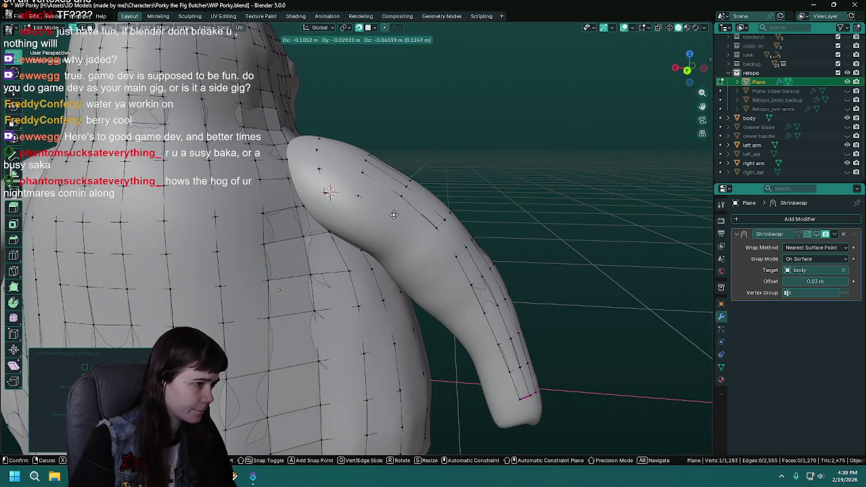
pyautogui.click(392, 215)
pyautogui.press('e')
pyautogui.click(422, 243)
pyautogui.press('e')
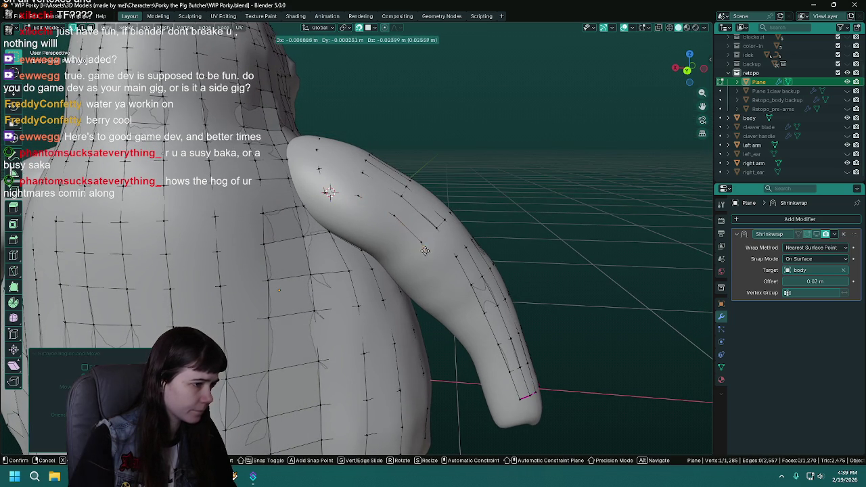
pyautogui.click(438, 265)
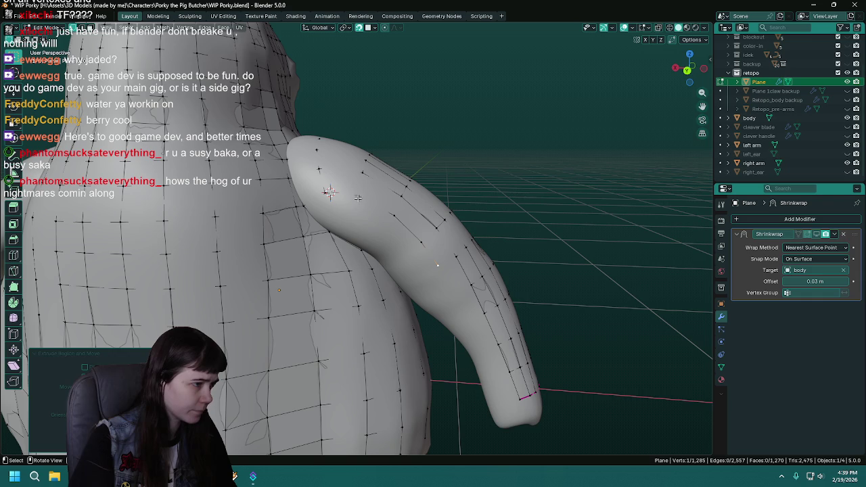
# Reposition the new strip's vertices so they follow the arm surface.
pyautogui.press('g')
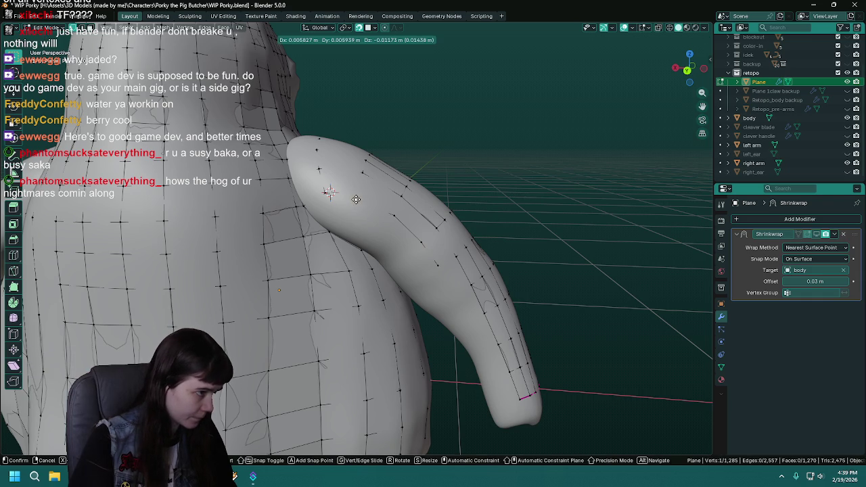
pyautogui.click(355, 199)
pyautogui.click(390, 215)
pyautogui.press('g')
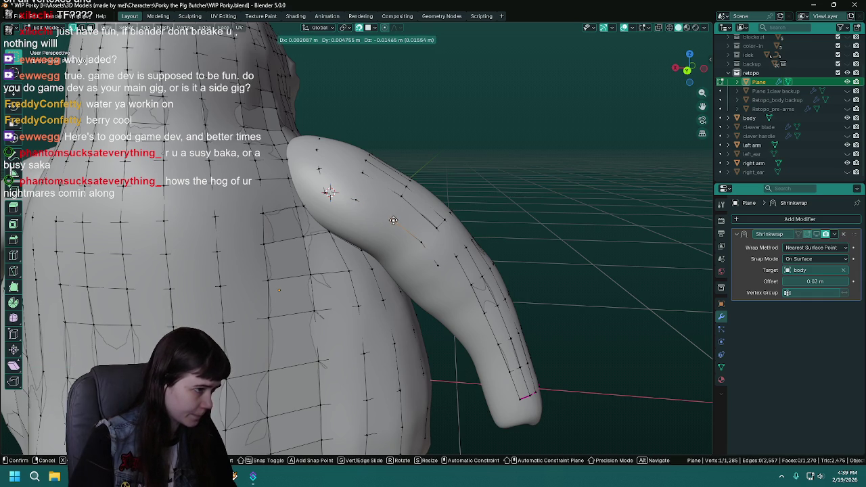
pyautogui.click(393, 221)
pyautogui.click(360, 173)
pyautogui.press('g')
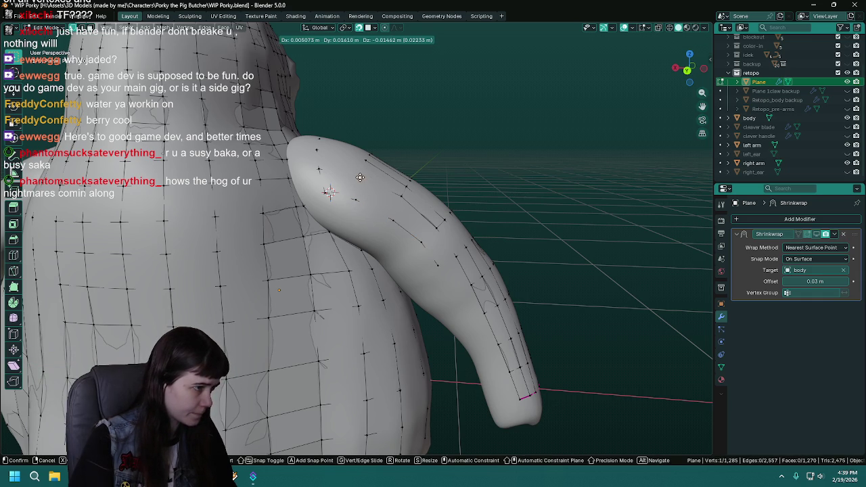
pyautogui.click(360, 177)
pyautogui.click(402, 196)
pyautogui.press('g')
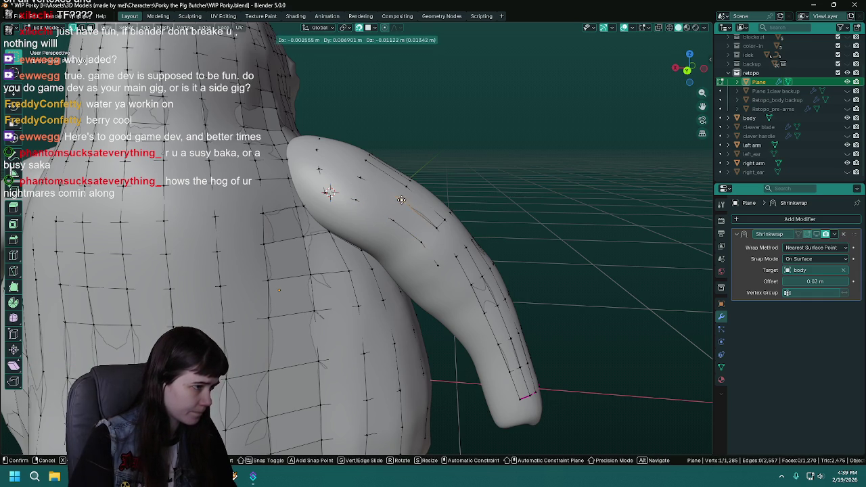
pyautogui.click(414, 213)
pyautogui.click(434, 227)
pyautogui.press('g')
pyautogui.click(434, 228)
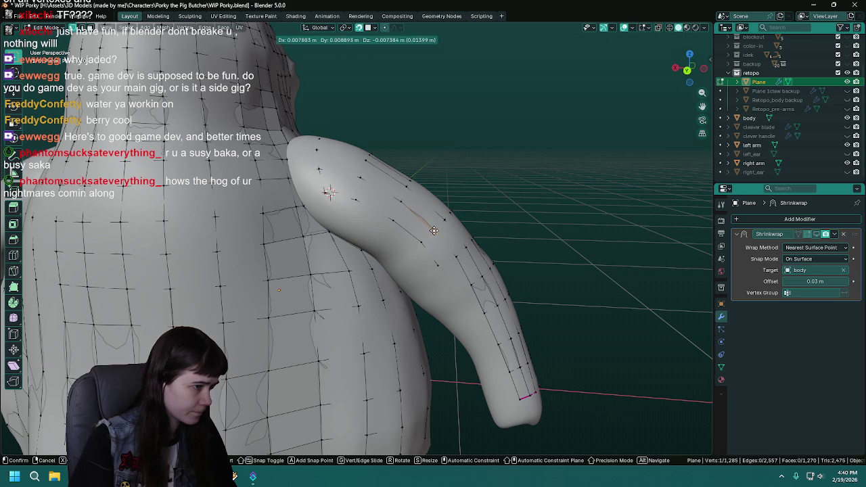
# Extrude the strip to the arm's bottom, connect it to the bottom edge vertex, and save.
pyautogui.click(456, 295)
pyautogui.press('e')
pyautogui.click(477, 328)
pyautogui.press('e')
pyautogui.click(488, 362)
pyautogui.press('e')
pyautogui.click(498, 383)
pyautogui.press('e')
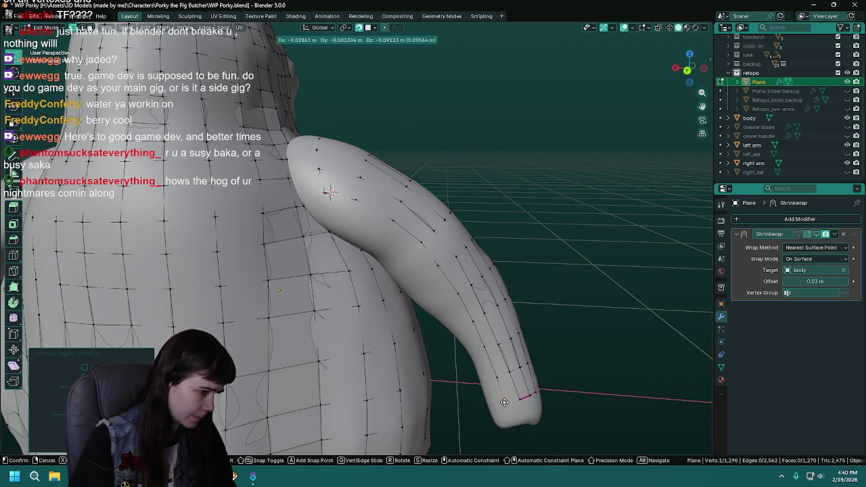
pyautogui.click(504, 403)
pyautogui.keyDown('shift'); pyautogui.click(521, 398); pyautogui.keyUp('shift')
pyautogui.press('f')
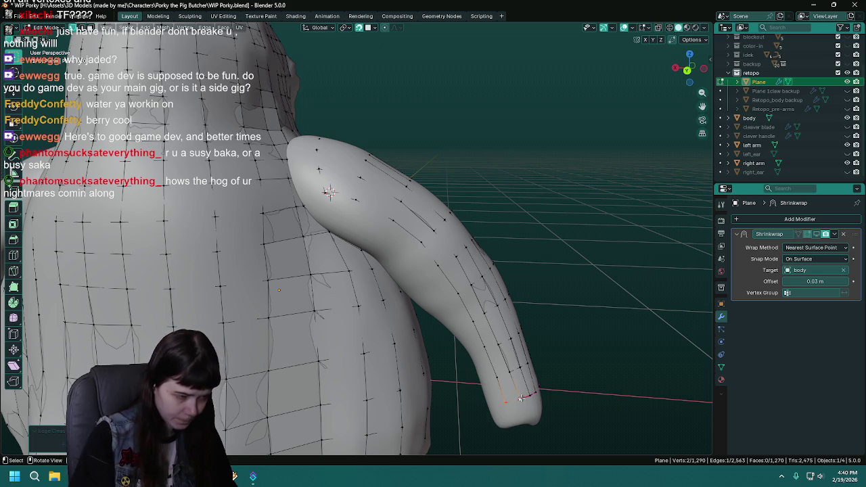
pyautogui.hotkey('ctrl', 's')
pyautogui.scroll(4, 431, 211)
# Move a vertex at the arm's end into a better position.
pyautogui.moveTo(523, 267)
pyautogui.mouseDown(button='middle')
pyautogui.moveTo(528, 259)
pyautogui.moveTo(493, 249)
pyautogui.mouseUp(button='middle')
pyautogui.click(527, 258)
pyautogui.press('g')
pyautogui.click(516, 262)
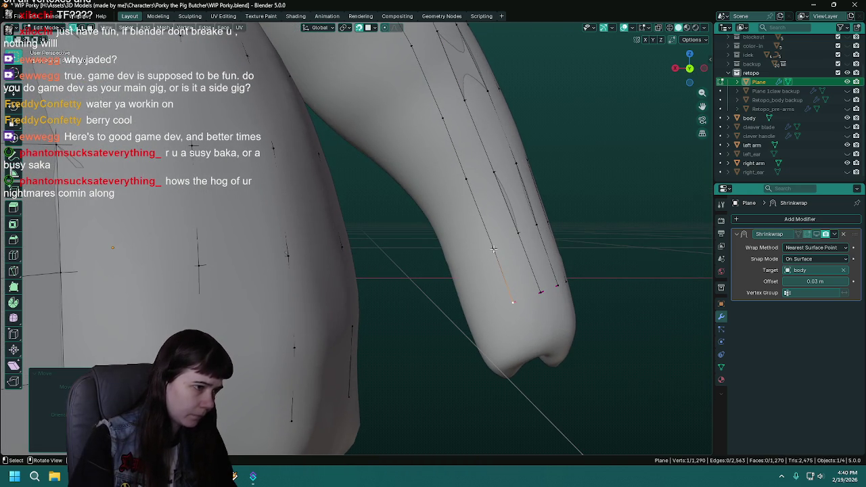
pyautogui.press('g')
pyautogui.click(489, 241)
pyautogui.moveTo(489, 242); pyautogui.dragTo(474, 282, button='middle')
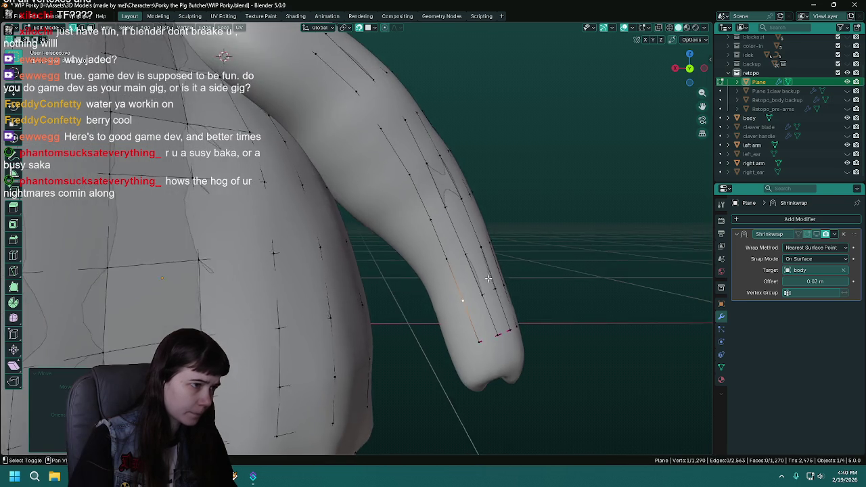
# Adjust two forearm vertices and fill a quad face in the gap.
pyautogui.click(440, 210)
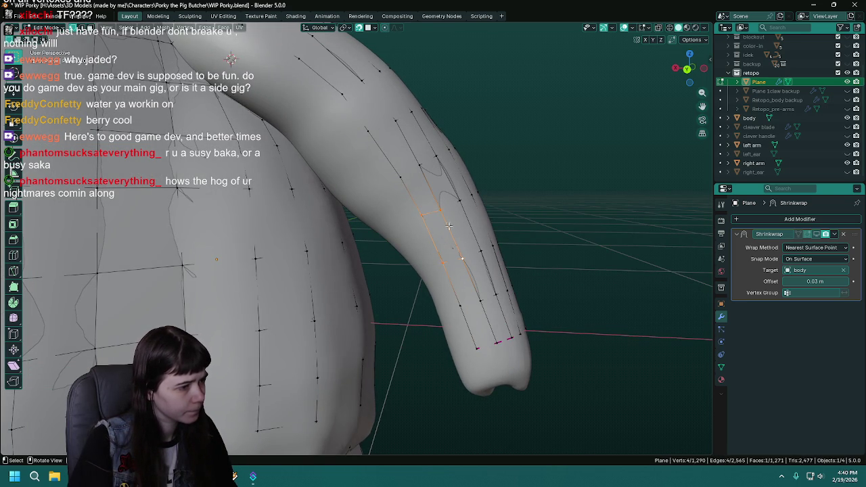
pyautogui.press('g')
pyautogui.click(423, 220)
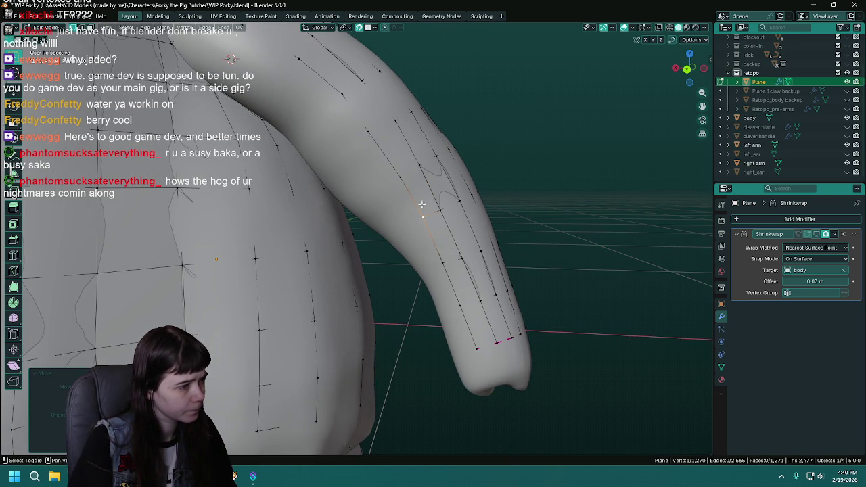
pyautogui.moveTo(422, 220); pyautogui.dragTo(440, 259, button='middle')
pyautogui.click(427, 247)
pyautogui.press('g')
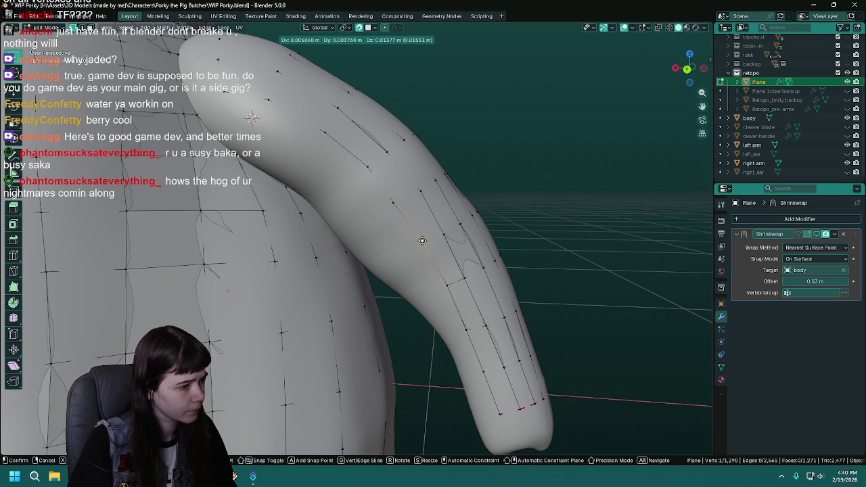
pyautogui.click(441, 236)
pyautogui.keyDown('shift'); pyautogui.click(447, 284); pyautogui.keyUp('shift')
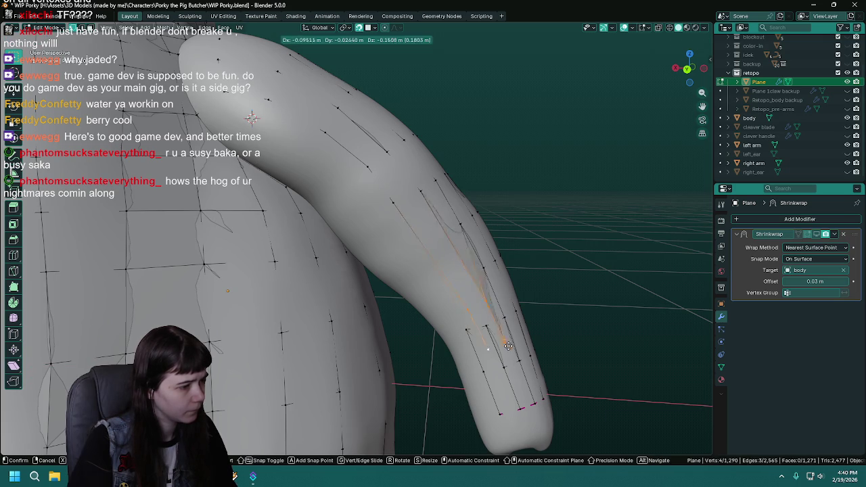
pyautogui.press('f')
# Select vertices and an edge along the forearm strip while checking it from several angles.
pyautogui.keyDown('shift'); pyautogui.moveTo(467, 347); pyautogui.dragTo(412, 255, button='middle'); pyautogui.keyUp('shift')
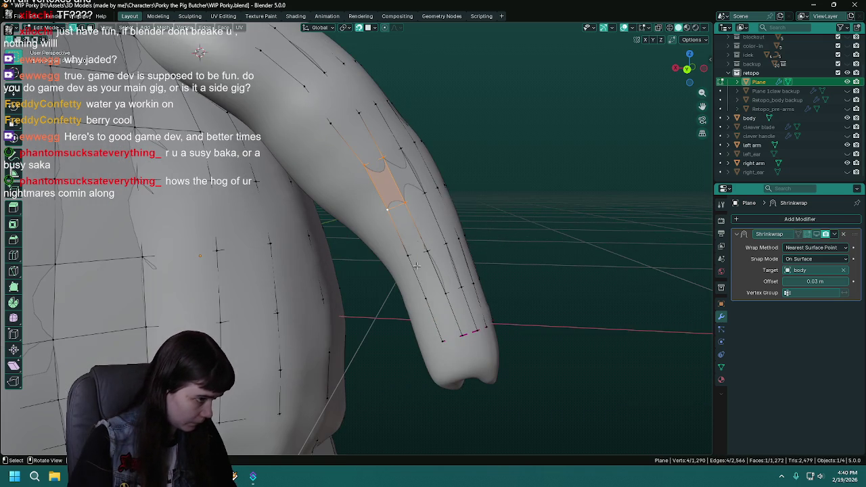
pyautogui.click(426, 299)
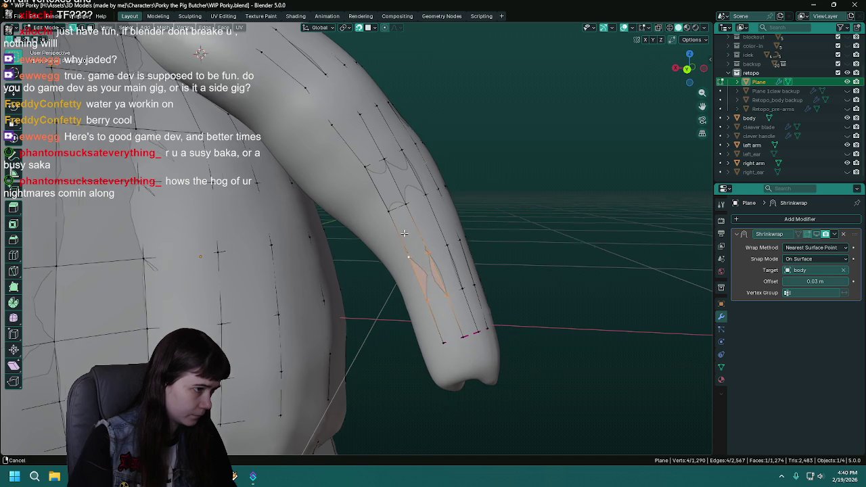
pyautogui.scroll(2, 399, 227)
pyautogui.click(420, 269)
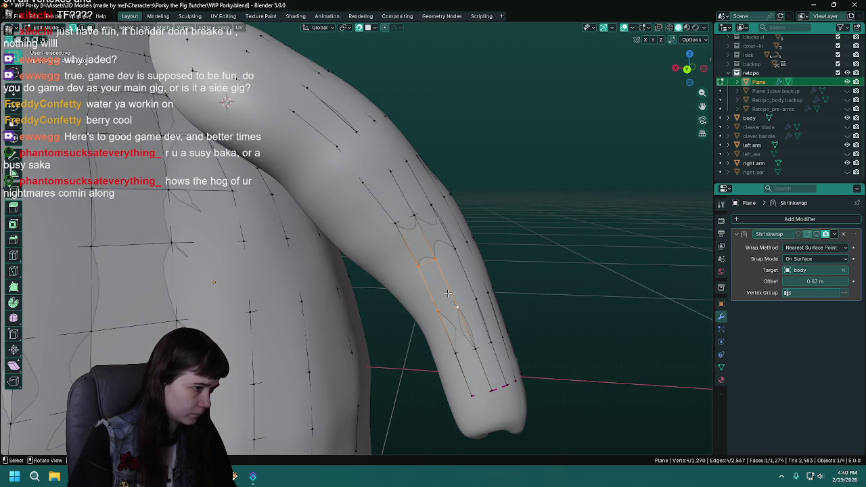
pyautogui.moveTo(454, 304); pyautogui.dragTo(448, 264, button='middle')
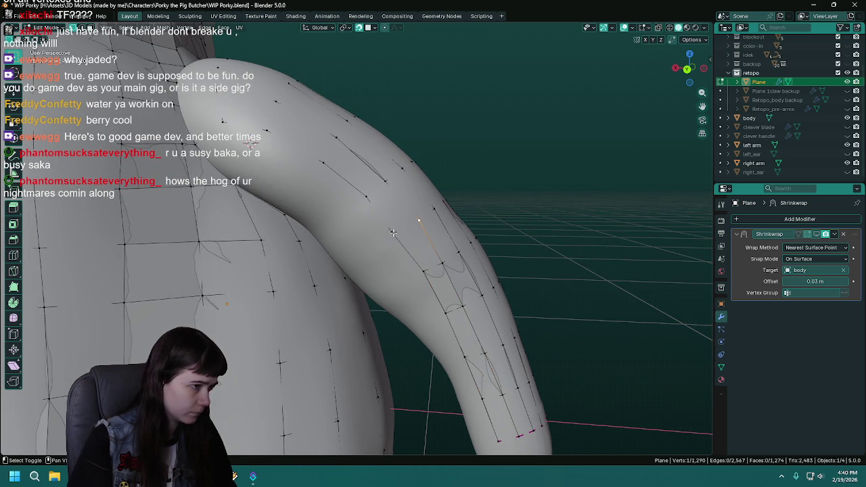
pyautogui.moveTo(417, 230); pyautogui.dragTo(433, 257, button='middle')
pyautogui.click(459, 285)
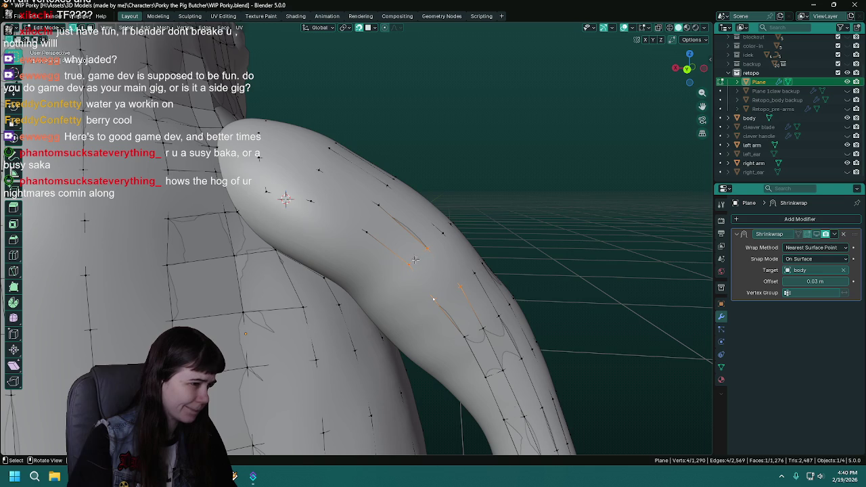
# Move the selected arm vertex, select vertices near the shoulder, and save.
pyautogui.press('g')
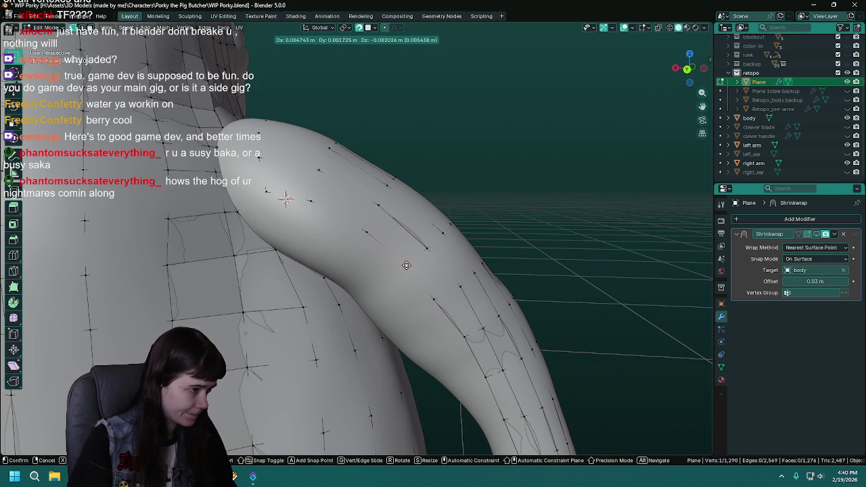
pyautogui.click(405, 265)
pyautogui.click(378, 206)
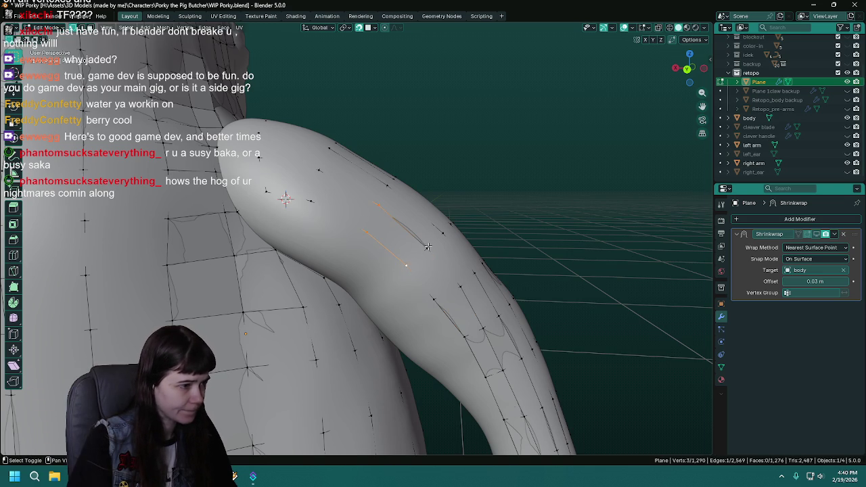
pyautogui.click(366, 231)
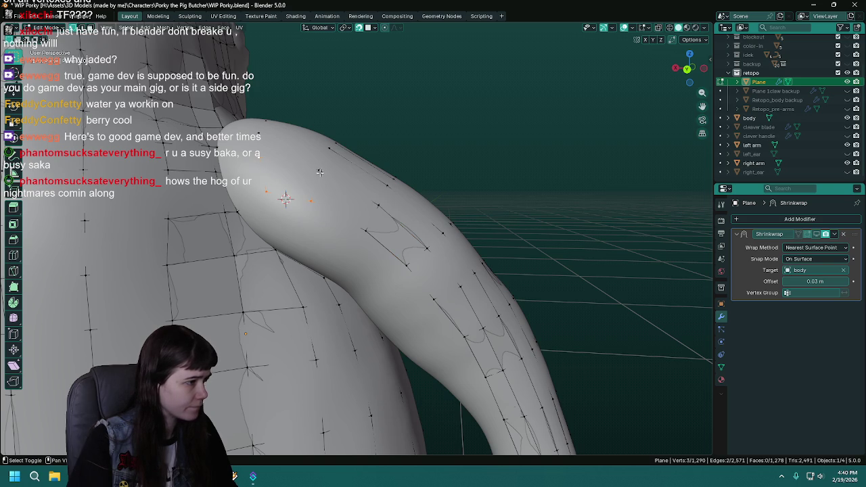
pyautogui.moveTo(307, 207); pyautogui.dragTo(329, 190, button='middle')
pyautogui.hotkey('ctrl', 's')
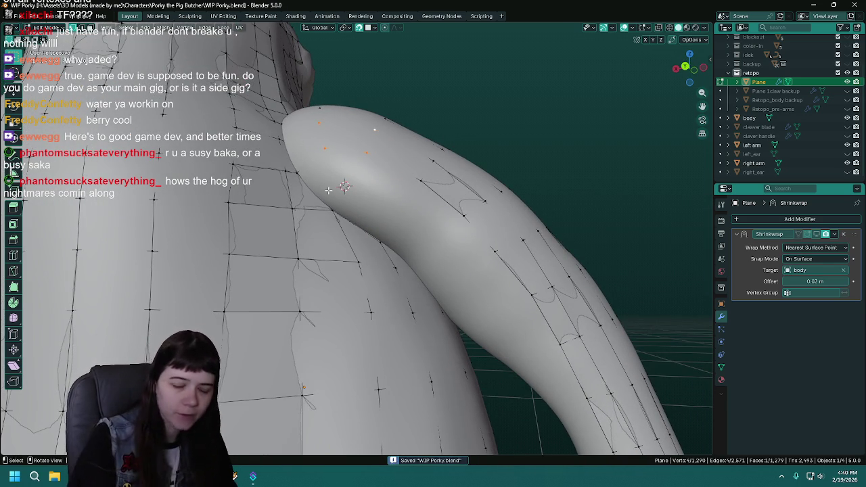
# Reposition a vertex at the shoulder joint, fill a face there, and save WIP Porky.blend.
pyautogui.moveTo(466, 279)
pyautogui.mouseDown(button='middle')
pyautogui.moveTo(613, 379)
pyautogui.moveTo(479, 319)
pyautogui.moveTo(441, 261)
pyautogui.moveTo(499, 307)
pyautogui.moveTo(439, 276)
pyautogui.mouseUp(button='middle')
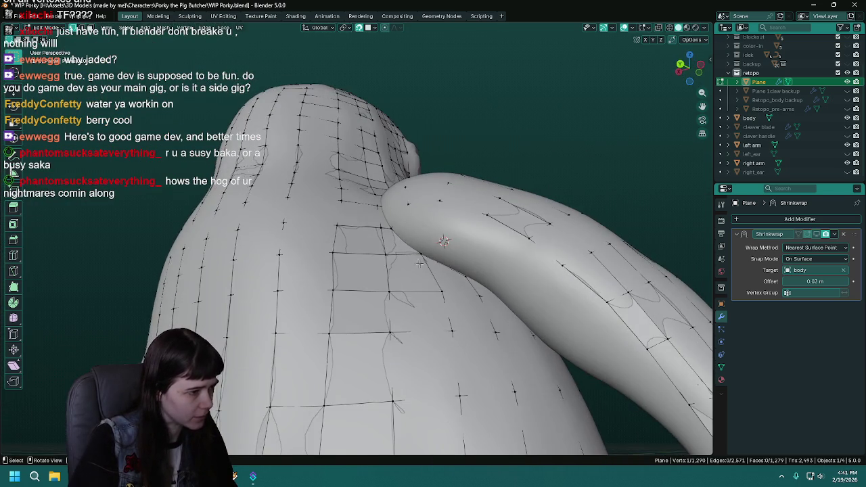
pyautogui.moveTo(432, 270)
pyautogui.mouseDown(button='middle')
pyautogui.moveTo(374, 239)
pyautogui.moveTo(375, 227)
pyautogui.mouseUp(button='middle')
pyautogui.press('g')
pyautogui.click(377, 238)
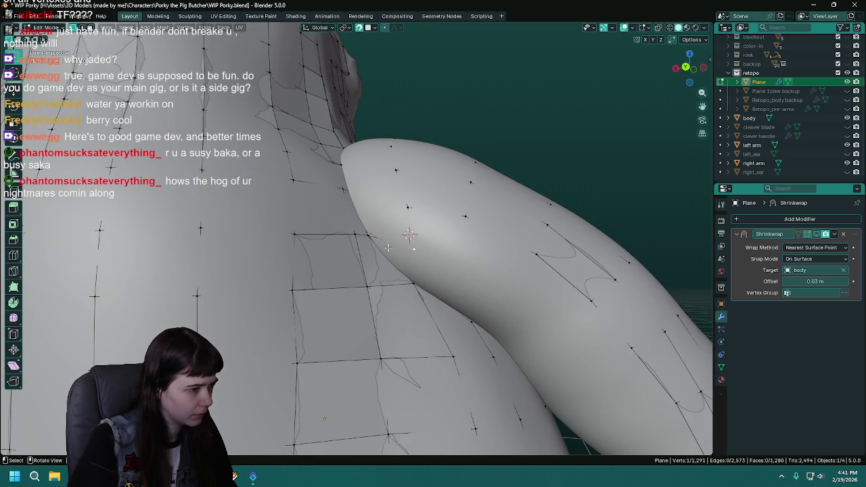
pyautogui.press('f')
pyautogui.moveTo(415, 288)
pyautogui.mouseDown(button='middle')
pyautogui.moveTo(416, 242)
pyautogui.moveTo(374, 194)
pyautogui.mouseUp(button='middle')
pyautogui.hotkey('ctrl', 's')
# Extrude two new vertices from the strip end onto the arm surface.
pyautogui.press('e')
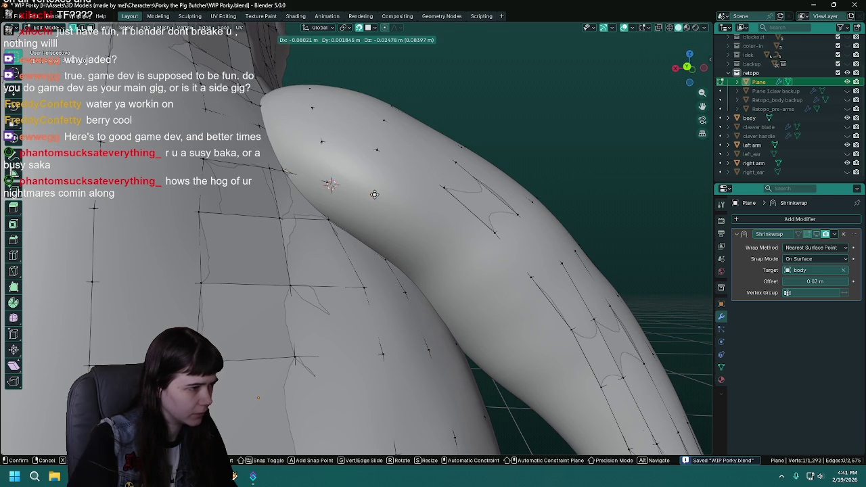
pyautogui.click(374, 196)
pyautogui.press('e')
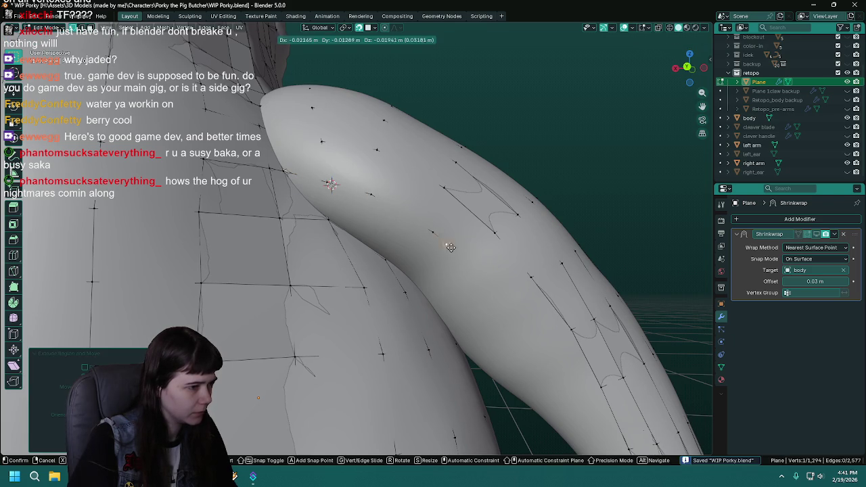
pyautogui.click(507, 308)
pyautogui.moveTo(506, 308)
pyautogui.mouseDown(button='middle')
pyautogui.moveTo(372, 215)
pyautogui.moveTo(358, 218)
pyautogui.mouseUp(button='middle')
# Extrude three vertices down the inner forearm to the wrist and join the end to the neighbouring wrist vertex.
pyautogui.press('e')
pyautogui.click(384, 221)
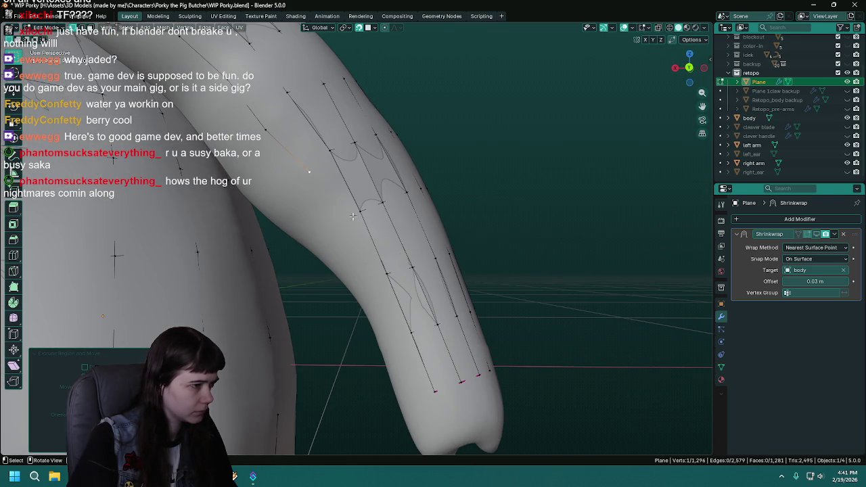
pyautogui.press('e')
pyautogui.click(387, 331)
pyautogui.press('e')
pyautogui.click(409, 398)
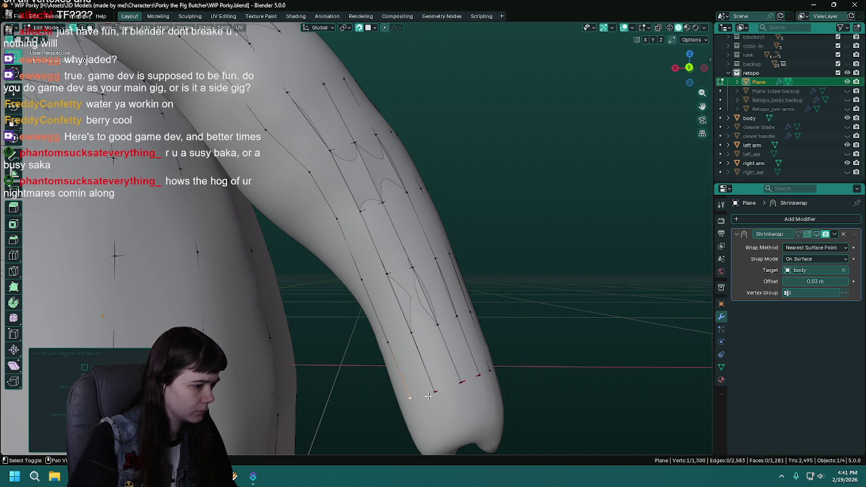
pyautogui.keyDown('shift'); pyautogui.click(434, 391); pyautogui.keyUp('shift')
pyautogui.press('f')
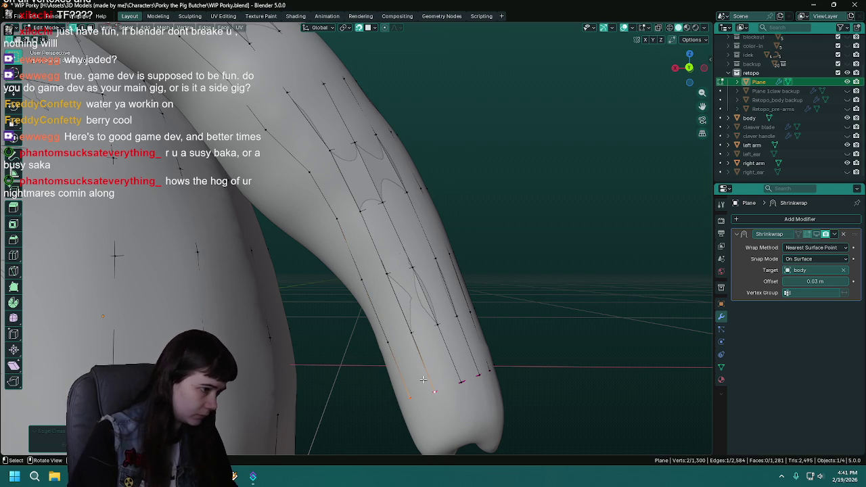
# Fill a quad face between the new forearm strip and the neighbouring strip.
pyautogui.keyDown('shift'); pyautogui.click(408, 336); pyautogui.keyUp('shift')
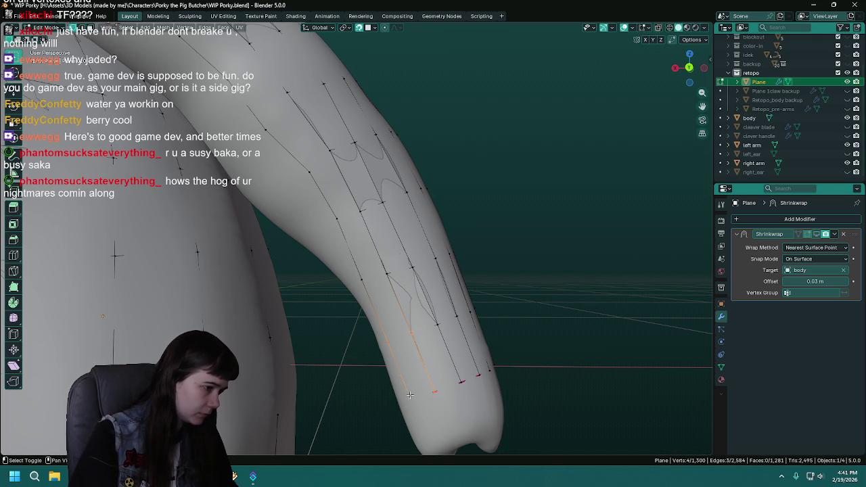
pyautogui.moveTo(414, 284); pyautogui.dragTo(440, 324, button='middle')
pyautogui.click(438, 322)
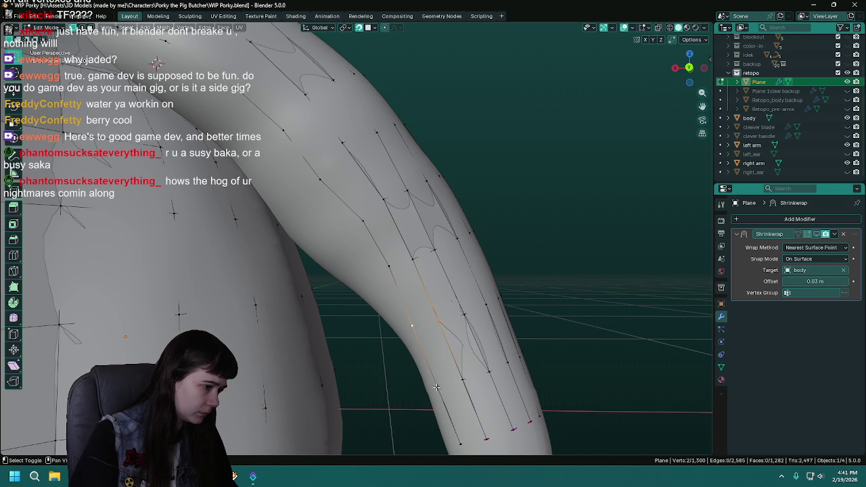
pyautogui.press('f')
pyautogui.moveTo(456, 382); pyautogui.dragTo(466, 316, button='middle')
pyautogui.click(467, 317)
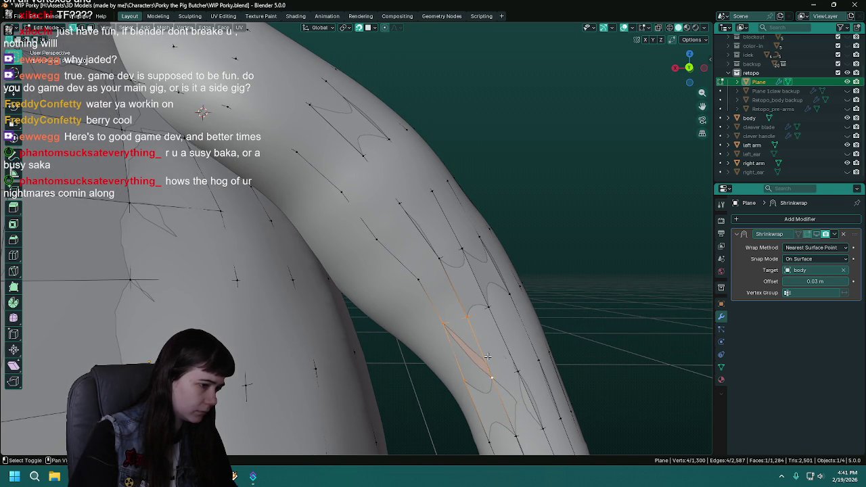
# Fill another face between the strips near the elbow.
pyautogui.moveTo(488, 358); pyautogui.dragTo(428, 209, button='middle')
pyautogui.click(429, 209)
pyautogui.moveTo(409, 232); pyautogui.dragTo(404, 228, button='middle')
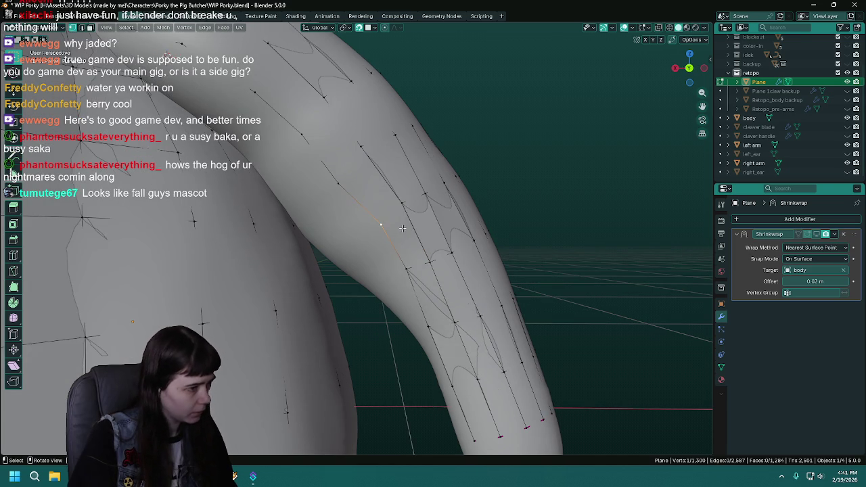
pyautogui.keyDown('shift'); pyautogui.click(400, 219); pyautogui.keyUp('shift')
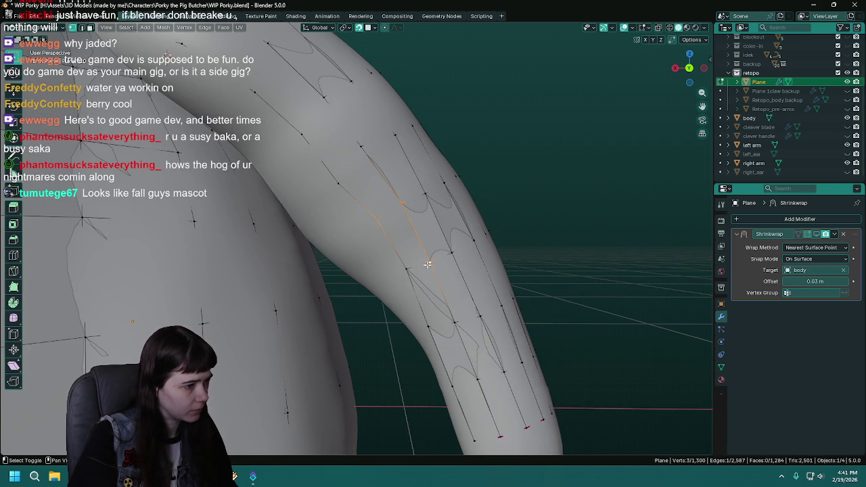
pyautogui.press('f')
pyautogui.moveTo(408, 266); pyautogui.dragTo(424, 264, button='middle')
pyautogui.click(408, 257)
# Nudge a vertex into place and fill a face on the upper arm.
pyautogui.press('g')
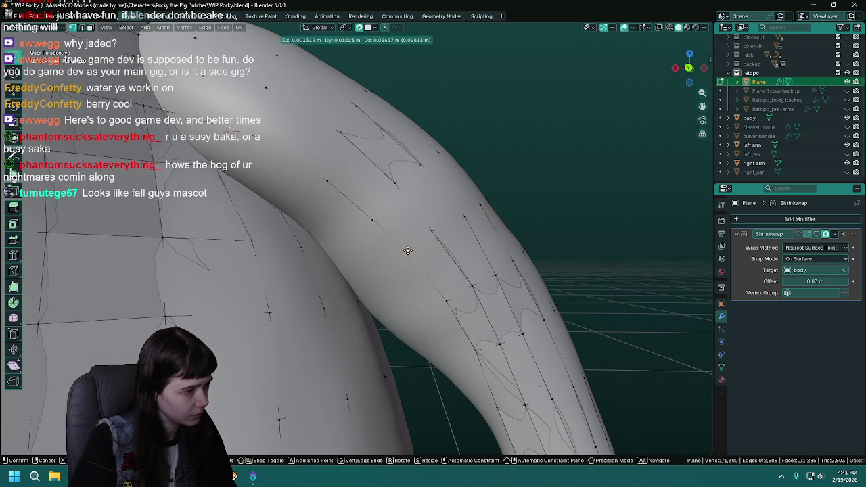
pyautogui.click(407, 250)
pyautogui.keyDown('shift'); pyautogui.click(433, 231); pyautogui.keyUp('shift')
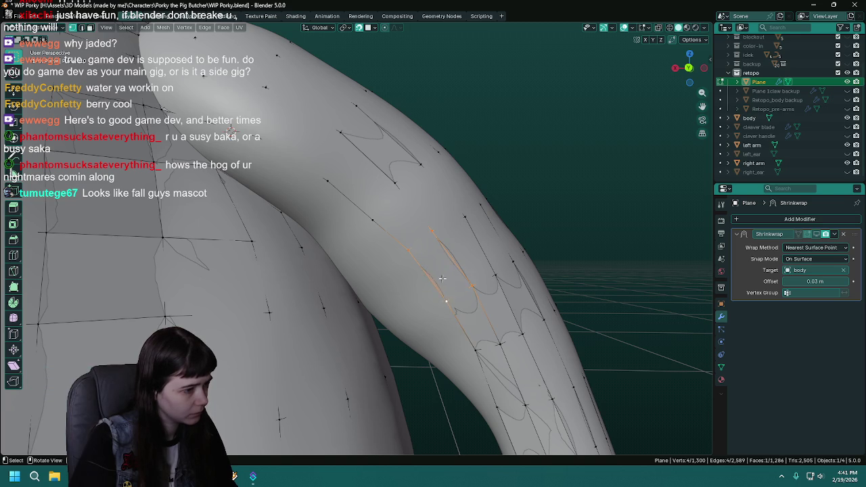
pyautogui.press('f')
# Reposition another upper-arm vertex and fill the next face between the selected edges.
pyautogui.moveTo(446, 283); pyautogui.dragTo(443, 243, button='middle')
pyautogui.click(445, 239)
pyautogui.press('g')
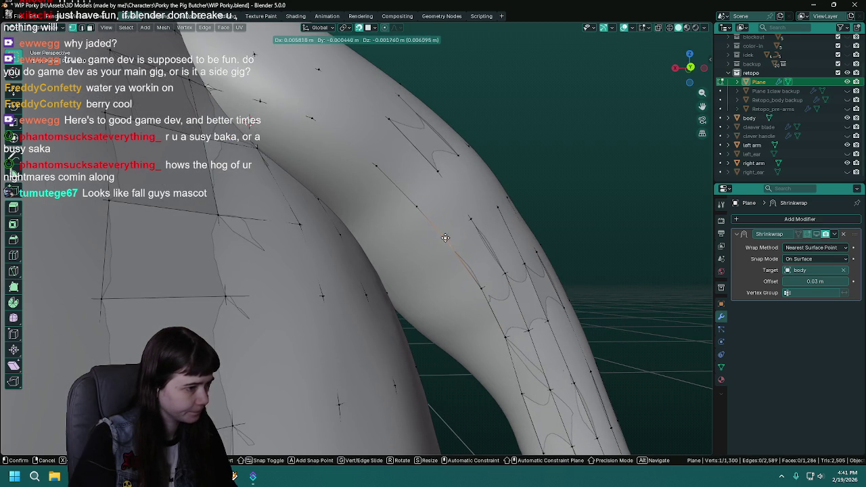
pyautogui.click(409, 201)
pyautogui.keyDown('shift'); pyautogui.click(438, 171); pyautogui.keyUp('shift')
pyautogui.moveTo(437, 213)
pyautogui.mouseDown(button='middle')
pyautogui.moveTo(422, 197)
pyautogui.moveTo(421, 213)
pyautogui.moveTo(354, 181)
pyautogui.mouseUp(button='middle')
pyautogui.click(338, 181)
pyautogui.keyDown('shift'); pyautogui.click(358, 144); pyautogui.keyUp('shift')
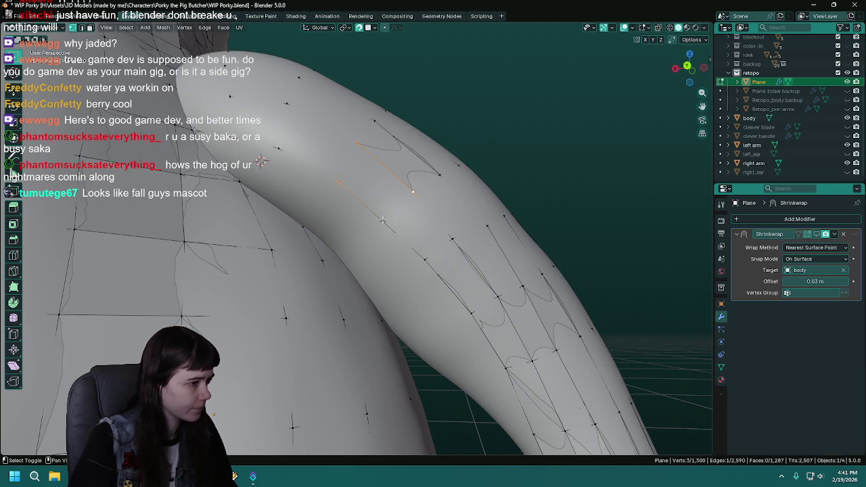
pyautogui.press('f')
# Move a vertex near the shoulder into place and save the blend file.
pyautogui.moveTo(378, 204); pyautogui.dragTo(317, 201, button='middle')
pyautogui.click(325, 163)
pyautogui.moveTo(378, 234)
pyautogui.mouseDown(button='middle')
pyautogui.moveTo(391, 239)
pyautogui.moveTo(395, 230)
pyautogui.mouseUp(button='middle')
pyautogui.press('g')
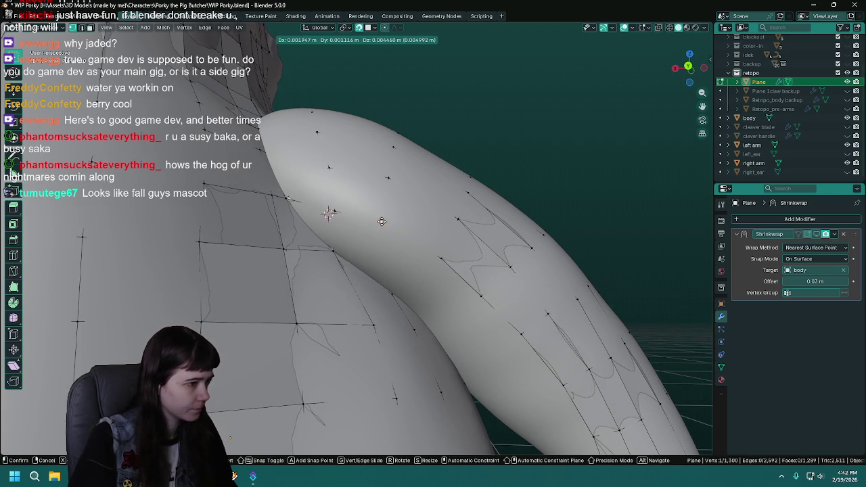
pyautogui.click(381, 221)
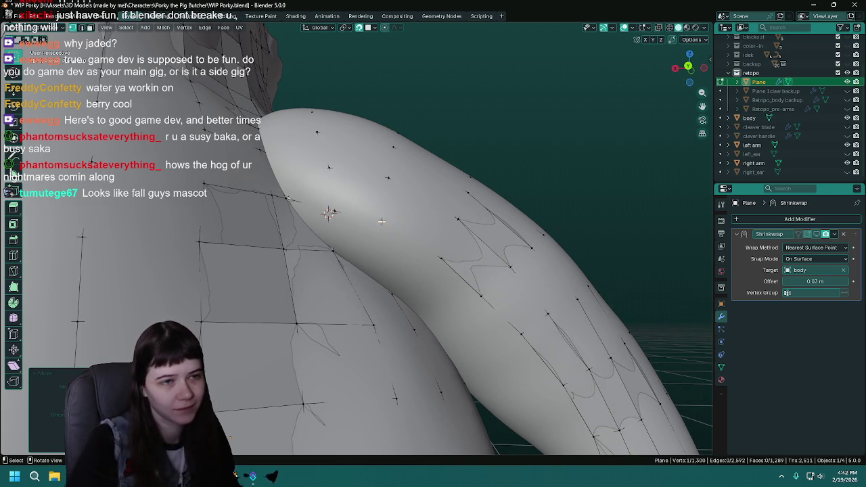
pyautogui.hotkey('ctrl', 's')
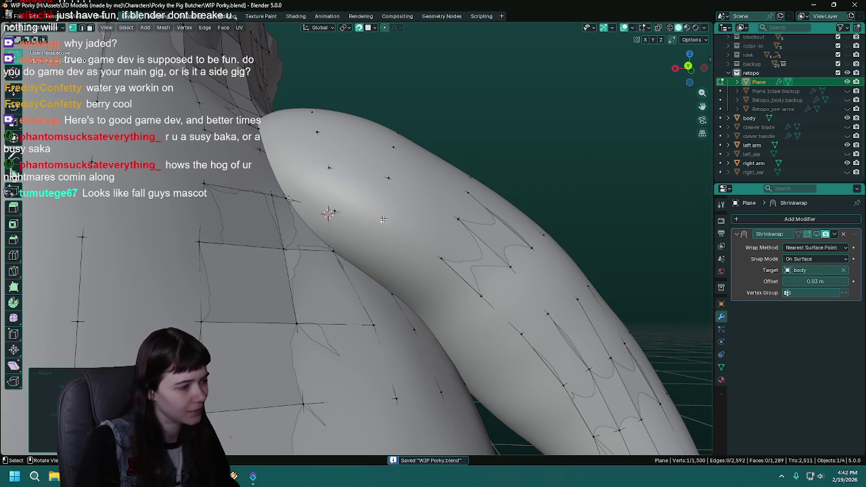
# Select an edge path at the shoulder, then hide the right arm to inspect the retopo mesh.
pyautogui.moveTo(382, 220)
pyautogui.mouseDown(button='middle')
pyautogui.moveTo(313, 205)
pyautogui.moveTo(324, 209)
pyautogui.moveTo(318, 216)
pyautogui.moveTo(395, 242)
pyautogui.moveTo(308, 188)
pyautogui.moveTo(311, 199)
pyautogui.mouseUp(button='middle')
pyautogui.keyDown('ctrl'); pyautogui.click(286, 221); pyautogui.keyUp('ctrl')
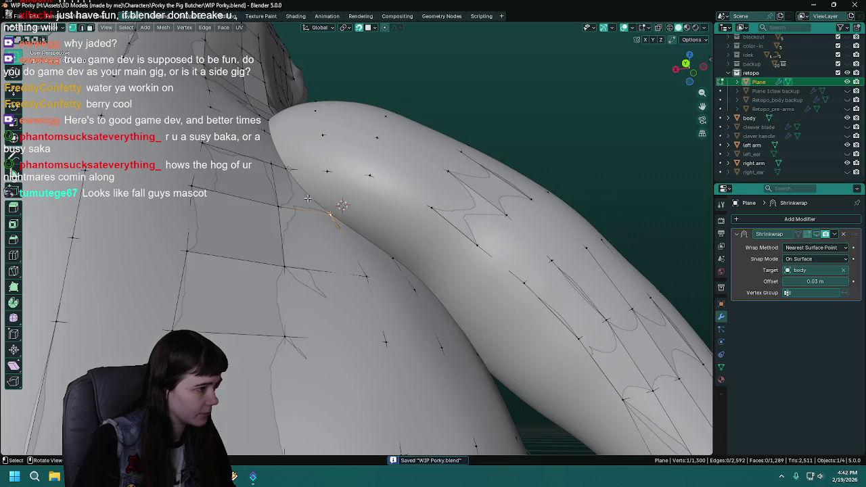
pyautogui.moveTo(459, 241); pyautogui.dragTo(395, 226, button='middle')
pyautogui.moveTo(338, 211)
pyautogui.keyDown('shift'); pyautogui.mouseDown(button='middle')
pyautogui.moveTo(325, 220)
pyautogui.moveTo(311, 206)
pyautogui.mouseUp(button='middle'); pyautogui.keyUp('shift')
pyautogui.click(848, 163)
pyautogui.moveTo(318, 257)
pyautogui.mouseDown(button='middle')
pyautogui.moveTo(328, 250)
pyautogui.moveTo(306, 239)
pyautogui.moveTo(290, 274)
pyautogui.mouseUp(button='middle')
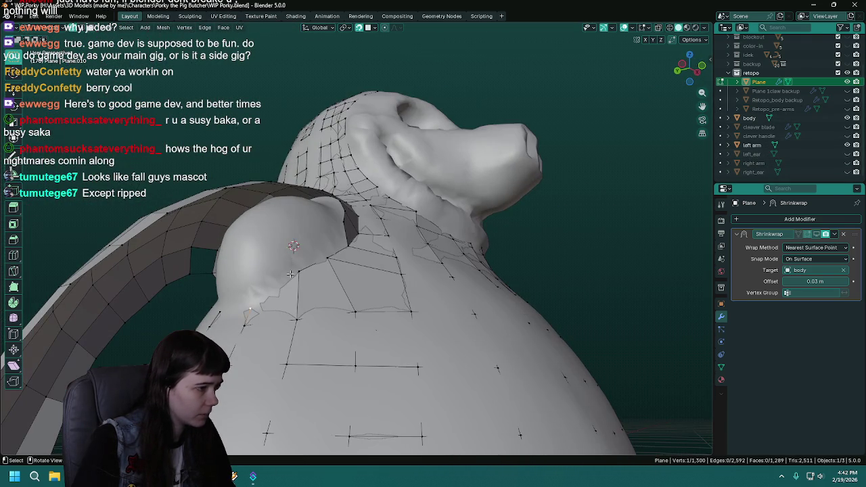
# Unhide the right arm and orbit around it to compare it with the retopo strips.
pyautogui.moveTo(363, 254); pyautogui.dragTo(378, 267, button='middle')
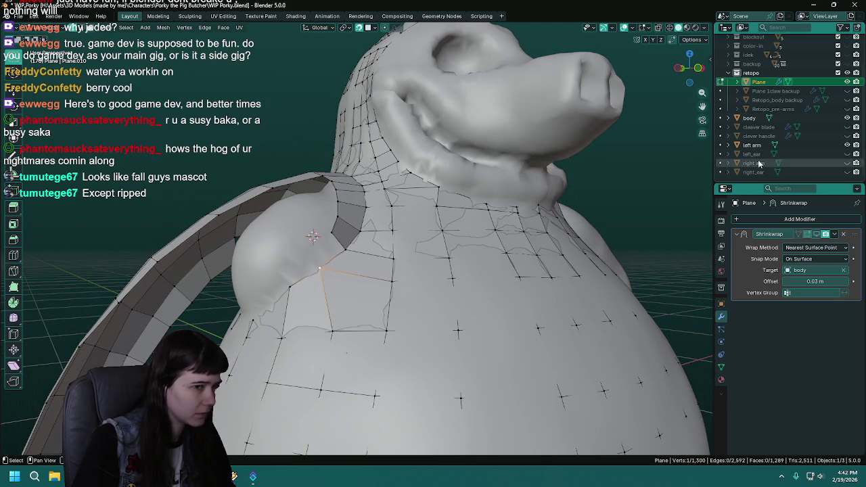
pyautogui.click(847, 163)
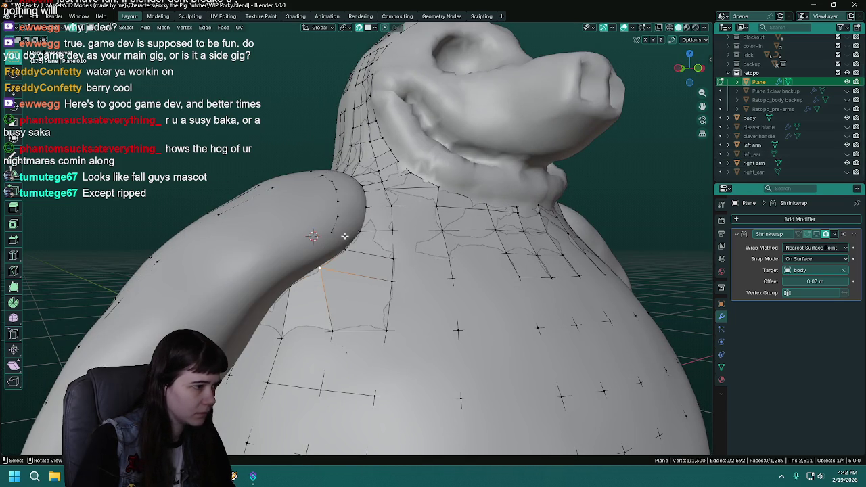
pyautogui.moveTo(339, 278)
pyautogui.mouseDown(button='middle')
pyautogui.moveTo(304, 297)
pyautogui.moveTo(343, 243)
pyautogui.moveTo(329, 246)
pyautogui.moveTo(419, 196)
pyautogui.mouseUp(button='middle')
pyautogui.scroll(-4, 328, 244)
pyautogui.scroll(3, 418, 195)
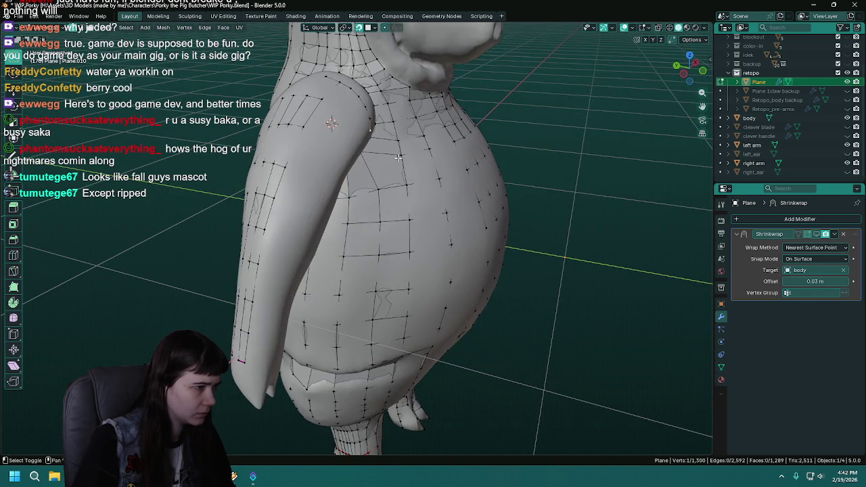
pyautogui.moveTo(399, 163); pyautogui.dragTo(284, 270, button='middle')
pyautogui.scroll(3, 246, 303)
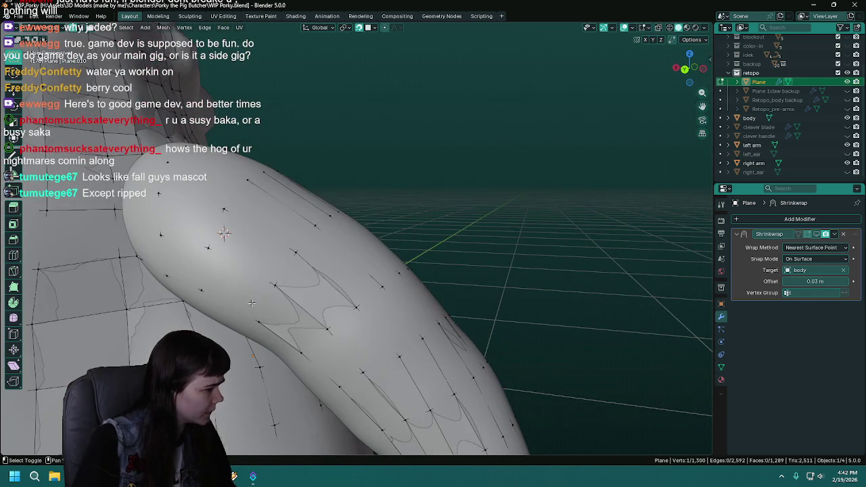
pyautogui.moveTo(247, 303); pyautogui.dragTo(344, 239, button='middle')
pyautogui.moveTo(408, 310); pyautogui.dragTo(463, 343, button='middle')
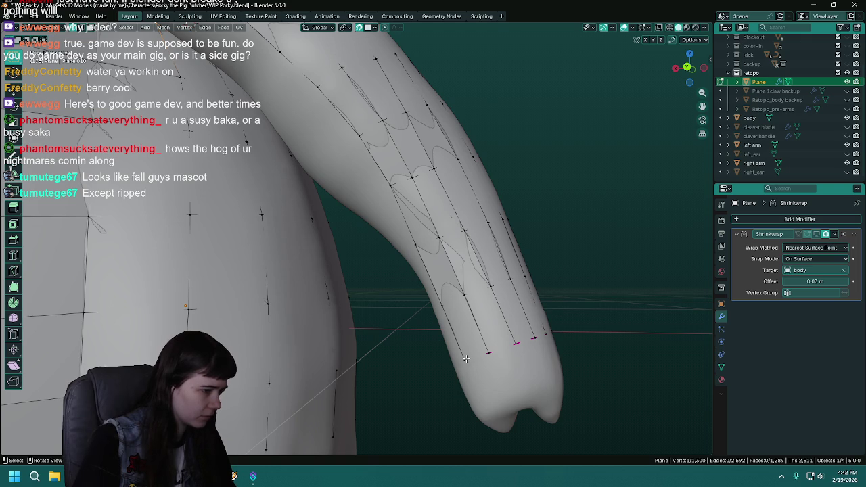
pyautogui.moveTo(421, 269); pyautogui.dragTo(281, 168, button='middle')
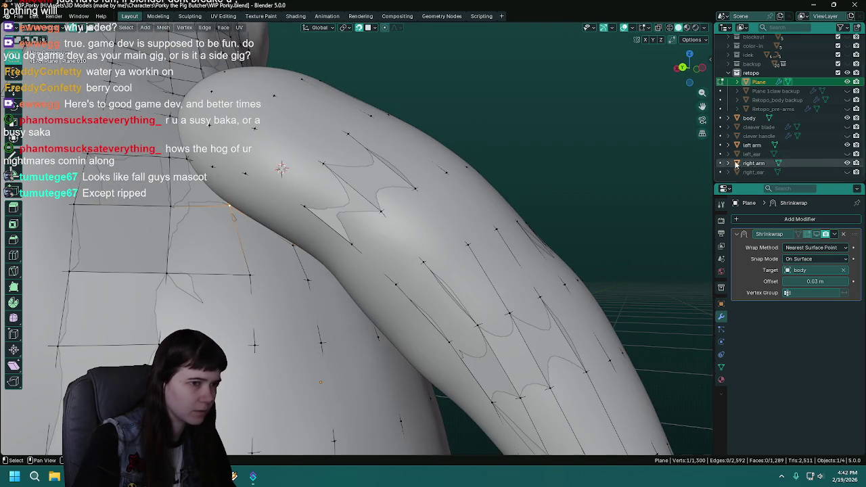
# Hide the arm to inspect its retopo faces from several angles, then show it again.
pyautogui.click(847, 163)
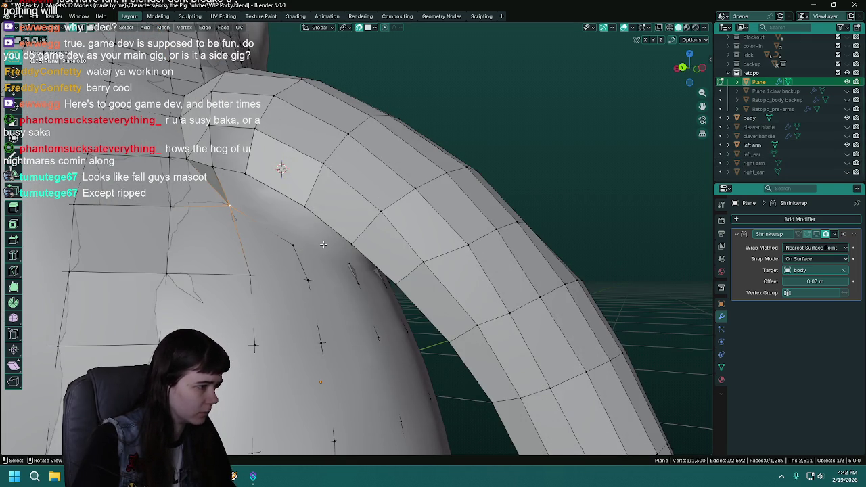
pyautogui.moveTo(351, 269); pyautogui.dragTo(255, 258, button='middle')
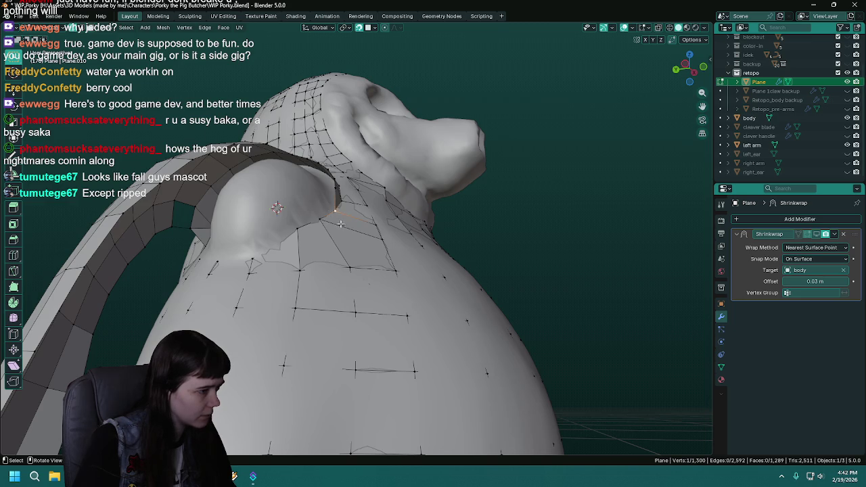
pyautogui.moveTo(339, 223); pyautogui.dragTo(347, 183, button='middle')
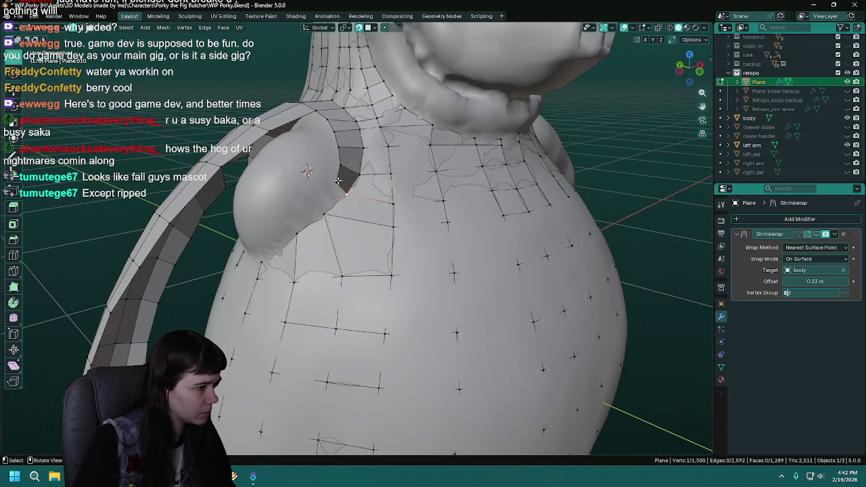
pyautogui.moveTo(267, 237)
pyautogui.mouseDown(button='middle')
pyautogui.moveTo(385, 264)
pyautogui.moveTo(329, 252)
pyautogui.mouseUp(button='middle')
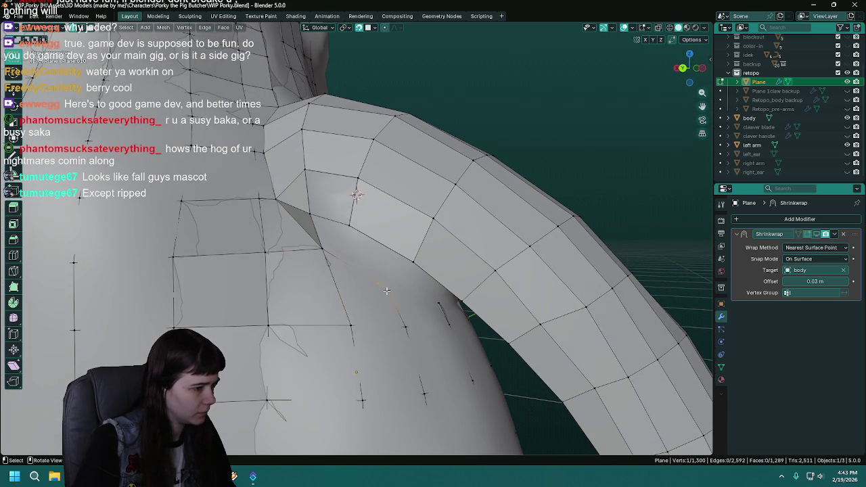
pyautogui.moveTo(440, 304); pyautogui.dragTo(368, 306, button='middle')
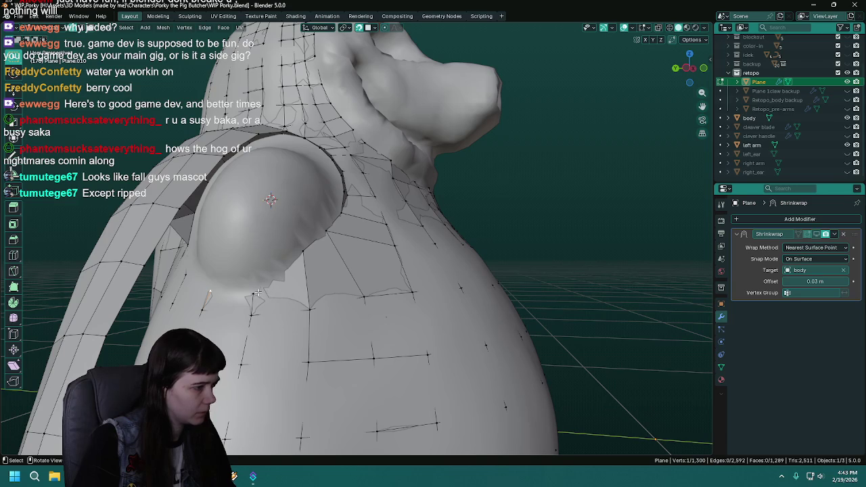
pyautogui.moveTo(344, 213)
pyautogui.mouseDown(button='middle')
pyautogui.moveTo(297, 235)
pyautogui.moveTo(291, 224)
pyautogui.moveTo(271, 226)
pyautogui.mouseUp(button='middle')
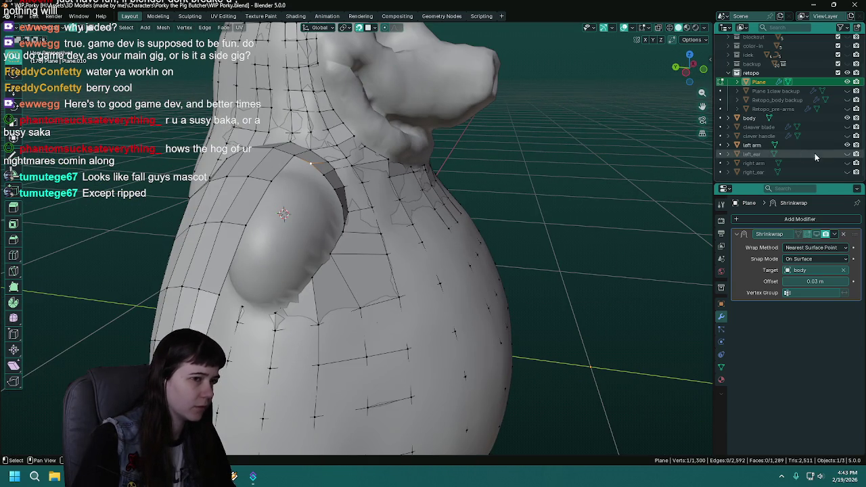
pyautogui.click(847, 163)
pyautogui.moveTo(338, 176)
pyautogui.mouseDown(button='middle')
pyautogui.moveTo(324, 127)
pyautogui.moveTo(454, 189)
pyautogui.moveTo(413, 213)
pyautogui.moveTo(357, 215)
pyautogui.mouseUp(button='middle')
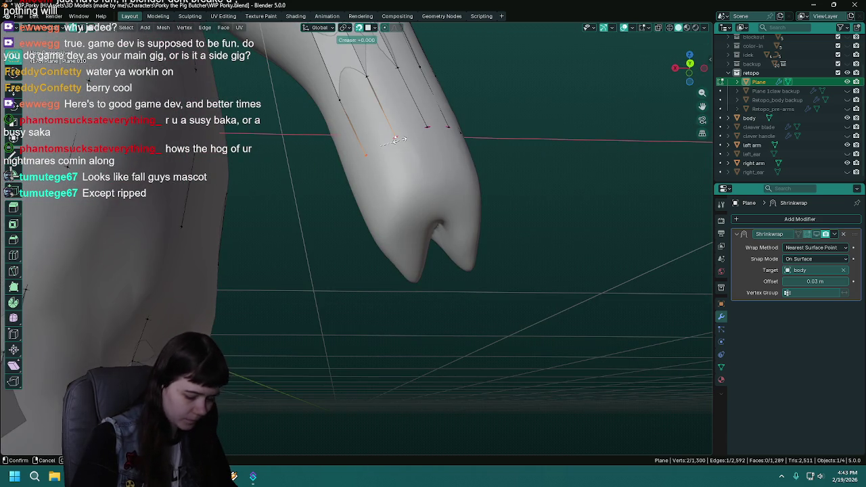
# Extrude a new vertex from the strip end and reposition it onto the arm side.
pyautogui.keyDown('shift'); pyautogui.click(366, 155); pyautogui.keyUp('shift')
pyautogui.moveTo(408, 158); pyautogui.dragTo(289, 211, button='middle')
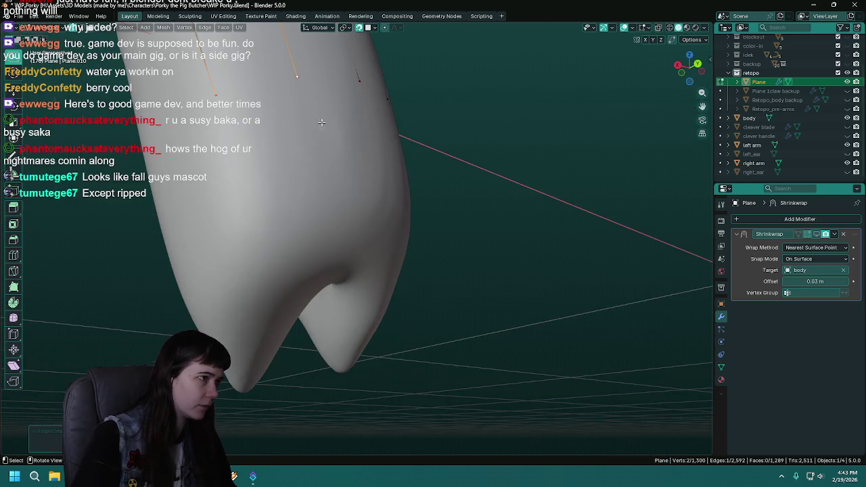
pyautogui.moveTo(322, 121)
pyautogui.mouseDown(button='middle')
pyautogui.moveTo(239, 215)
pyautogui.moveTo(316, 218)
pyautogui.mouseUp(button='middle')
pyautogui.click(292, 161)
pyautogui.press('e')
pyautogui.click(259, 174)
pyautogui.moveTo(457, 200); pyautogui.dragTo(511, 270, button='middle')
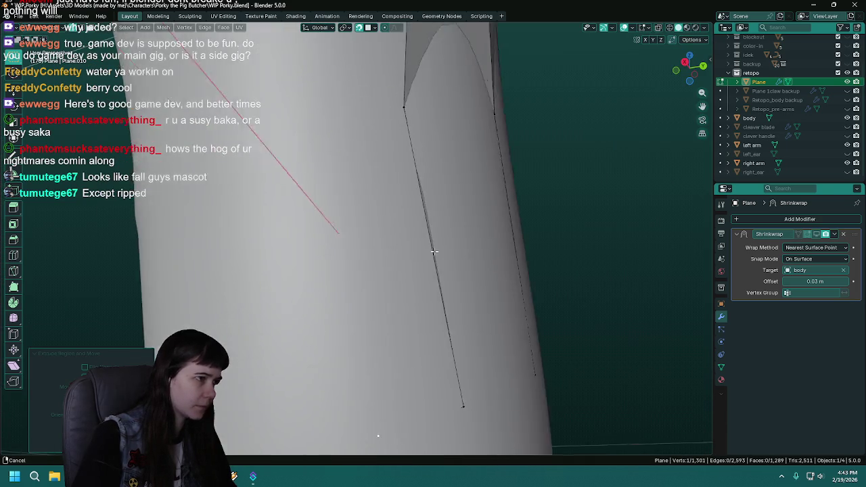
pyautogui.press('g')
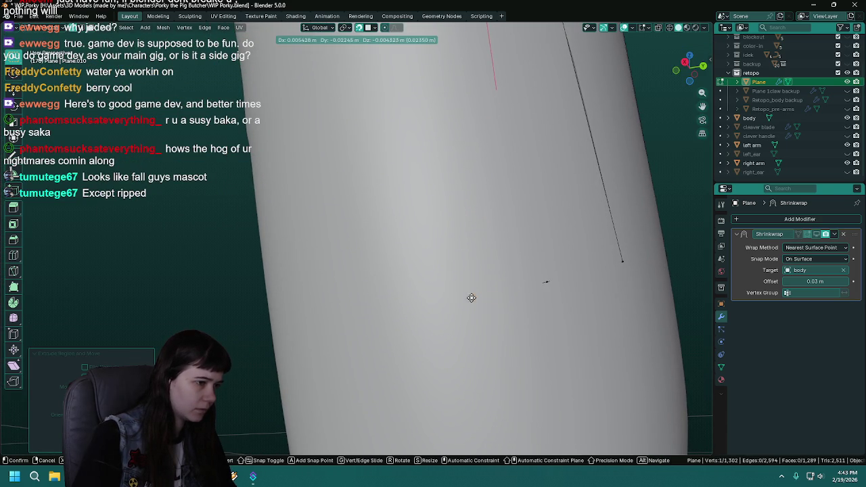
pyautogui.click(381, 320)
pyautogui.moveTo(381, 320)
pyautogui.mouseDown(button='middle')
pyautogui.moveTo(513, 336)
pyautogui.moveTo(487, 352)
pyautogui.moveTo(473, 318)
pyautogui.moveTo(446, 371)
pyautogui.mouseUp(button='middle')
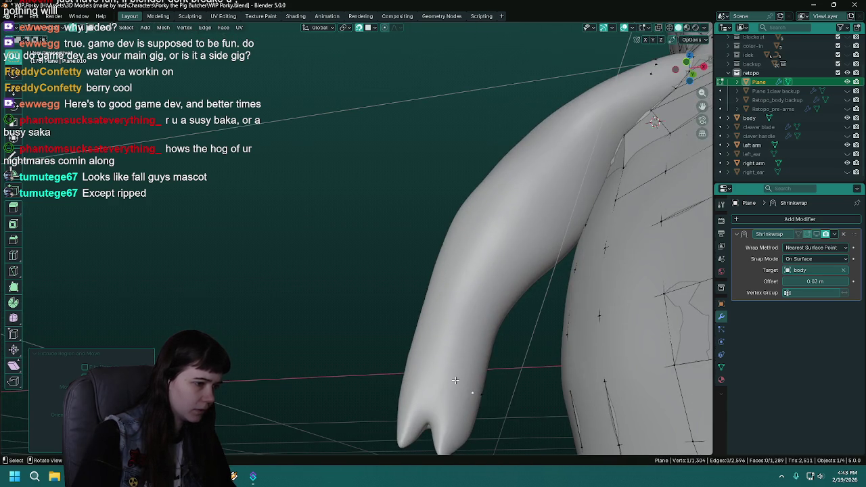
# Extrude the arm strip ends six more times down toward the arm's edge.
pyautogui.press('e')
pyautogui.click(460, 390)
pyautogui.press('e')
pyautogui.click(446, 385)
pyautogui.press('e')
pyautogui.click(434, 381)
pyautogui.moveTo(429, 378); pyautogui.dragTo(362, 370, button='middle')
pyautogui.press('e')
pyautogui.click(343, 364)
pyautogui.press('e')
pyautogui.click(326, 349)
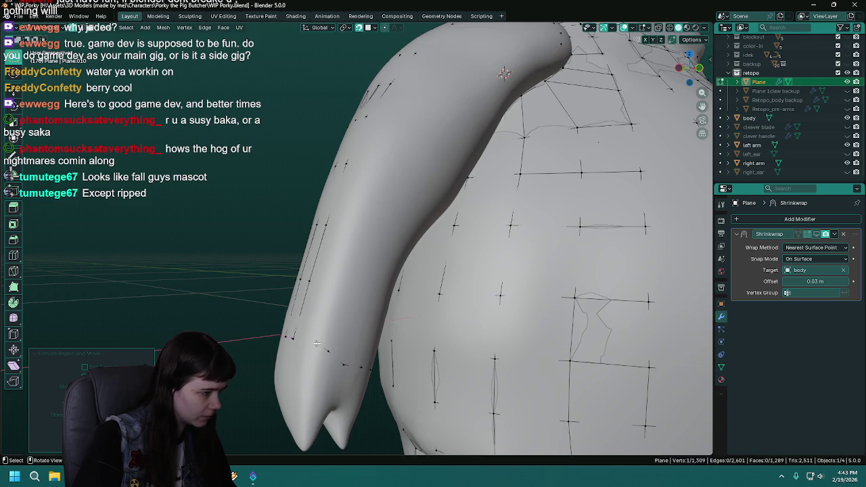
pyautogui.press('e')
pyautogui.click(304, 341)
# Adjust the edge at the lower strip end with a few small moves, then save.
pyautogui.moveTo(304, 341)
pyautogui.mouseDown(button='middle')
pyautogui.moveTo(377, 340)
pyautogui.moveTo(323, 355)
pyautogui.mouseUp(button='middle')
pyautogui.keyDown('shift'); pyautogui.click(323, 355); pyautogui.keyUp('shift')
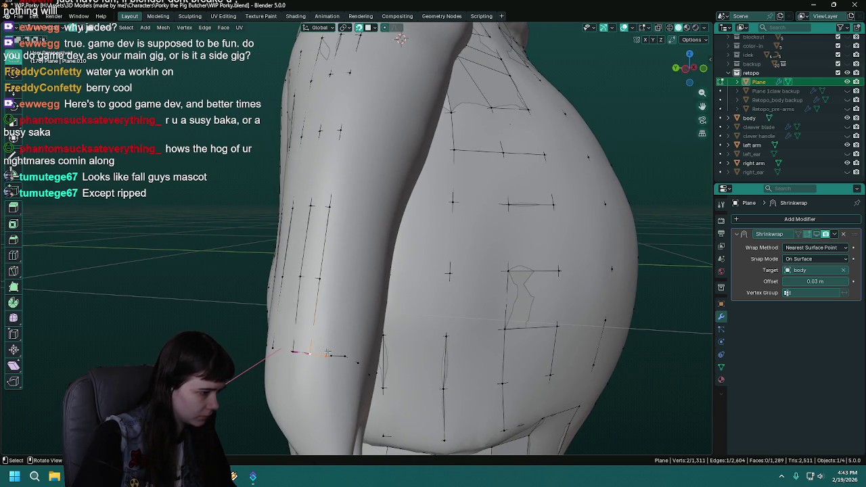
pyautogui.click(328, 351)
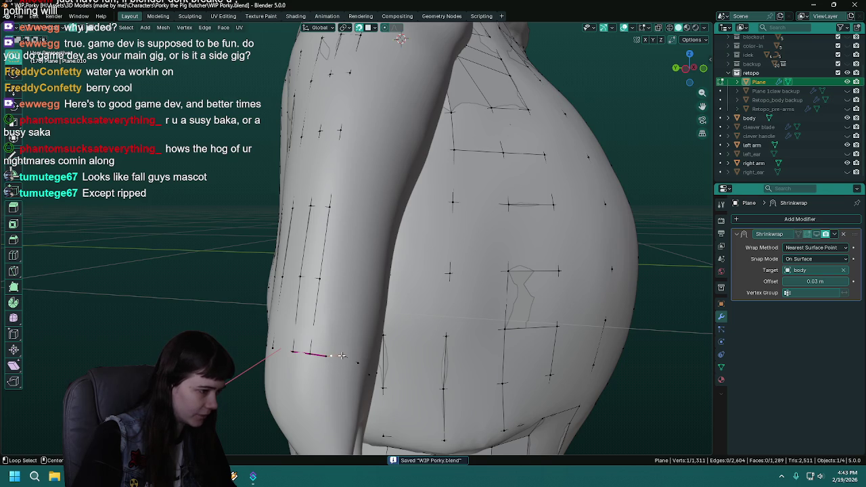
pyautogui.moveTo(367, 360)
pyautogui.mouseDown(button='middle')
pyautogui.moveTo(350, 355)
pyautogui.moveTo(361, 341)
pyautogui.mouseUp(button='middle')
pyautogui.click(350, 354)
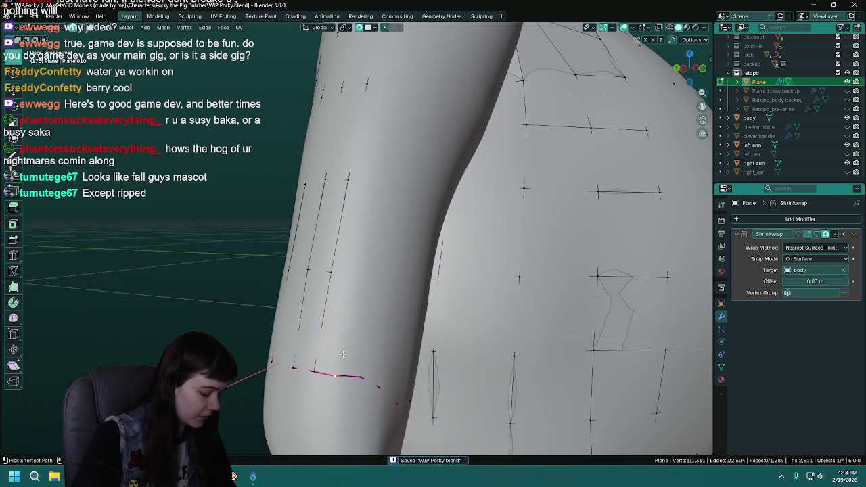
pyautogui.moveTo(336, 378); pyautogui.dragTo(363, 336, button='middle')
pyautogui.press('g')
pyautogui.click(320, 366)
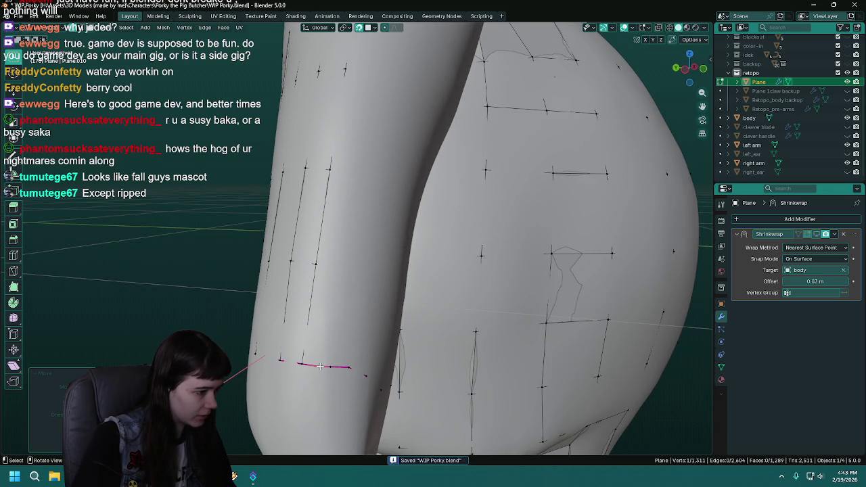
pyautogui.press('g')
pyautogui.click(338, 371)
pyautogui.press('g')
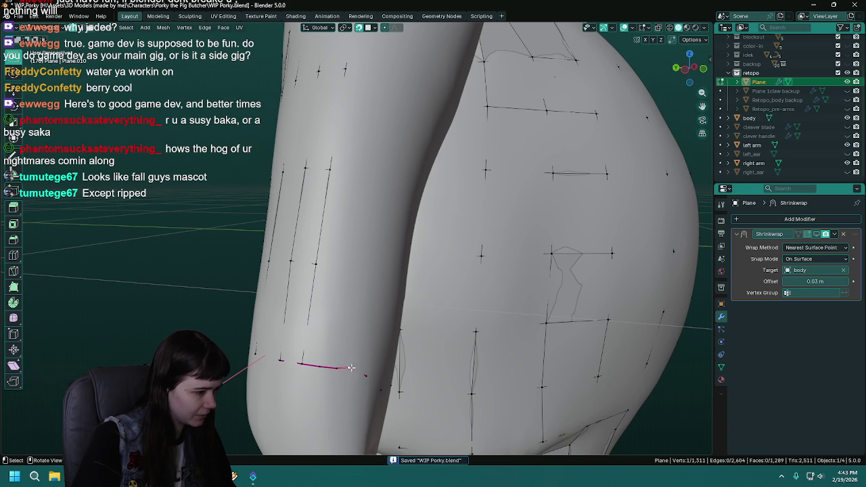
pyautogui.click(355, 372)
pyautogui.moveTo(354, 372)
pyautogui.mouseDown(button='middle')
pyautogui.moveTo(280, 261)
pyautogui.moveTo(251, 313)
pyautogui.moveTo(349, 310)
pyautogui.moveTo(334, 309)
pyautogui.moveTo(445, 346)
pyautogui.moveTo(343, 289)
pyautogui.mouseUp(button='middle')
pyautogui.hotkey('ctrl', 's')
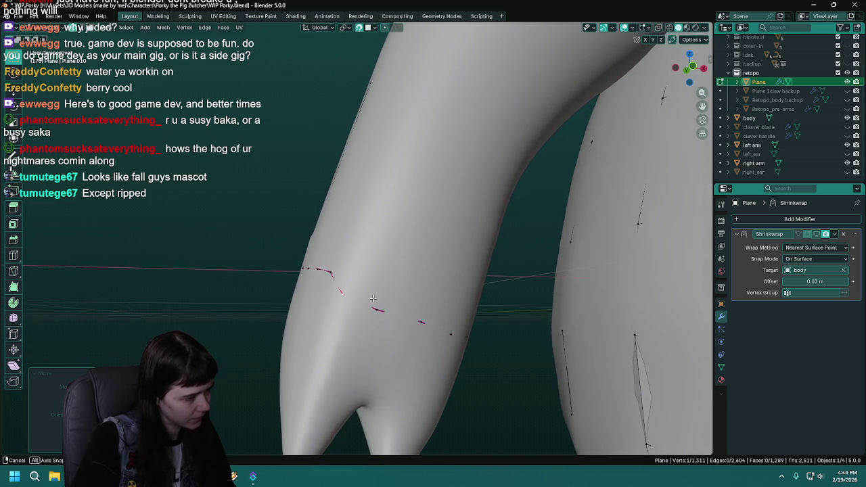
# Move the selected retopo vertices onto the arm surface.
pyautogui.press('g')
pyautogui.click(347, 286)
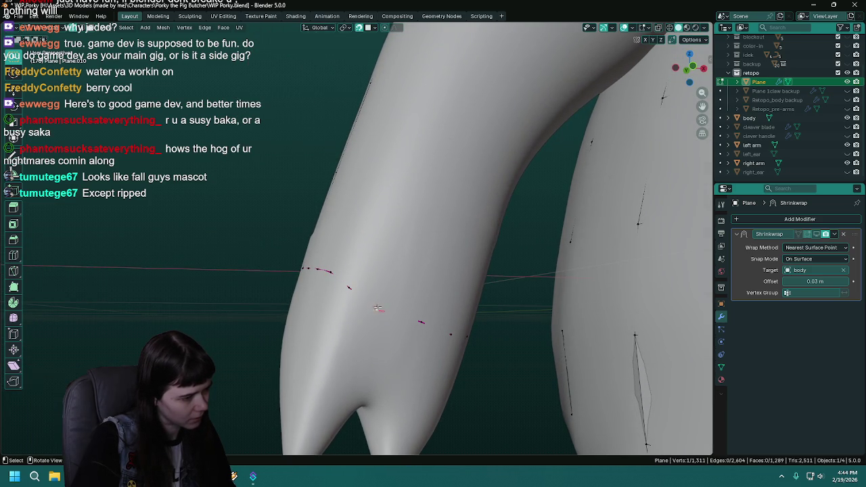
pyautogui.moveTo(378, 308); pyautogui.dragTo(411, 290, button='middle')
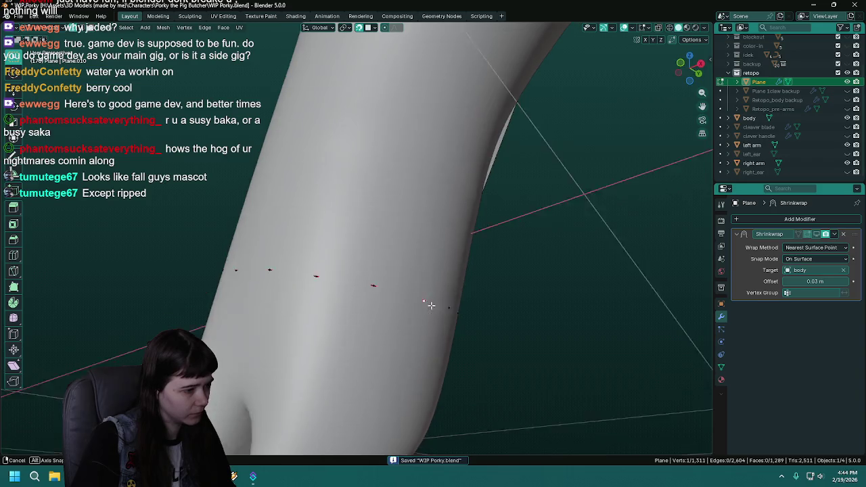
pyautogui.press('g')
pyautogui.click(405, 285)
pyautogui.scroll(3, 423, 294)
pyautogui.scroll(2, 415, 290)
pyautogui.scroll(2, 416, 297)
pyautogui.scroll(-3, 396, 303)
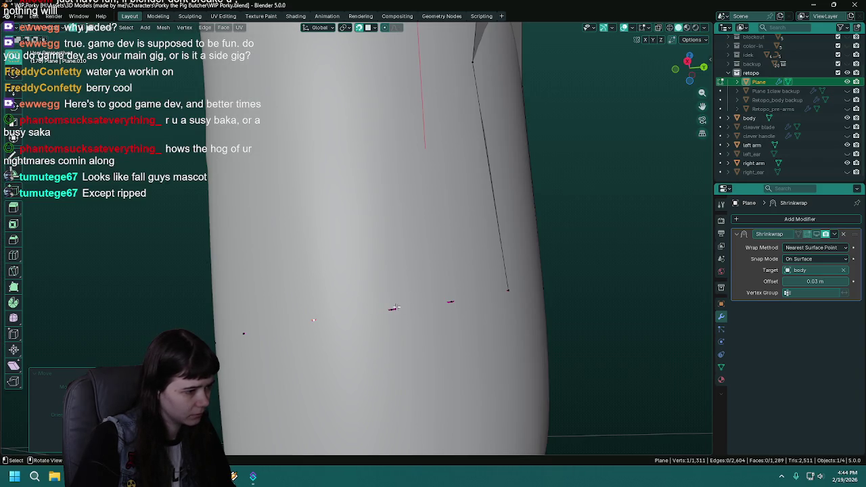
pyautogui.moveTo(397, 304)
pyautogui.mouseDown(button='middle')
pyautogui.moveTo(425, 301)
pyautogui.moveTo(404, 307)
pyautogui.mouseUp(button='middle')
pyautogui.press('g')
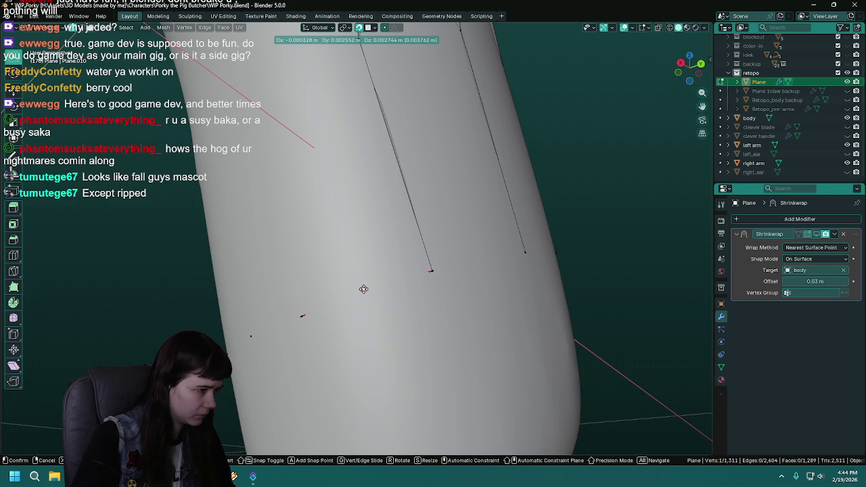
pyautogui.click(364, 289)
pyautogui.press('g')
pyautogui.click(304, 314)
# Pull more vertices down along the arm so the strips sit snugly on it.
pyautogui.moveTo(304, 314)
pyautogui.mouseDown(button='middle')
pyautogui.moveTo(474, 316)
pyautogui.moveTo(334, 284)
pyautogui.mouseUp(button='middle')
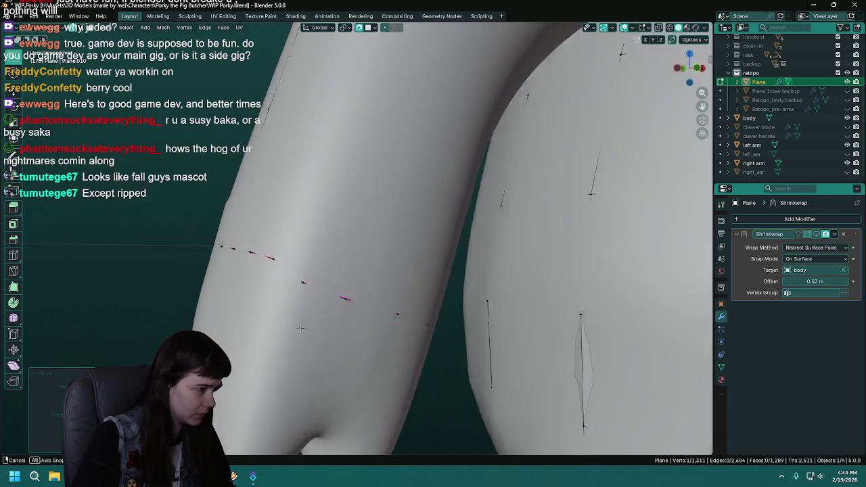
pyautogui.press('g')
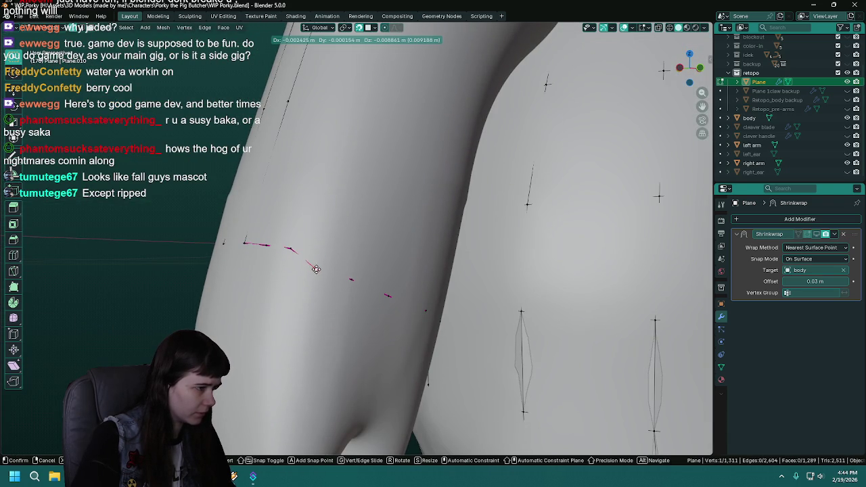
pyautogui.click(315, 269)
pyautogui.moveTo(316, 269); pyautogui.dragTo(419, 265, button='middle')
pyautogui.press('g')
pyautogui.click(418, 278)
pyautogui.press('g')
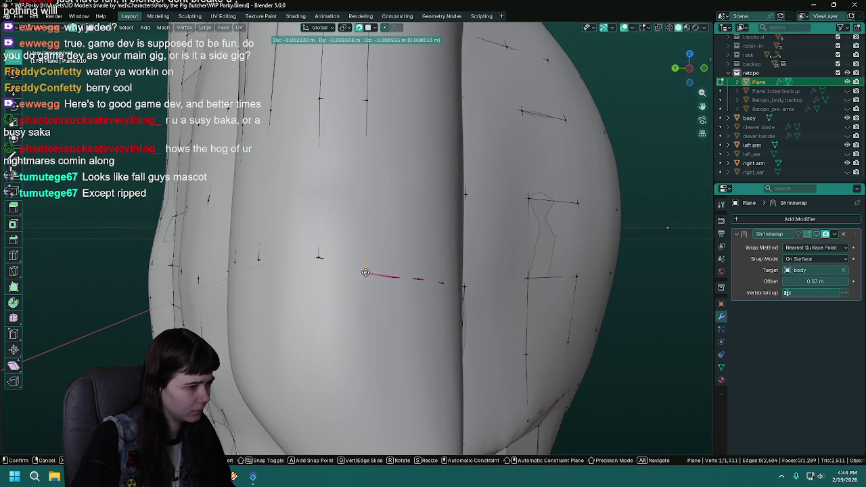
pyautogui.click(319, 268)
pyautogui.moveTo(319, 268); pyautogui.dragTo(374, 270, button='middle')
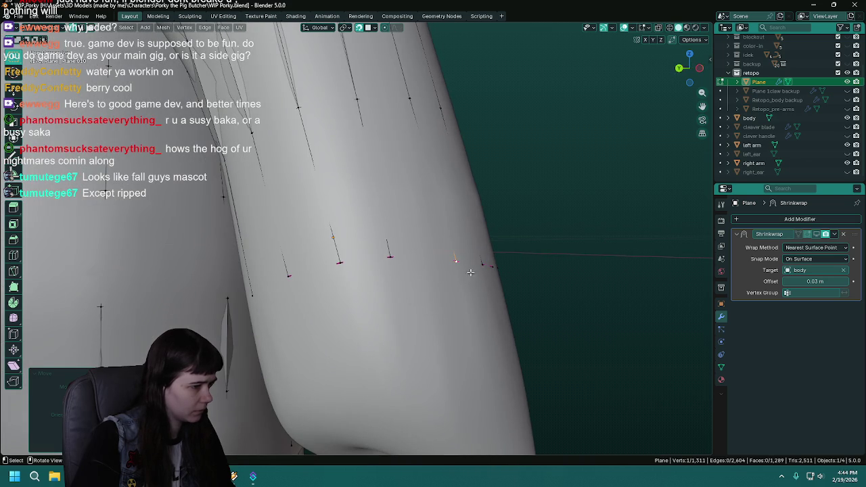
pyautogui.press('g')
pyautogui.click(451, 266)
# Place the last vertices on the arm surface and save WIP Porky.blend.
pyautogui.moveTo(489, 276)
pyautogui.mouseDown(button='middle')
pyautogui.moveTo(410, 278)
pyautogui.moveTo(410, 265)
pyautogui.mouseUp(button='middle')
pyautogui.press('g')
pyautogui.click(405, 279)
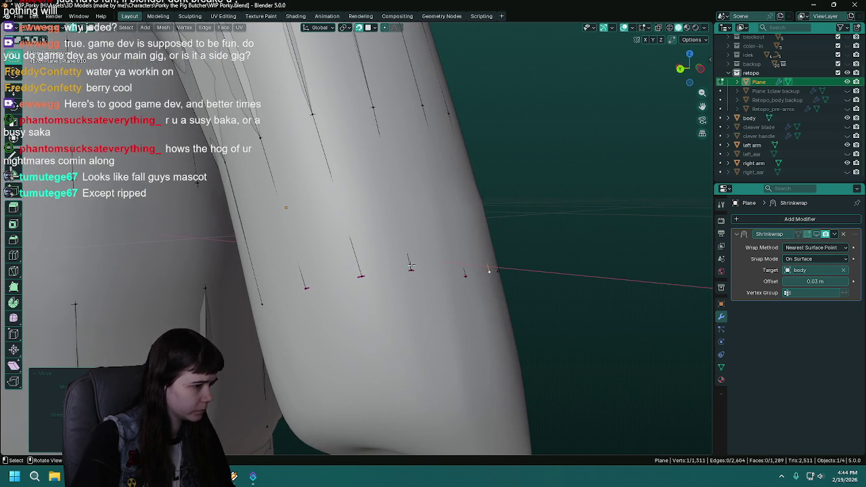
pyautogui.press('g')
pyautogui.moveTo(362, 285); pyautogui.dragTo(386, 271, button='middle')
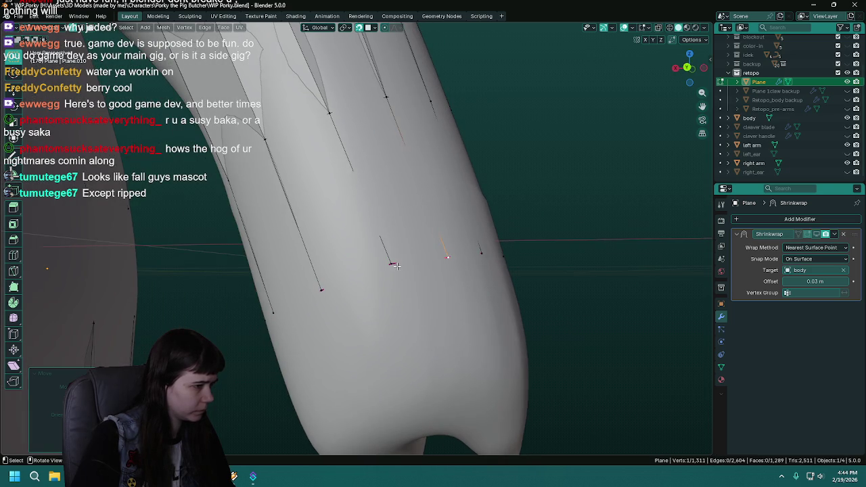
pyautogui.click(385, 271)
pyautogui.moveTo(385, 272)
pyautogui.mouseDown(button='middle')
pyautogui.moveTo(257, 300)
pyautogui.moveTo(329, 302)
pyautogui.mouseUp(button='middle')
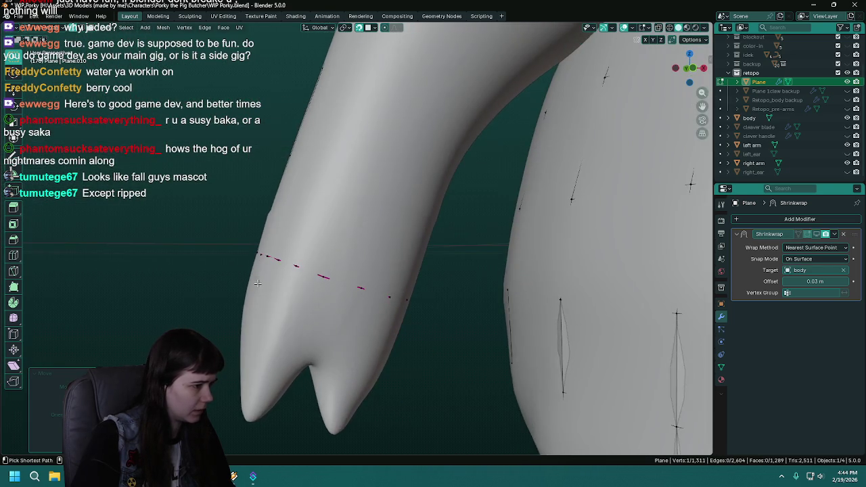
pyautogui.hotkey('ctrl', 's')
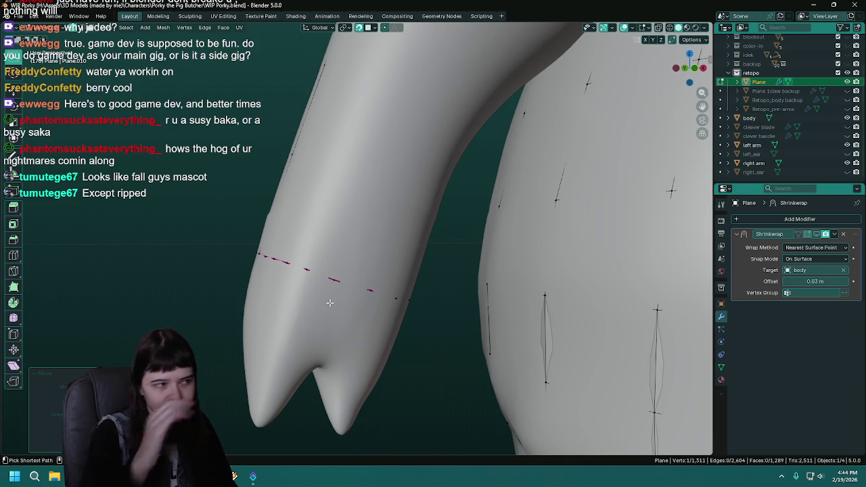
pyautogui.moveTo(329, 302)
pyautogui.mouseDown(button='middle')
pyautogui.moveTo(451, 276)
pyautogui.moveTo(414, 212)
pyautogui.moveTo(456, 197)
pyautogui.moveTo(503, 207)
pyautogui.moveTo(446, 170)
pyautogui.moveTo(472, 212)
pyautogui.moveTo(340, 270)
pyautogui.moveTo(430, 397)
pyautogui.moveTo(448, 377)
pyautogui.mouseUp(button='middle')
# Save the file, then move the strip's end edge further down the arm.
pyautogui.hotkey('ctrl', 's')
pyautogui.moveTo(278, 165); pyautogui.dragTo(297, 246, button='middle')
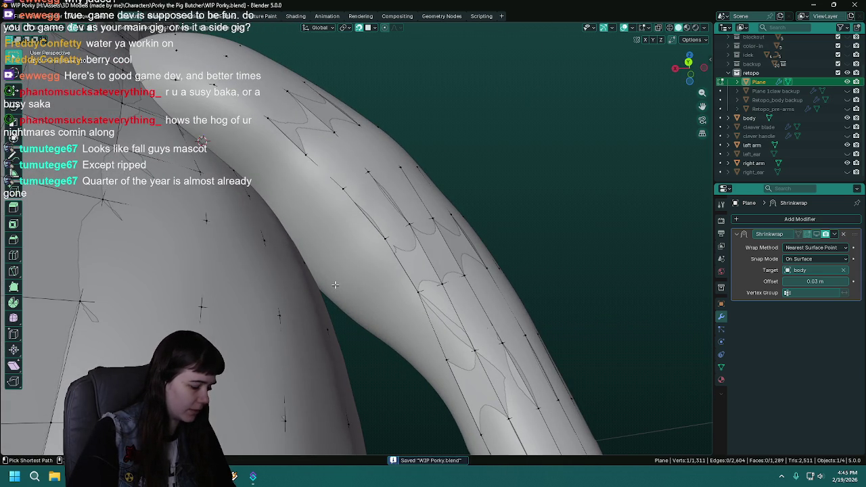
pyautogui.moveTo(446, 388); pyautogui.dragTo(399, 320, button='middle')
pyautogui.moveTo(374, 386)
pyautogui.mouseDown(button='middle')
pyautogui.moveTo(367, 345)
pyautogui.moveTo(396, 300)
pyautogui.mouseUp(button='middle')
pyautogui.press('g')
pyautogui.click(387, 229)
pyautogui.moveTo(388, 229); pyautogui.dragTo(429, 293, button='middle')
pyautogui.moveTo(464, 229); pyautogui.dragTo(356, 259, button='middle')
# Nudge the strip-end vertex into place, save, and hide the body object.
pyautogui.press('g')
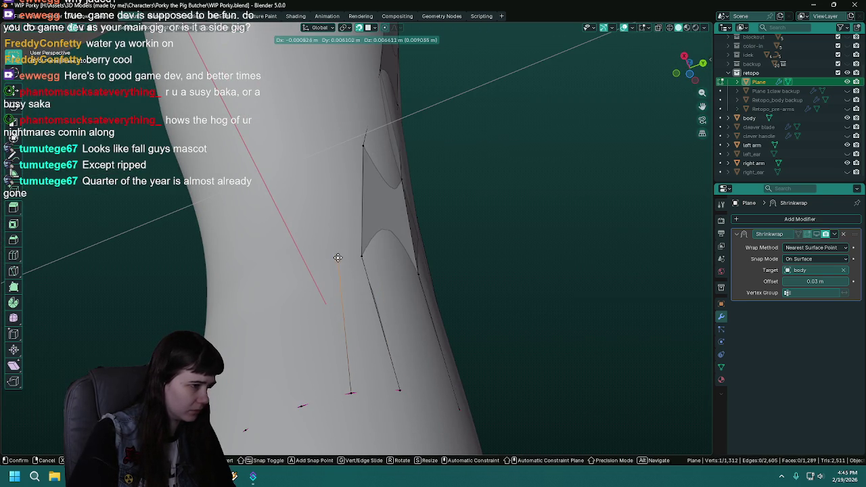
pyautogui.click(340, 259)
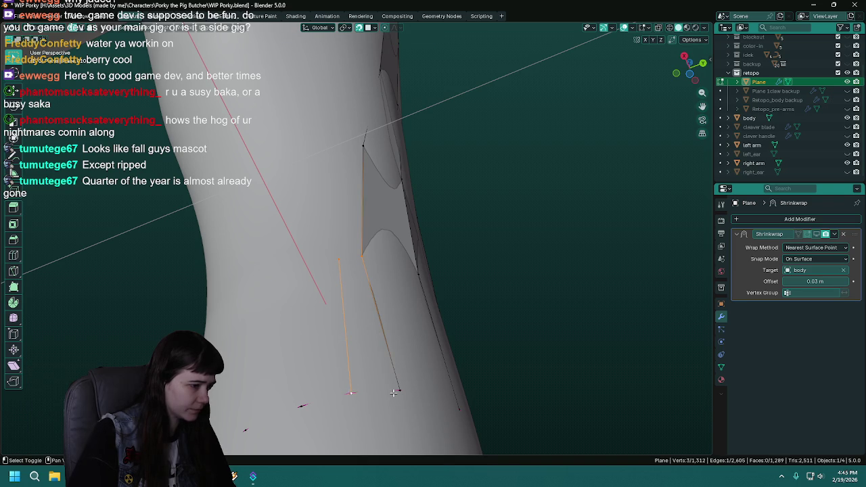
pyautogui.click(339, 256)
pyautogui.moveTo(339, 257)
pyautogui.mouseDown(button='middle')
pyautogui.moveTo(396, 293)
pyautogui.moveTo(377, 288)
pyautogui.mouseUp(button='middle')
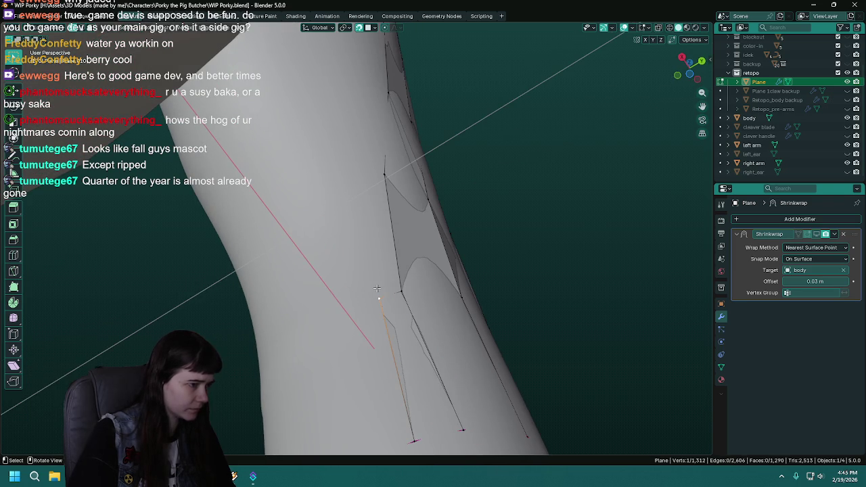
pyautogui.hotkey('ctrl', 's')
pyautogui.click(846, 119)
pyautogui.moveTo(514, 223); pyautogui.dragTo(298, 236, button='middle')
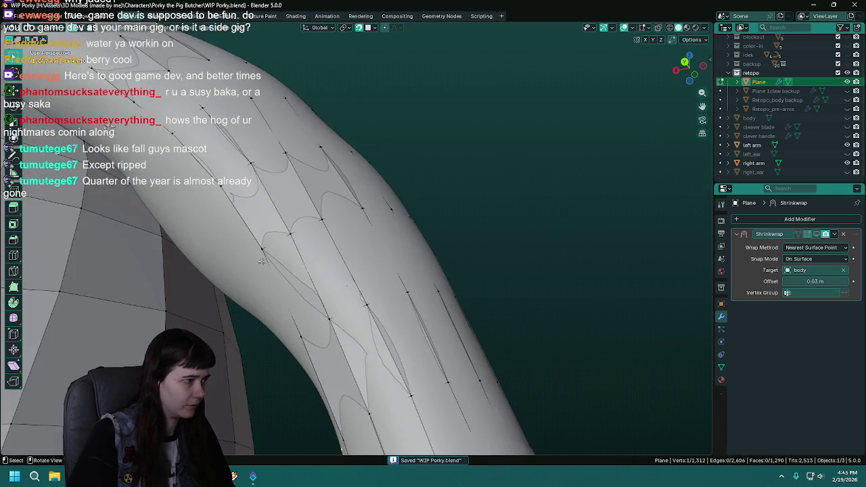
pyautogui.moveTo(407, 354)
pyautogui.mouseDown(button='middle')
pyautogui.moveTo(464, 293)
pyautogui.moveTo(451, 322)
pyautogui.moveTo(412, 305)
pyautogui.moveTo(405, 340)
pyautogui.mouseUp(button='middle')
# Adjust a vertex and extrude two new vertices up along the arm.
pyautogui.press('g')
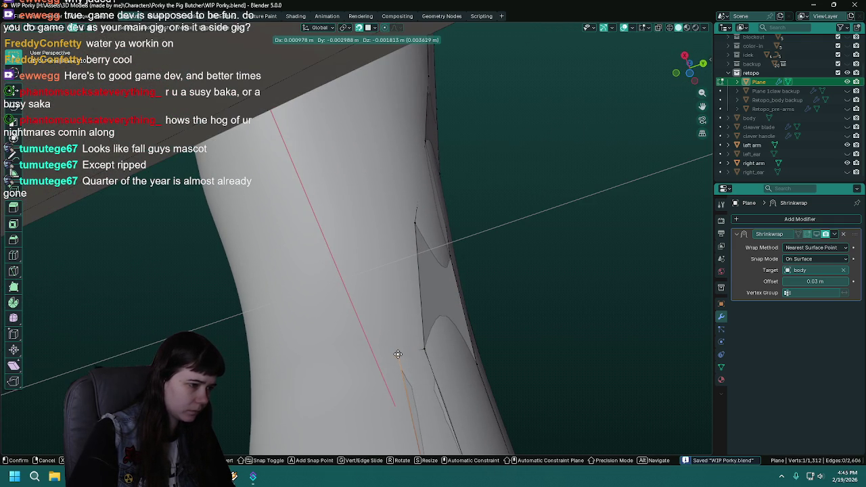
pyautogui.click(401, 355)
pyautogui.press('e')
pyautogui.click(376, 224)
pyautogui.moveTo(375, 224)
pyautogui.mouseDown(button='middle')
pyautogui.moveTo(411, 222)
pyautogui.moveTo(309, 216)
pyautogui.mouseUp(button='middle')
pyautogui.press('e')
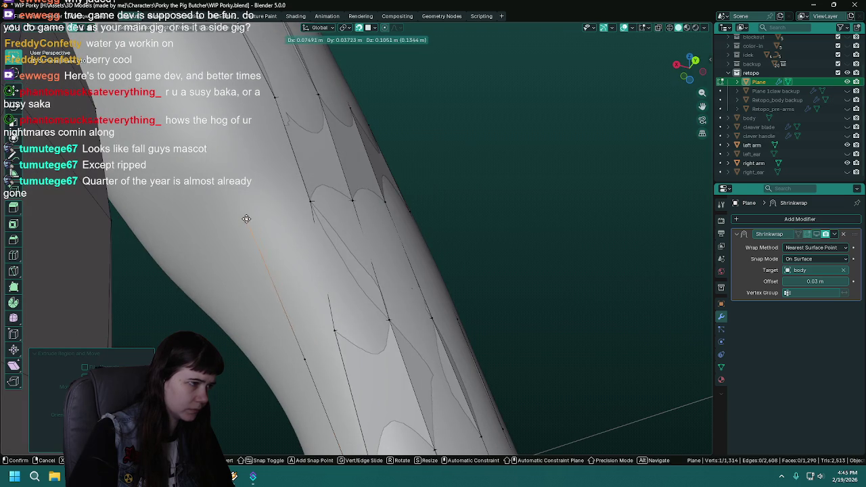
pyautogui.click(253, 209)
pyautogui.moveTo(253, 209); pyautogui.dragTo(340, 301, button='middle')
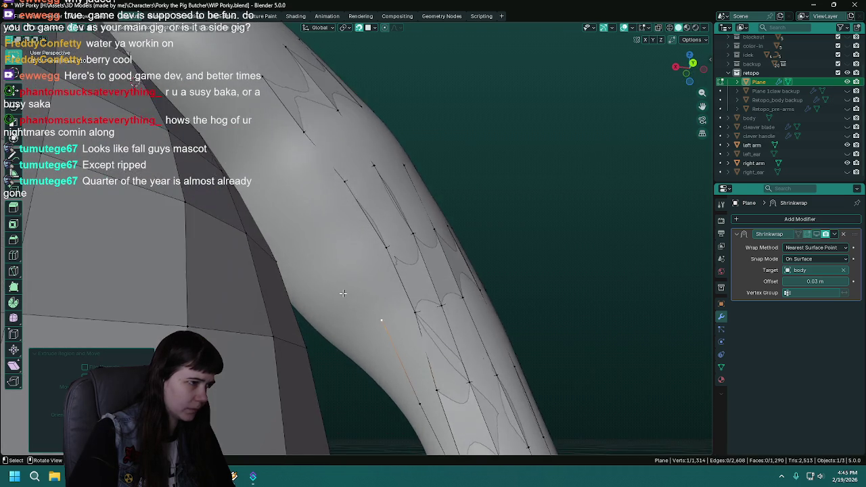
# Extrude three more vertices along the arm, cancelling one extra extrusion.
pyautogui.press('e')
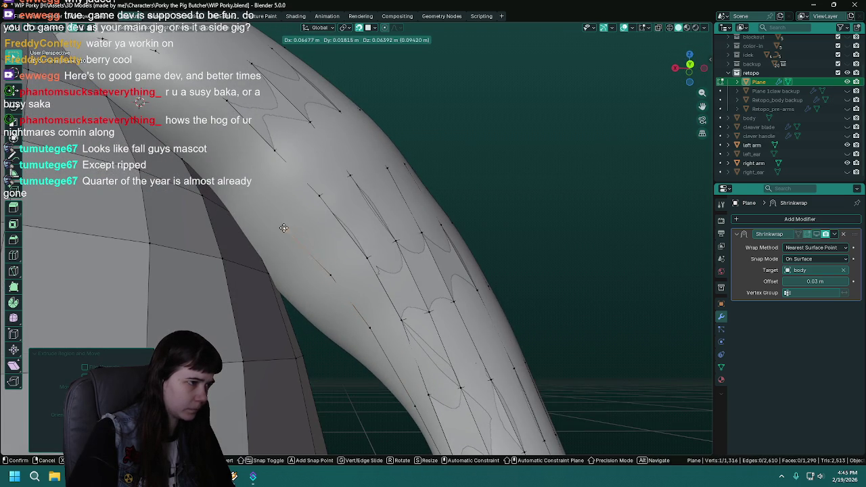
pyautogui.click(287, 217)
pyautogui.press('e')
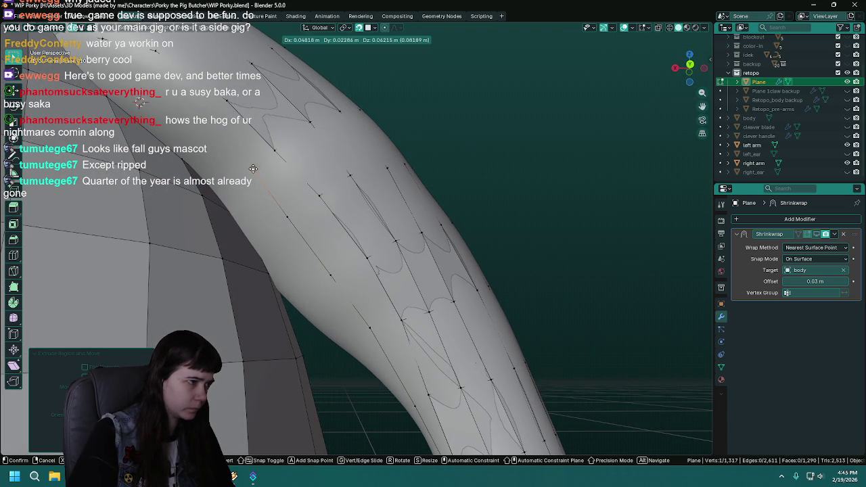
pyautogui.click(253, 168)
pyautogui.press('e')
pyautogui.moveTo(253, 168); pyautogui.dragTo(369, 279, button='middle')
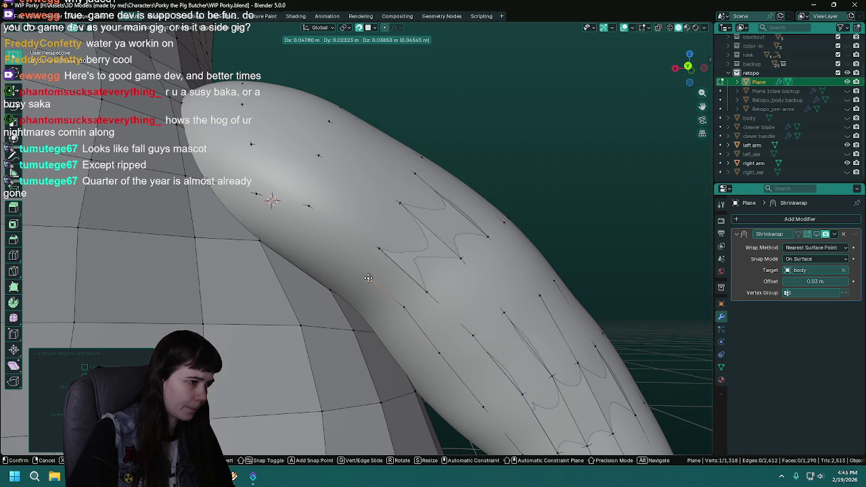
pyautogui.click(361, 267)
pyautogui.press('e')
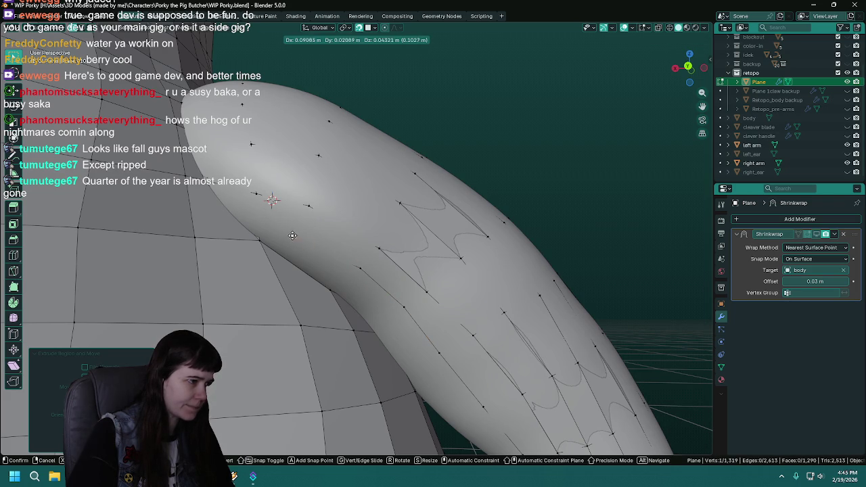
pyautogui.rightClick(293, 232)
# Save the file and review the new strips down the arm.
pyautogui.moveTo(293, 231)
pyautogui.mouseDown(button='middle')
pyautogui.moveTo(348, 221)
pyautogui.moveTo(454, 272)
pyautogui.mouseUp(button='middle')
pyautogui.hotkey('ctrl', 's')
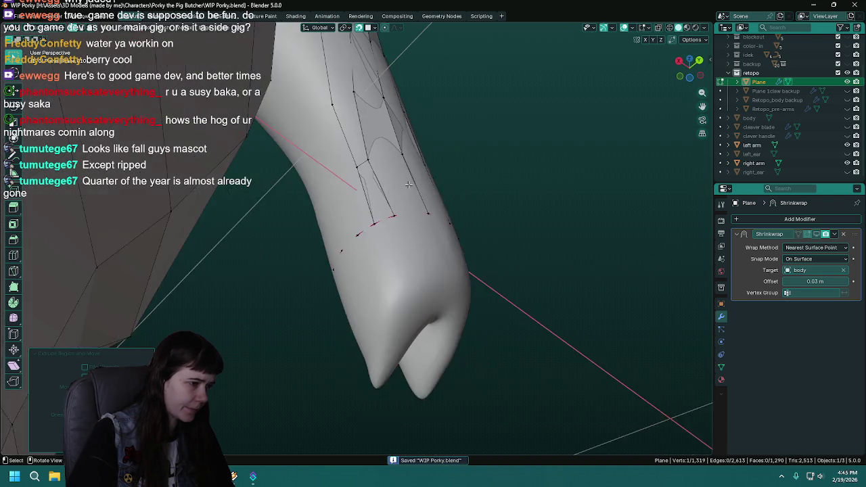
pyautogui.scroll(-5, 454, 271)
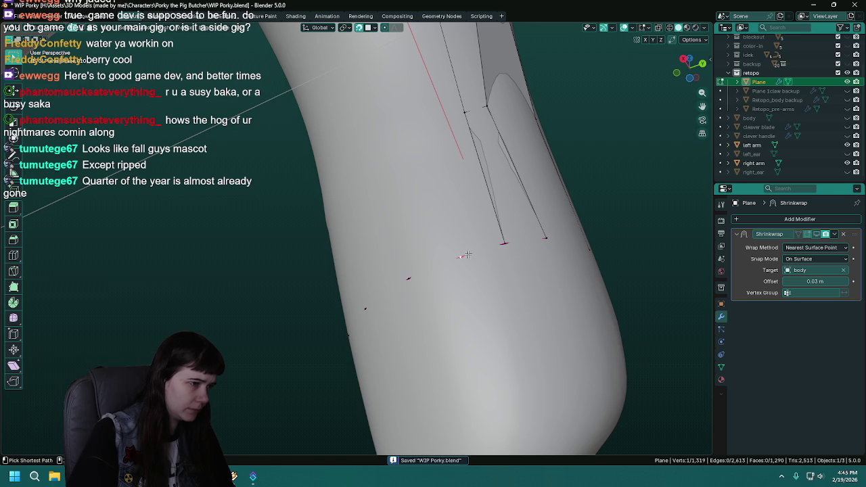
pyautogui.moveTo(502, 203); pyautogui.dragTo(465, 224, button='middle')
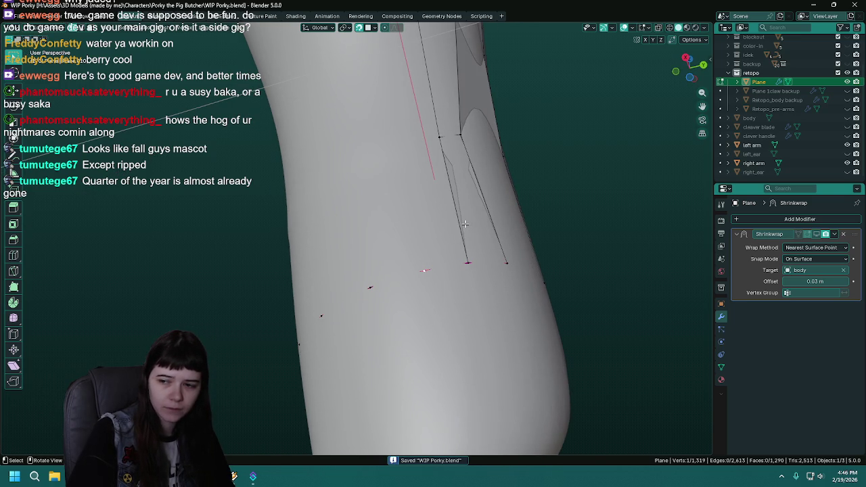
pyautogui.moveTo(432, 233)
pyautogui.keyDown('shift'); pyautogui.mouseDown(button='middle')
pyautogui.moveTo(408, 256)
pyautogui.moveTo(440, 249)
pyautogui.moveTo(376, 254)
pyautogui.mouseUp(button='middle'); pyautogui.keyUp('shift')
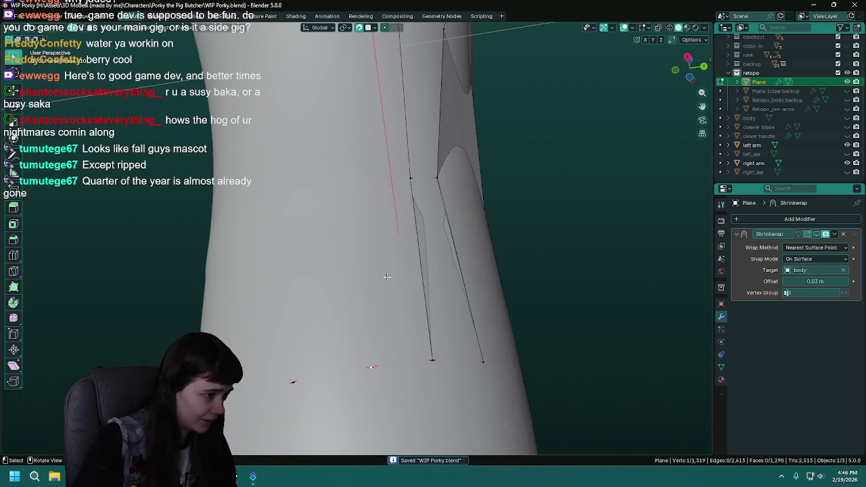
# Extrude three vertices along the arm and place a fourth one.
pyautogui.press('e')
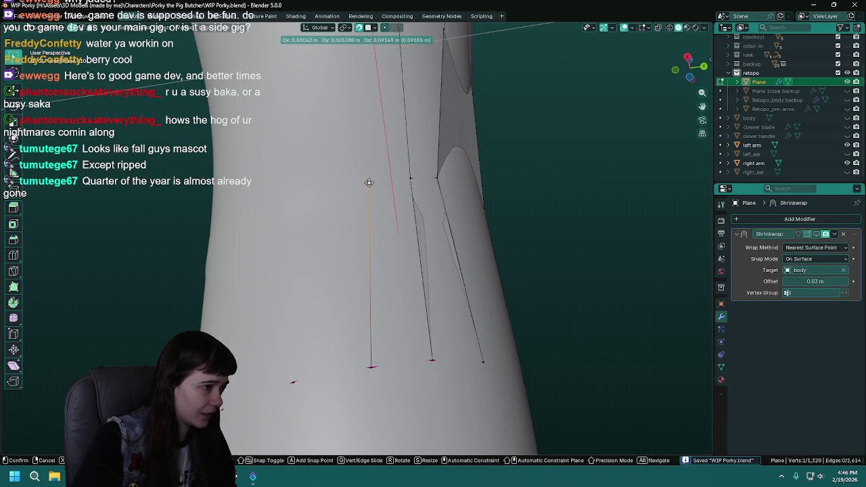
pyautogui.click(372, 183)
pyautogui.moveTo(373, 182); pyautogui.dragTo(388, 173, button='middle')
pyautogui.press('e')
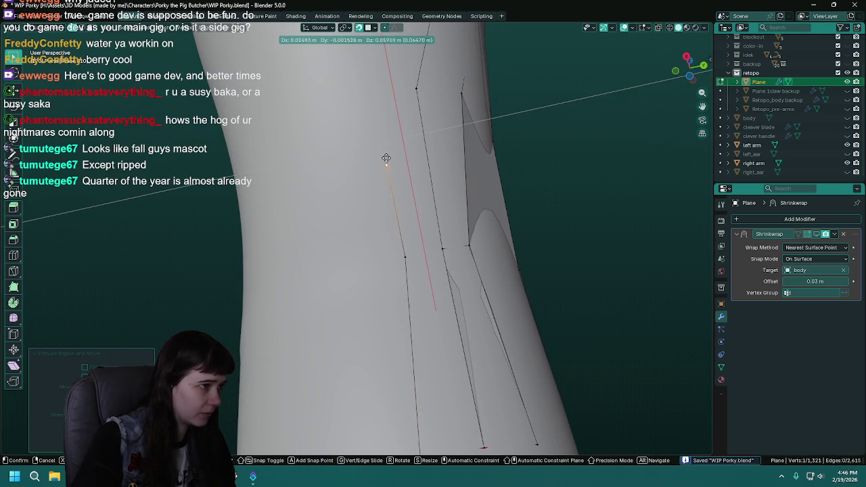
pyautogui.moveTo(384, 91); pyautogui.dragTo(399, 146, button='middle')
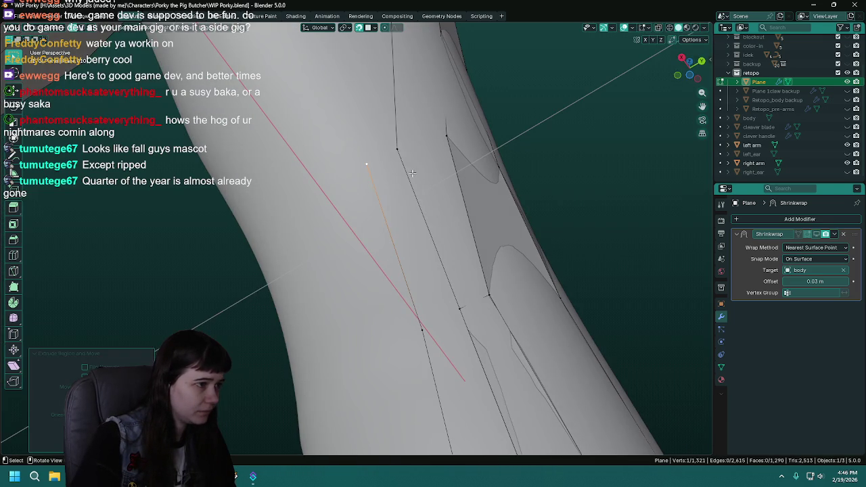
pyautogui.click(399, 147)
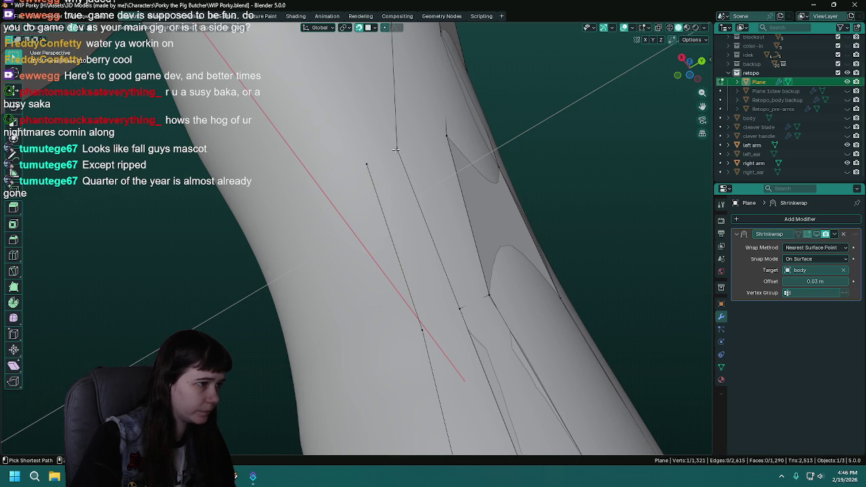
pyautogui.press('e')
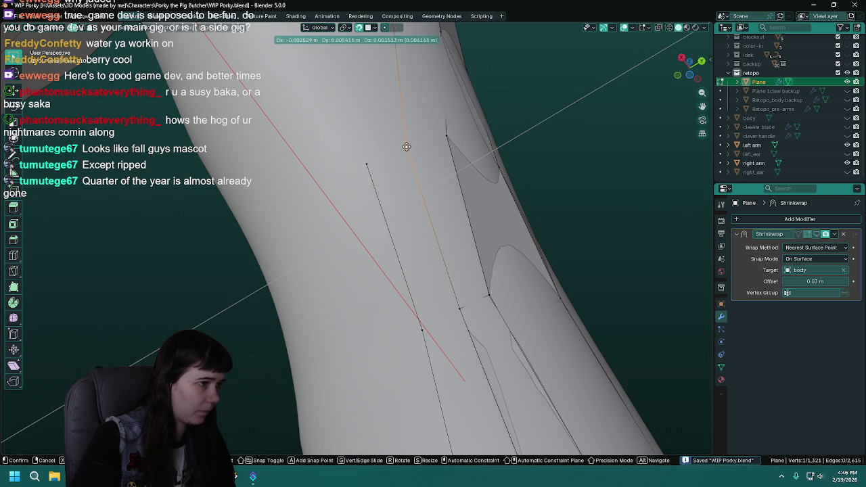
pyautogui.click(406, 147)
pyautogui.moveTo(366, 161)
pyautogui.mouseDown(button='middle')
pyautogui.moveTo(424, 241)
pyautogui.moveTo(347, 204)
pyautogui.moveTo(331, 267)
pyautogui.mouseUp(button='middle')
pyautogui.press('e')
pyautogui.click(393, 233)
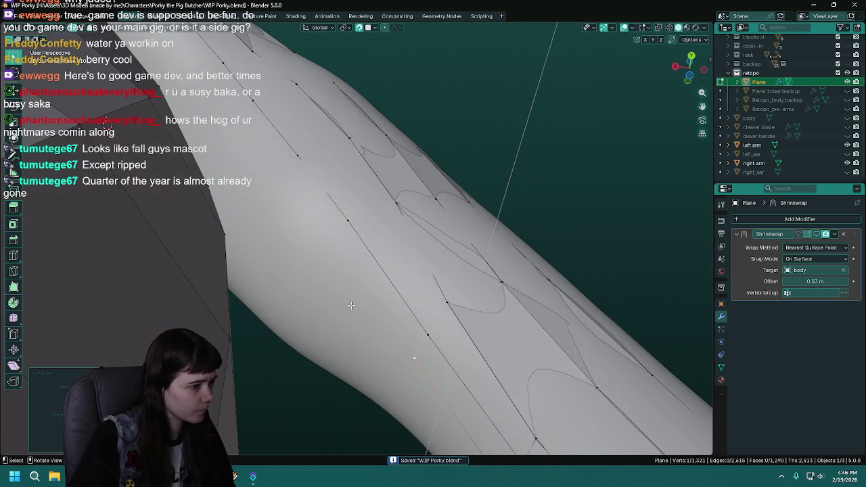
# Extrude two more vertices along the arm and reposition the last one.
pyautogui.press('e')
pyautogui.click(327, 250)
pyautogui.press('e')
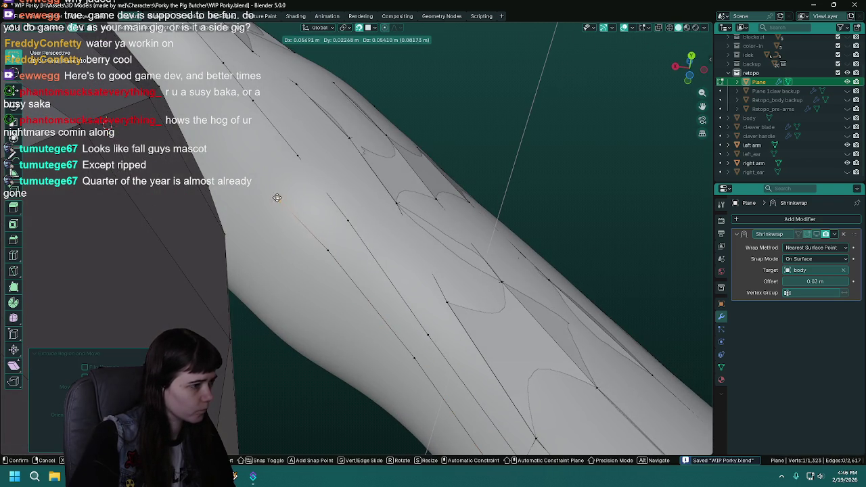
pyautogui.click(278, 199)
pyautogui.moveTo(278, 199)
pyautogui.mouseDown(button='middle')
pyautogui.moveTo(355, 318)
pyautogui.moveTo(374, 275)
pyautogui.mouseUp(button='middle')
pyautogui.press('g')
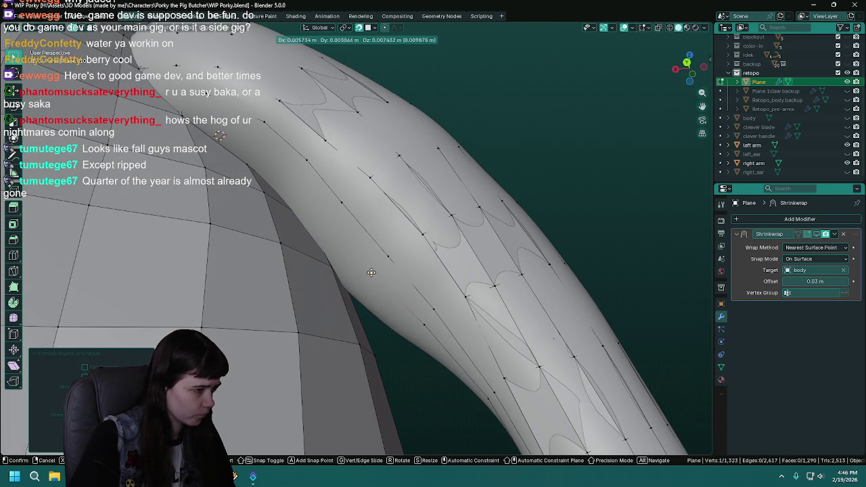
pyautogui.click(372, 272)
# Extrude a chain of four vertices further along the arm strip.
pyautogui.press('e')
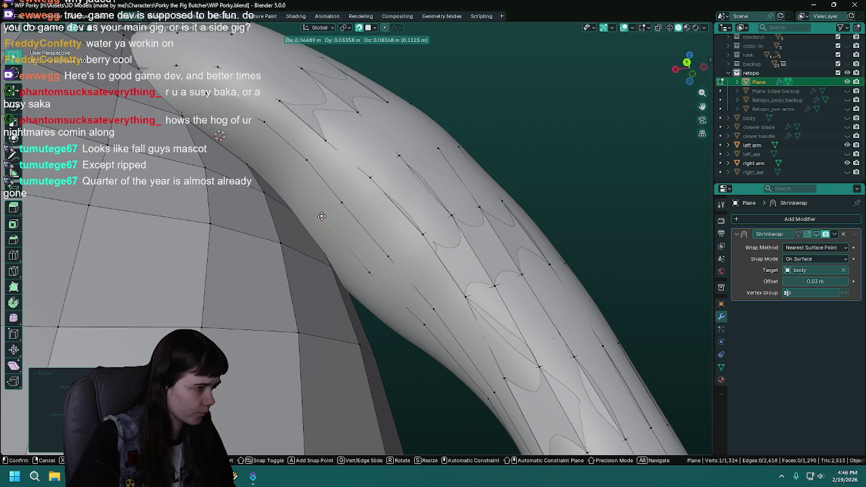
pyautogui.click(322, 216)
pyautogui.press('e')
pyautogui.click(291, 182)
pyautogui.press('e')
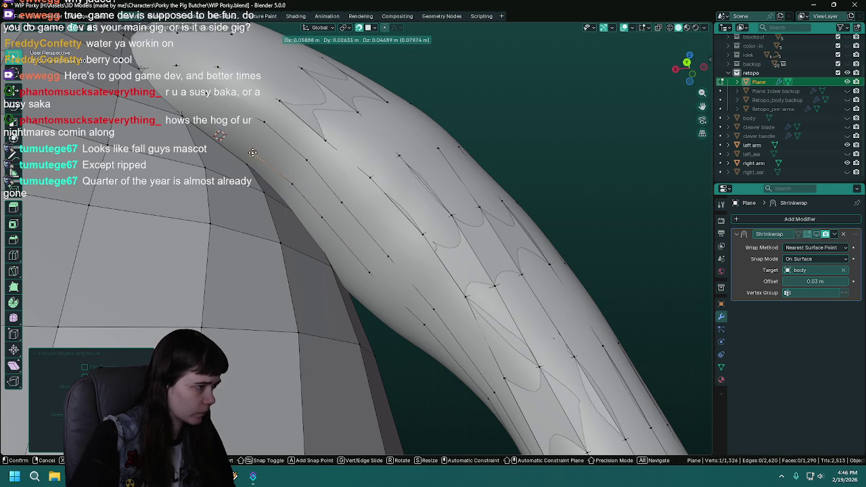
pyautogui.click(250, 150)
pyautogui.press('e')
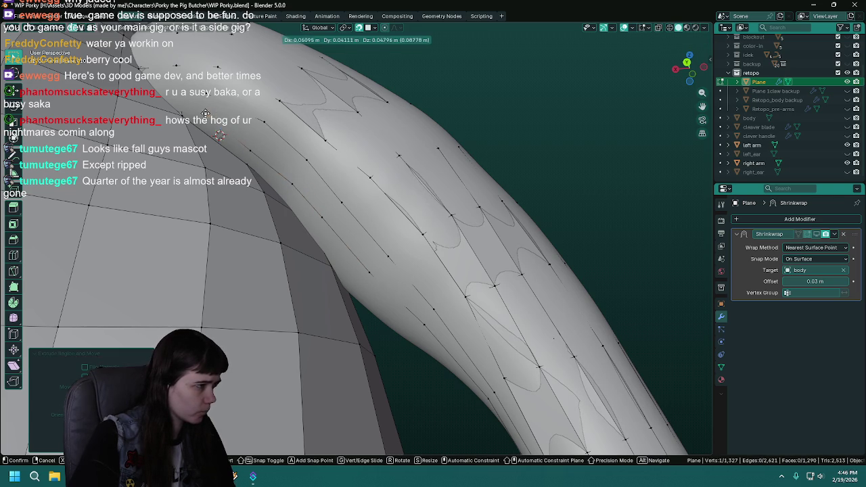
pyautogui.click(199, 111)
# Delete the stray vertex with X › Vertices and save the file.
pyautogui.moveTo(270, 171)
pyautogui.mouseDown(button='middle')
pyautogui.moveTo(341, 117)
pyautogui.moveTo(379, 176)
pyautogui.moveTo(413, 278)
pyautogui.moveTo(399, 234)
pyautogui.moveTo(304, 219)
pyautogui.moveTo(376, 291)
pyautogui.moveTo(392, 242)
pyautogui.mouseUp(button='middle')
pyautogui.press('x')
pyautogui.click(287, 158)
pyautogui.hotkey('ctrl', 's')
# Extrude a three-vertex strip up the arm.
pyautogui.press('e')
pyautogui.click(398, 248)
pyautogui.press('e')
pyautogui.click(397, 193)
pyautogui.press('e')
pyautogui.moveTo(397, 192)
pyautogui.mouseDown(button='middle')
pyautogui.moveTo(391, 200)
pyautogui.moveTo(411, 245)
pyautogui.moveTo(338, 229)
pyautogui.mouseUp(button='middle')
pyautogui.click(393, 182)
# Extrude a two-vertex strip and adjust its final vertex.
pyautogui.press('e')
pyautogui.click(340, 223)
pyautogui.press('e')
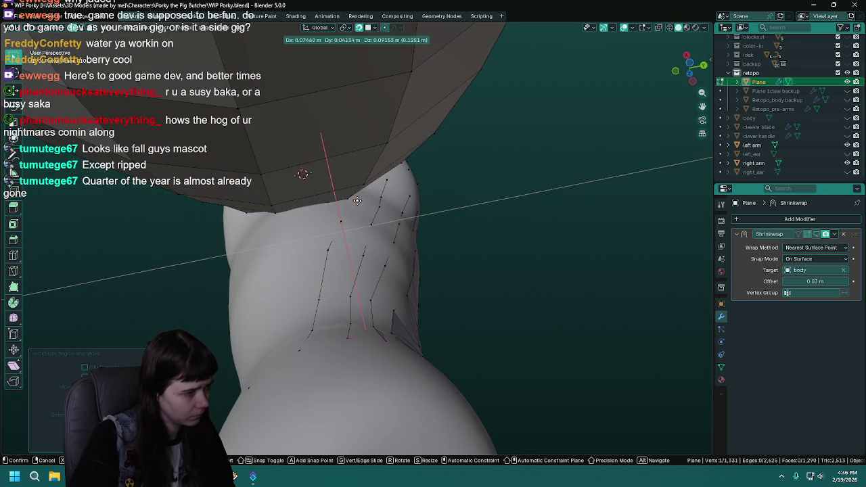
pyautogui.click(358, 201)
pyautogui.moveTo(358, 201); pyautogui.dragTo(351, 215, button='middle')
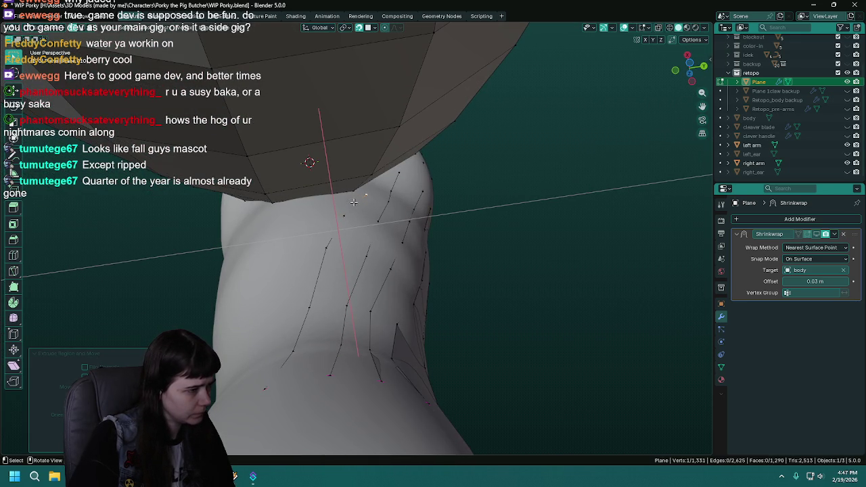
pyautogui.press('g')
pyautogui.click(360, 196)
# Reposition two vertices on the shoulder strip and save the file.
pyautogui.moveTo(324, 336)
pyautogui.mouseDown(button='middle')
pyautogui.moveTo(397, 171)
pyautogui.moveTo(364, 232)
pyautogui.moveTo(345, 215)
pyautogui.mouseUp(button='middle')
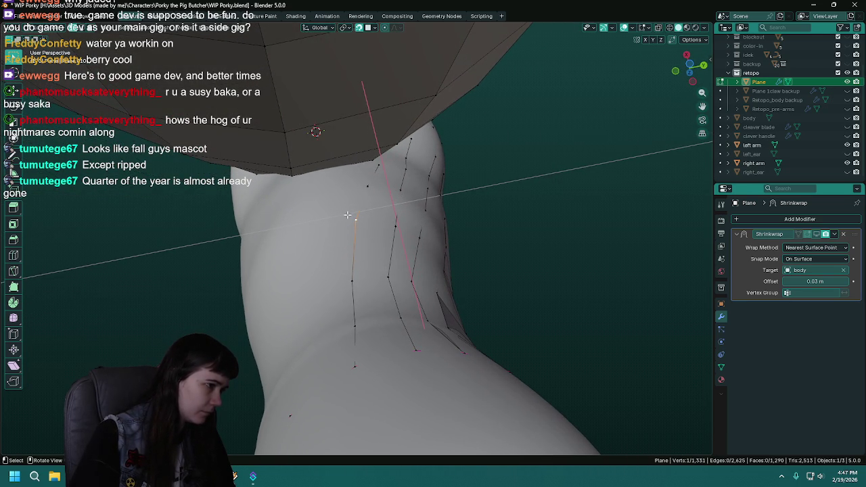
pyautogui.press('g')
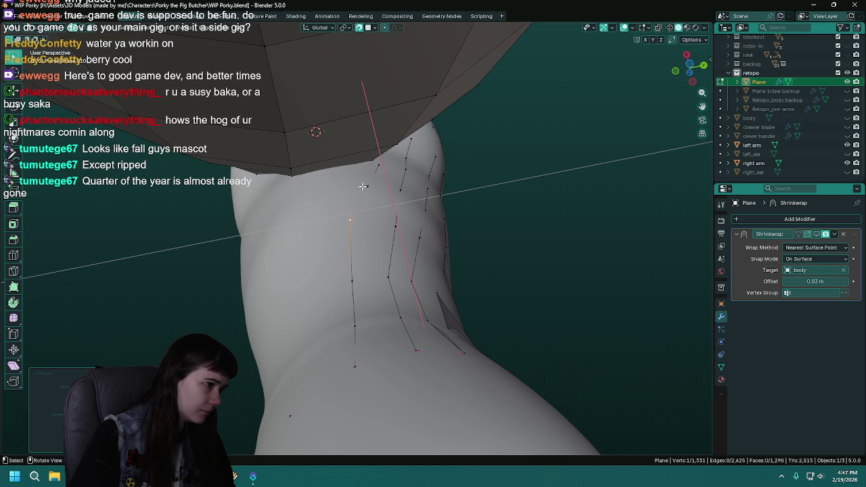
pyautogui.click(352, 186)
pyautogui.press('g')
pyautogui.click(365, 171)
pyautogui.moveTo(333, 312)
pyautogui.mouseDown(button='middle')
pyautogui.moveTo(378, 406)
pyautogui.moveTo(421, 351)
pyautogui.moveTo(433, 311)
pyautogui.mouseUp(button='middle')
pyautogui.hotkey('ctrl', 's')
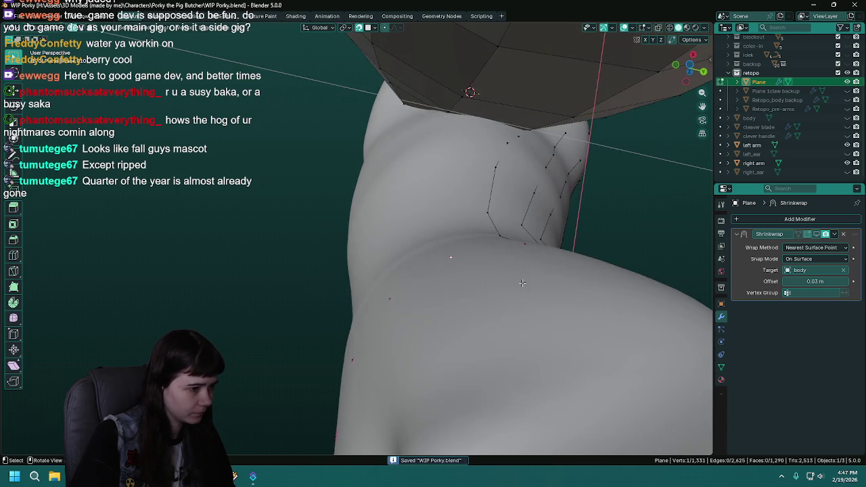
# Extrude a five-vertex strip running along the upper arm.
pyautogui.press('e')
pyautogui.click(401, 263)
pyautogui.press('e')
pyautogui.click(408, 218)
pyautogui.press('e')
pyautogui.click(416, 154)
pyautogui.press('e')
pyautogui.click(427, 123)
pyautogui.press('e')
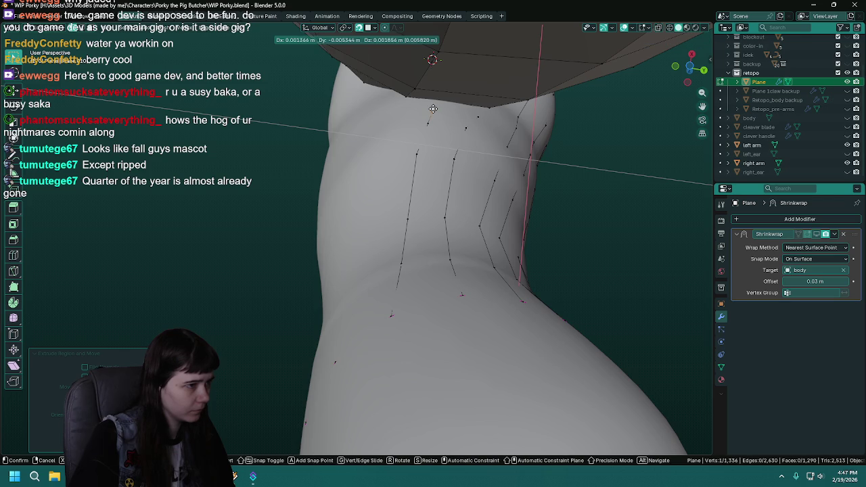
pyautogui.click(430, 110)
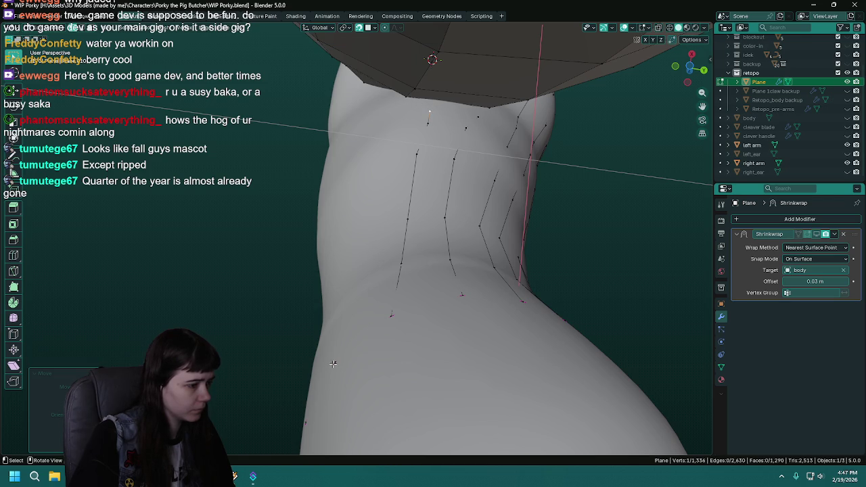
pyautogui.moveTo(357, 325)
pyautogui.mouseDown(button='middle')
pyautogui.moveTo(483, 404)
pyautogui.moveTo(457, 428)
pyautogui.moveTo(504, 299)
pyautogui.mouseUp(button='middle')
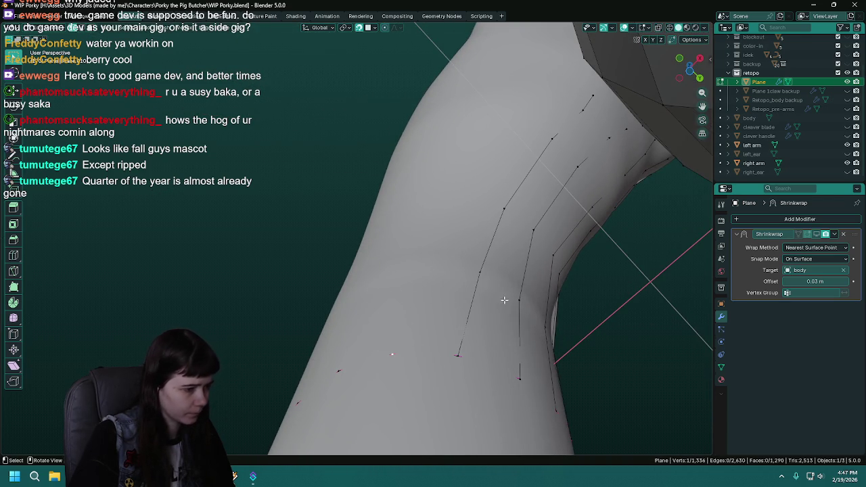
# Select the strip-end vertices, move them, and extrude one new vertex.
pyautogui.moveTo(501, 392); pyautogui.dragTo(522, 406)
pyautogui.moveTo(521, 406)
pyautogui.mouseDown(button='middle')
pyautogui.moveTo(363, 316)
pyautogui.moveTo(309, 305)
pyautogui.moveTo(408, 301)
pyautogui.moveTo(381, 294)
pyautogui.mouseUp(button='middle')
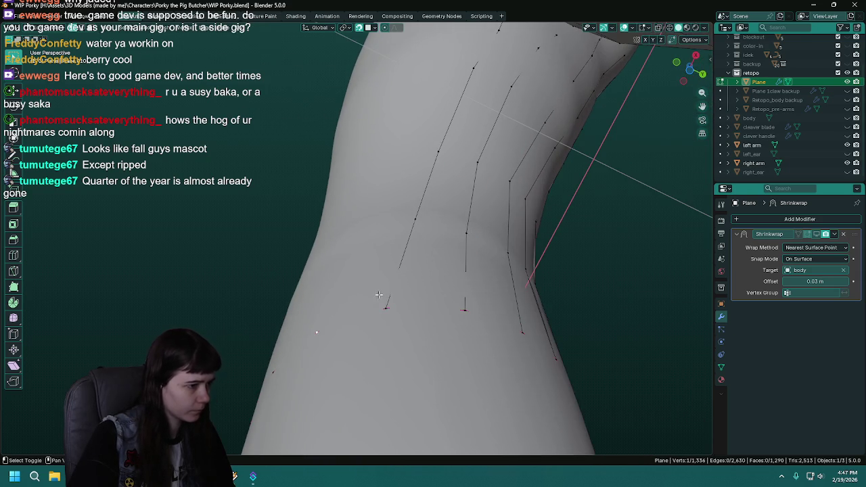
pyautogui.press('g')
pyautogui.click(358, 226)
pyautogui.press('e')
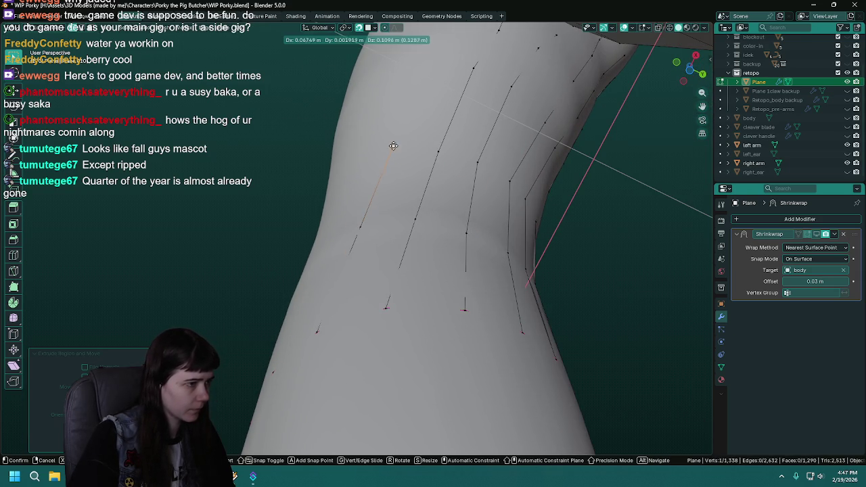
pyautogui.click(393, 146)
# Extrude three more vertices up the arm and reposition the top vertex.
pyautogui.moveTo(393, 146); pyautogui.dragTo(398, 173, button='middle')
pyautogui.press('e')
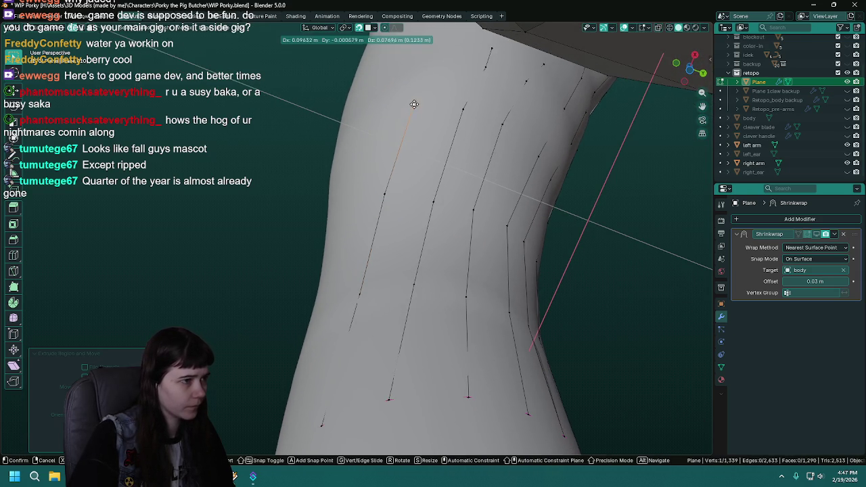
pyautogui.moveTo(414, 105)
pyautogui.mouseDown(button='middle')
pyautogui.moveTo(417, 141)
pyautogui.moveTo(407, 92)
pyautogui.mouseUp(button='middle')
pyautogui.click(406, 129)
pyautogui.press('e')
pyautogui.click(408, 92)
pyautogui.press('e')
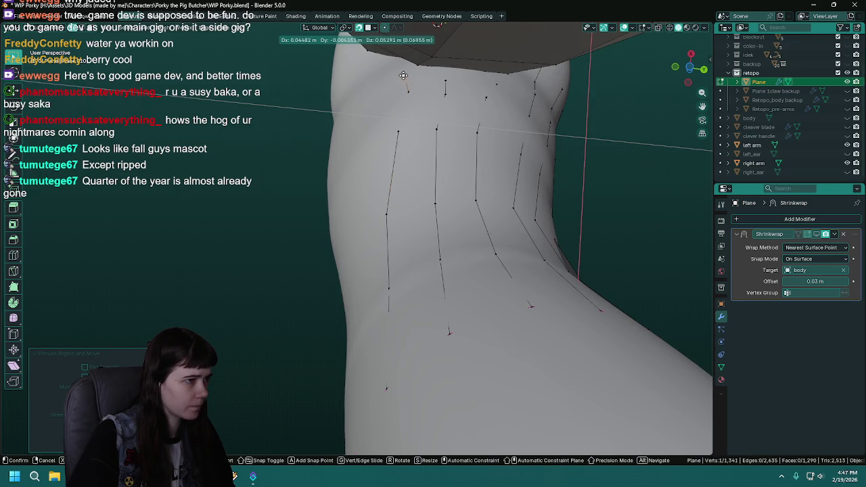
pyautogui.click(408, 77)
pyautogui.moveTo(404, 94)
pyautogui.mouseDown(button='middle')
pyautogui.moveTo(451, 280)
pyautogui.moveTo(507, 245)
pyautogui.mouseUp(button='middle')
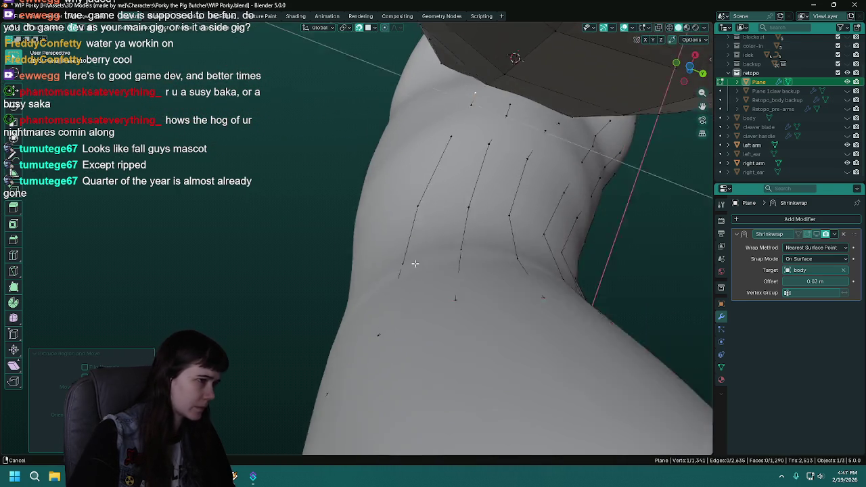
pyautogui.press('g')
pyautogui.click(555, 95)
# Extrude two vertices from the strip end onto the inner arm and save.
pyautogui.moveTo(463, 363)
pyautogui.mouseDown(button='middle')
pyautogui.moveTo(489, 354)
pyautogui.moveTo(577, 248)
pyautogui.moveTo(468, 322)
pyautogui.mouseUp(button='middle')
pyautogui.hotkey('ctrl', 's')
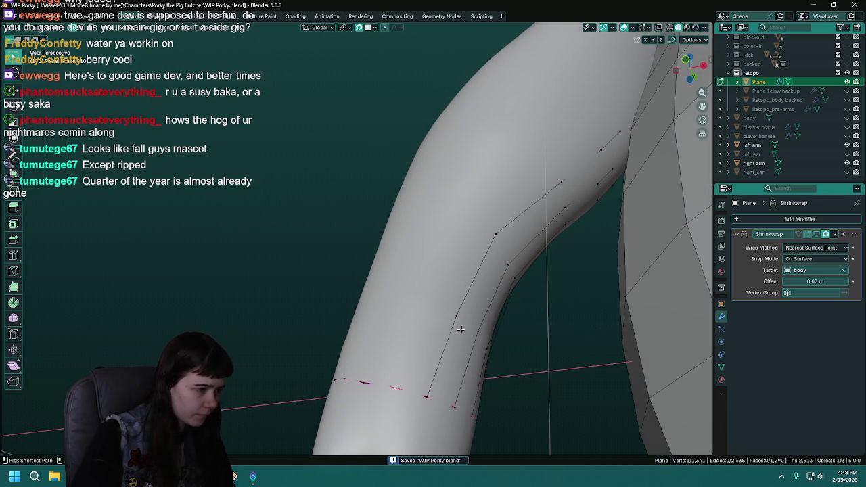
pyautogui.press('e')
pyautogui.click(421, 309)
pyautogui.press('e')
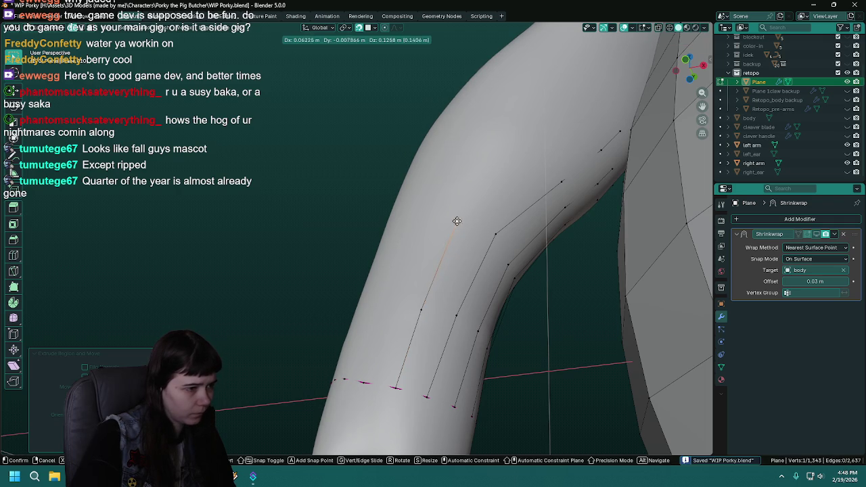
pyautogui.click(505, 167)
pyautogui.moveTo(546, 167)
pyautogui.mouseDown(button='middle')
pyautogui.moveTo(410, 213)
pyautogui.moveTo(422, 196)
pyautogui.moveTo(406, 309)
pyautogui.moveTo(380, 345)
pyautogui.mouseUp(button='middle')
pyautogui.hotkey('ctrl', 's')
# Reposition two inner-arm vertices and save the file.
pyautogui.press('g')
pyautogui.click(397, 314)
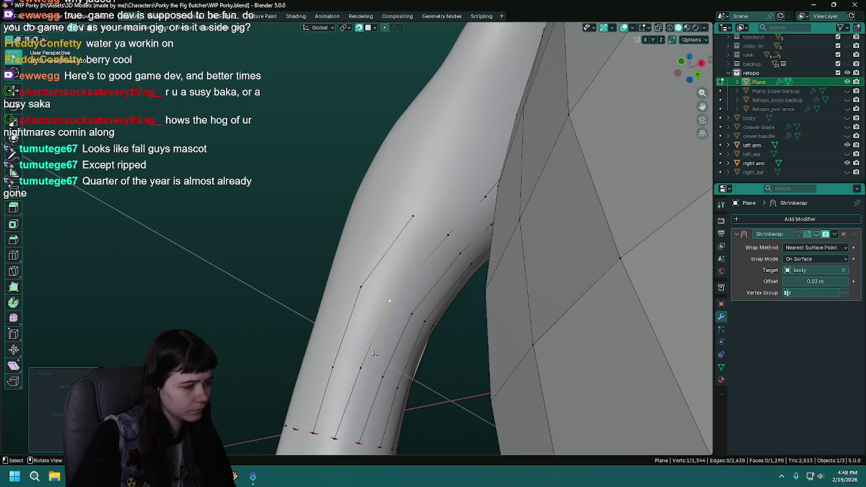
pyautogui.press('g')
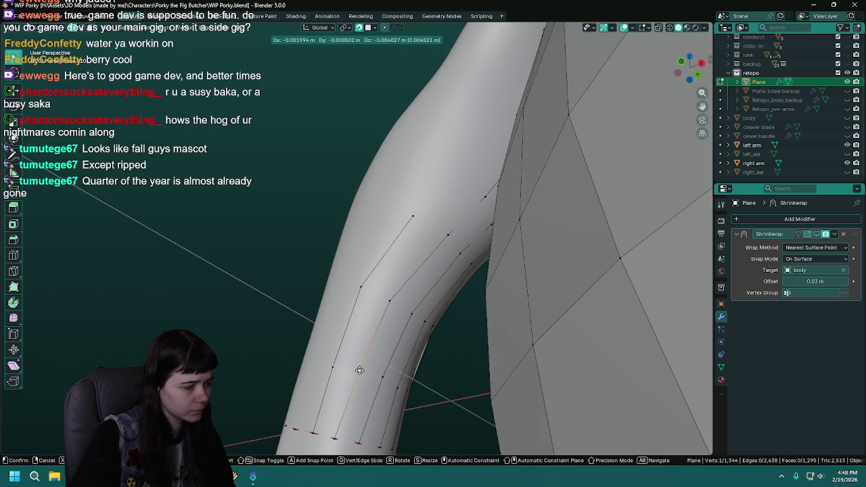
pyautogui.click(359, 370)
pyautogui.moveTo(359, 370)
pyautogui.mouseDown(button='middle')
pyautogui.moveTo(426, 218)
pyautogui.moveTo(409, 211)
pyautogui.moveTo(417, 295)
pyautogui.moveTo(420, 279)
pyautogui.mouseUp(button='middle')
pyautogui.hotkey('ctrl', 's')
# Extrude three more vertices along the inner arm toward the armpit.
pyautogui.press('e')
pyautogui.click(428, 265)
pyautogui.press('e')
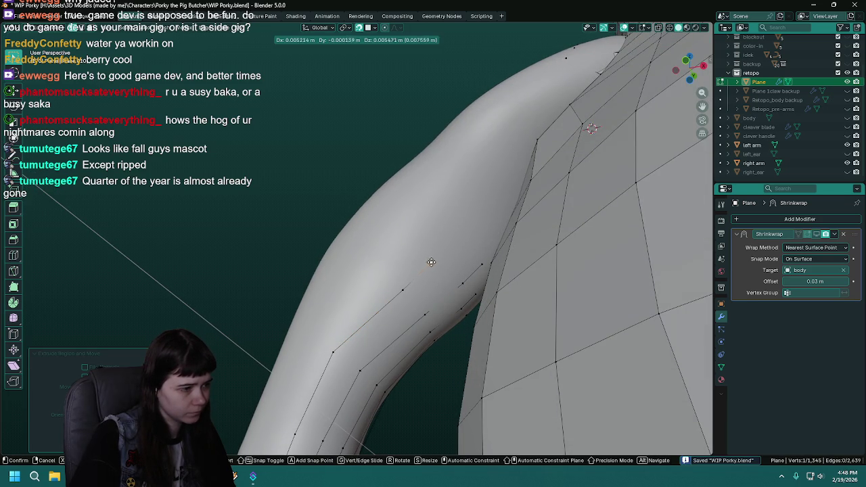
pyautogui.click(452, 243)
pyautogui.moveTo(452, 242)
pyautogui.keyDown('shift'); pyautogui.mouseDown(button='middle')
pyautogui.moveTo(470, 254)
pyautogui.moveTo(458, 291)
pyautogui.moveTo(494, 261)
pyautogui.moveTo(421, 247)
pyautogui.moveTo(512, 286)
pyautogui.moveTo(464, 276)
pyautogui.mouseUp(button='middle'); pyautogui.keyUp('shift')
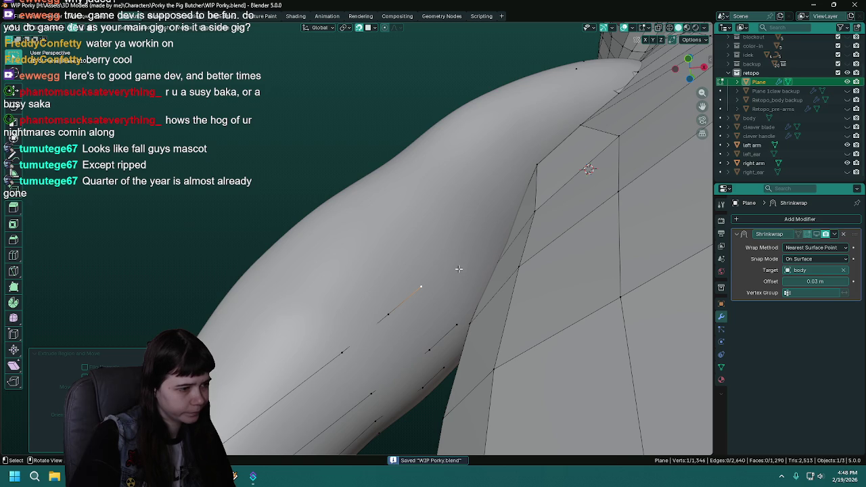
pyautogui.press('e')
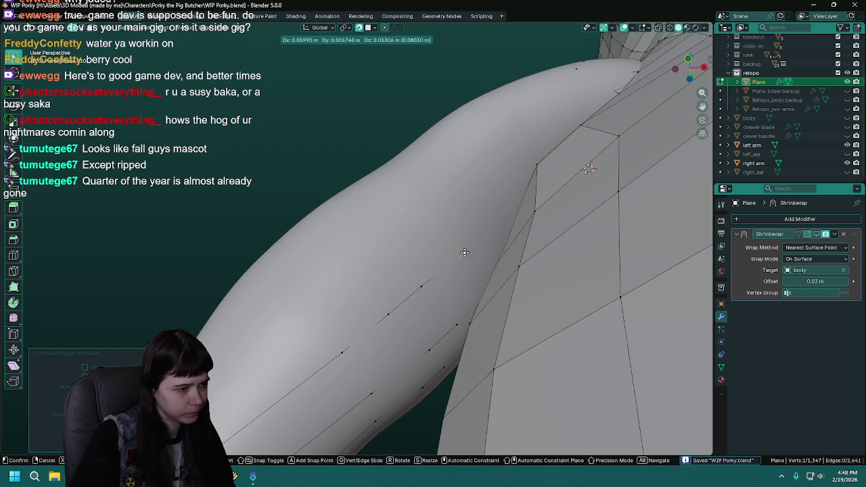
pyautogui.click(465, 253)
pyautogui.moveTo(465, 252)
pyautogui.mouseDown(button='middle')
pyautogui.moveTo(440, 286)
pyautogui.moveTo(336, 357)
pyautogui.moveTo(363, 327)
pyautogui.mouseUp(button='middle')
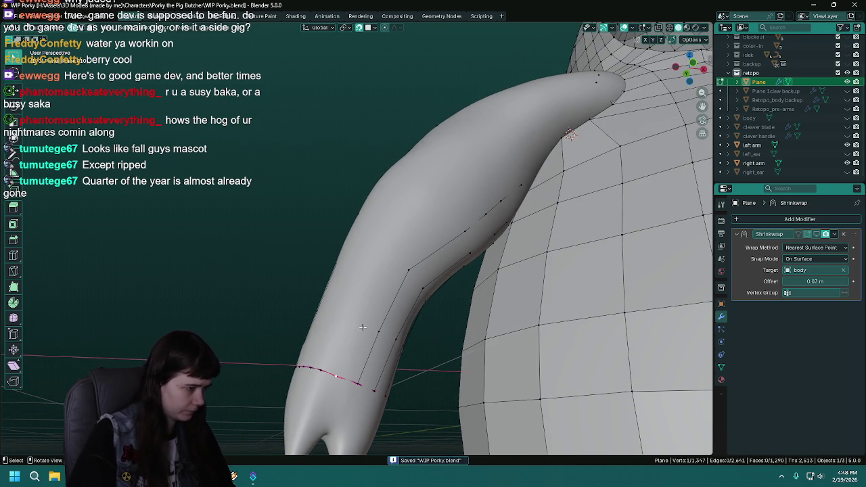
# Extrude three vertices from the strip end up the upper arm, placing each on the surface.
pyautogui.press('e')
pyautogui.click(357, 325)
pyautogui.press('e')
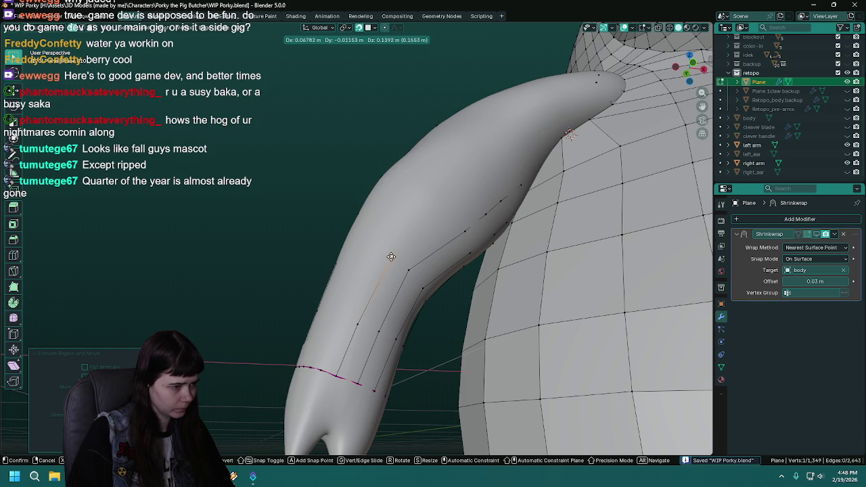
pyautogui.click(386, 260)
pyautogui.press('e')
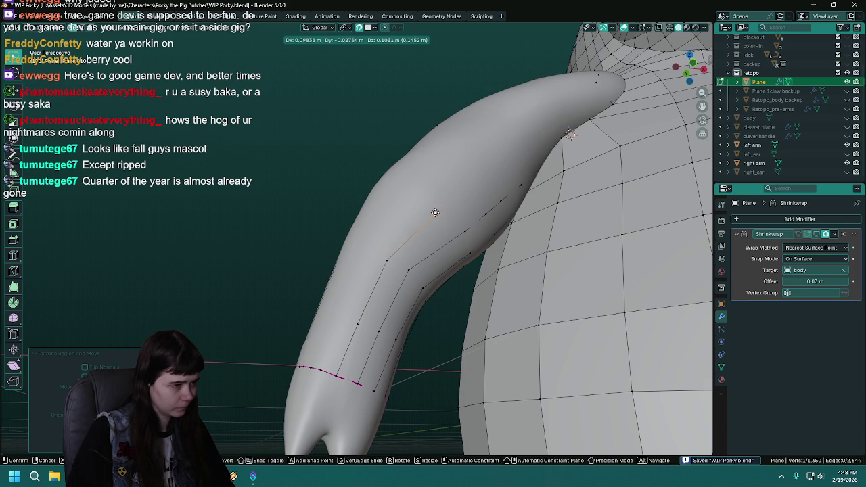
pyautogui.moveTo(435, 213); pyautogui.dragTo(380, 287, button='middle')
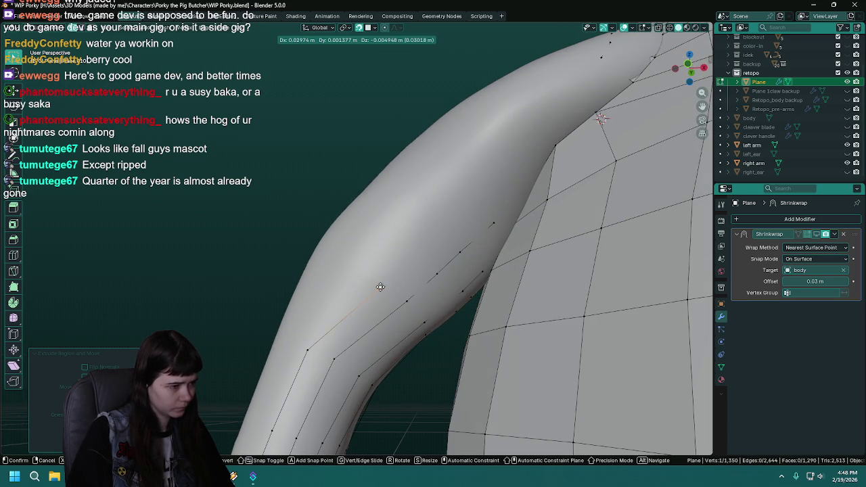
pyautogui.click(382, 286)
# Shift the lower strip vertex into alignment and save the file.
pyautogui.moveTo(307, 350); pyautogui.dragTo(324, 342)
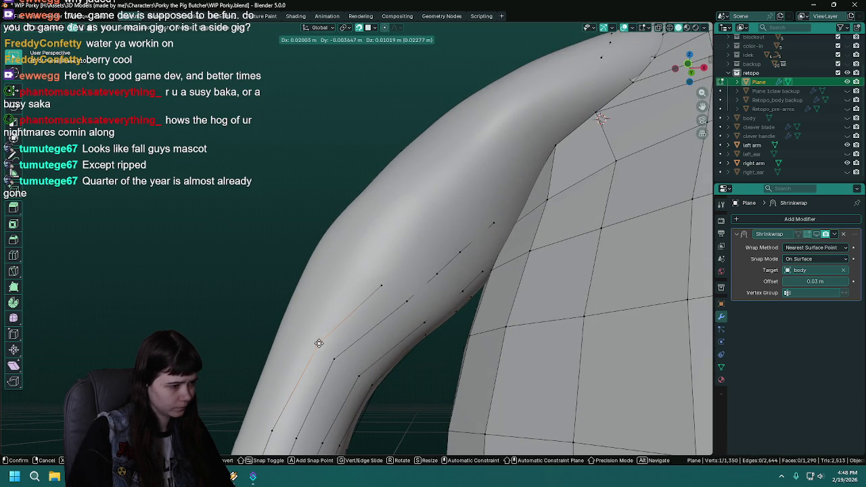
pyautogui.moveTo(380, 286); pyautogui.dragTo(349, 294, button='middle')
pyautogui.hotkey('ctrl', 's')
# Extrude a second strip of three vertices climbing the inner upper arm.
pyautogui.press('e')
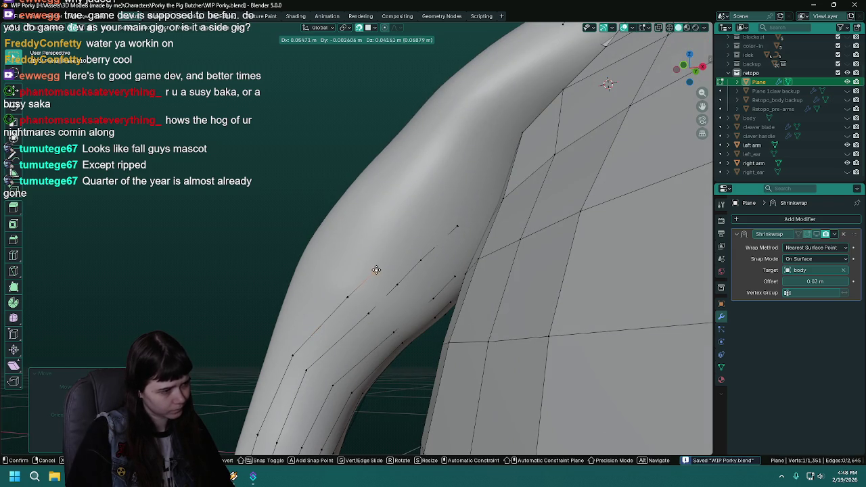
pyautogui.click(377, 267)
pyautogui.press('e')
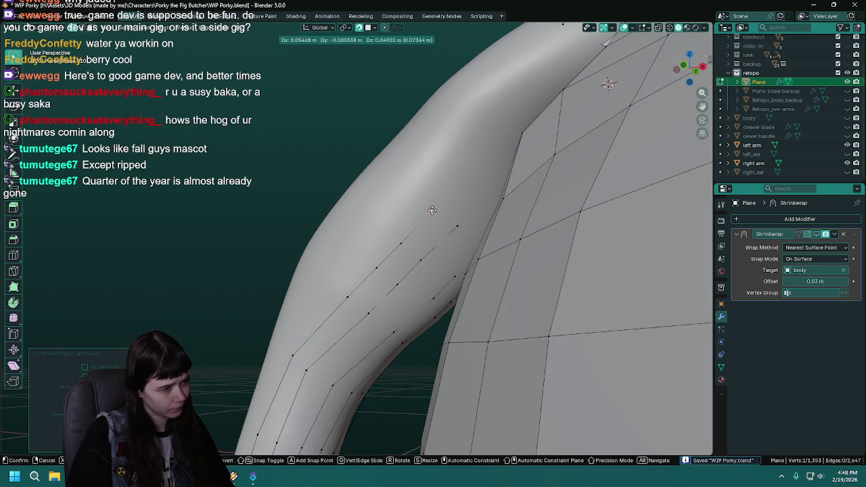
pyautogui.click(444, 202)
pyautogui.moveTo(443, 202)
pyautogui.mouseDown(button='middle')
pyautogui.moveTo(440, 258)
pyautogui.moveTo(428, 283)
pyautogui.moveTo(477, 279)
pyautogui.mouseUp(button='middle')
pyautogui.press('e')
pyautogui.click(440, 257)
pyautogui.moveTo(389, 315); pyautogui.dragTo(386, 299, button='middle')
# Extrude further vertices from the strip ends and settle them onto the arm surface.
pyautogui.press('e')
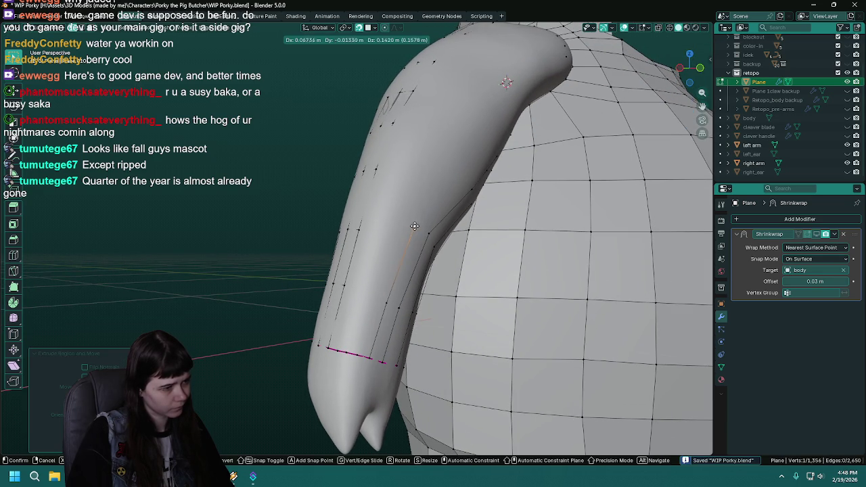
pyautogui.click(414, 226)
pyautogui.moveTo(414, 225); pyautogui.dragTo(420, 252, button='middle')
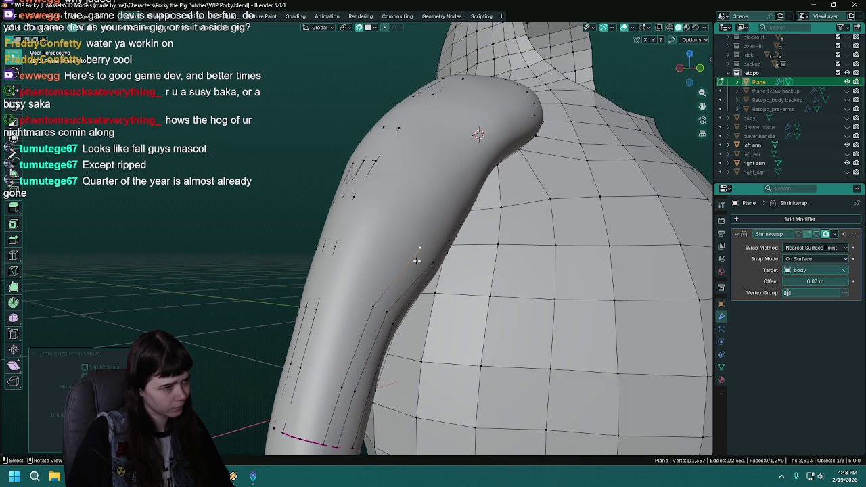
pyautogui.press('g')
pyautogui.click(411, 237)
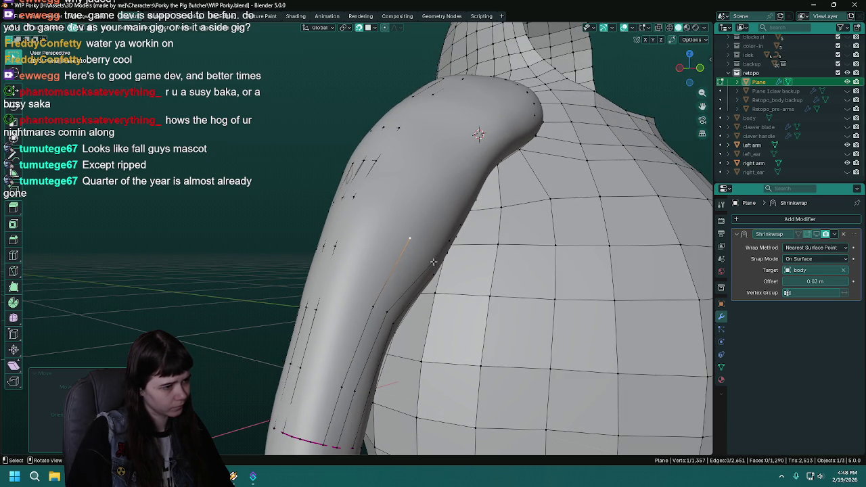
pyautogui.press('e')
pyautogui.click(430, 253)
pyautogui.moveTo(430, 256); pyautogui.dragTo(384, 254, button='middle')
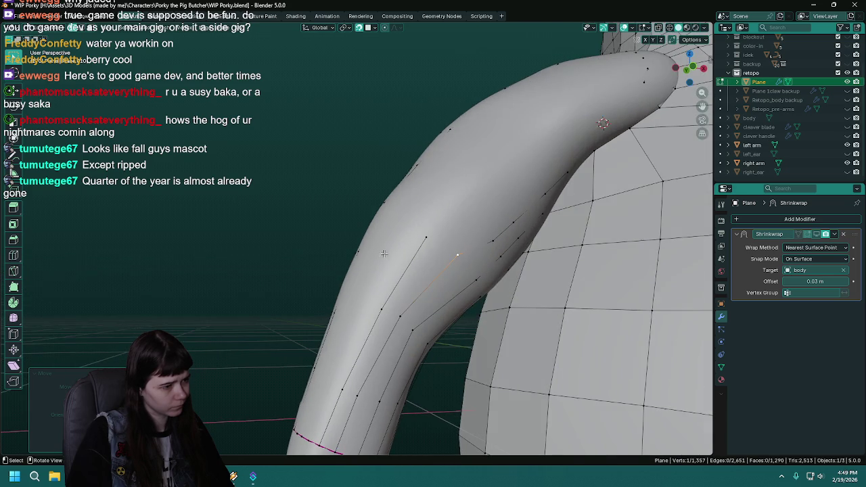
# Move the strip's end vertices further up the upper arm.
pyautogui.press('g')
pyautogui.click(484, 231)
pyautogui.moveTo(484, 231); pyautogui.dragTo(435, 231, button='middle')
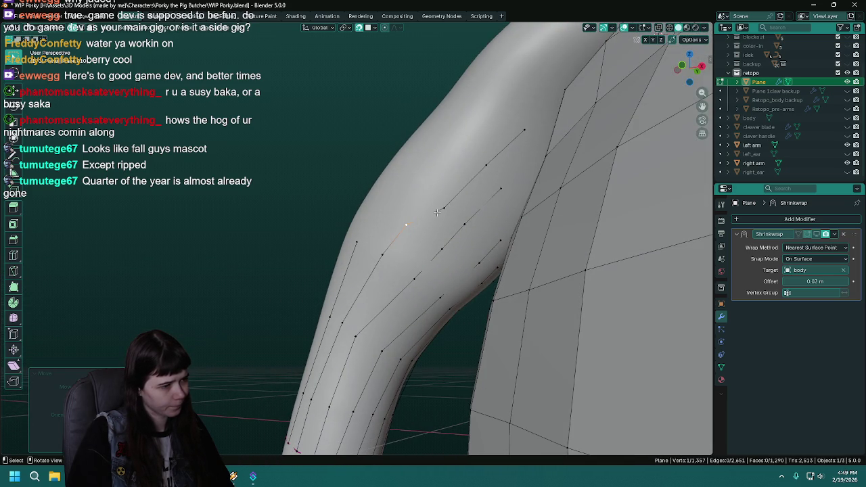
pyautogui.press('g')
pyautogui.click(434, 197)
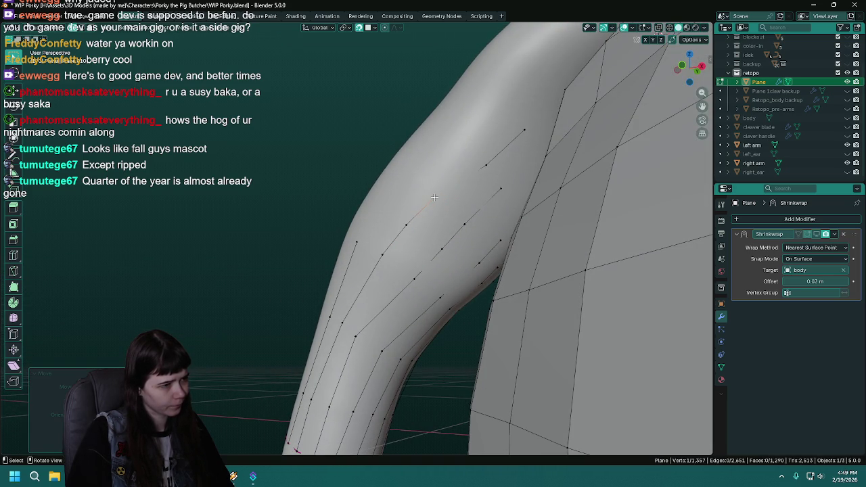
pyautogui.click(483, 167)
pyautogui.press('g')
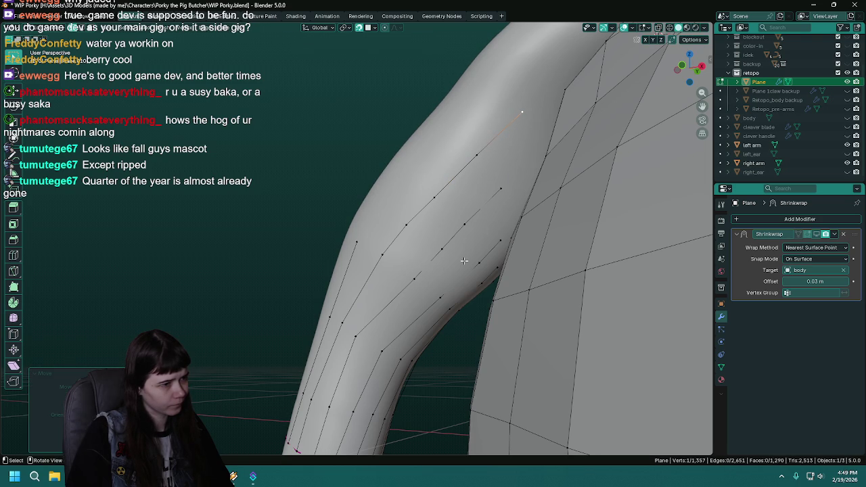
pyautogui.moveTo(522, 111); pyautogui.dragTo(406, 267, button='middle')
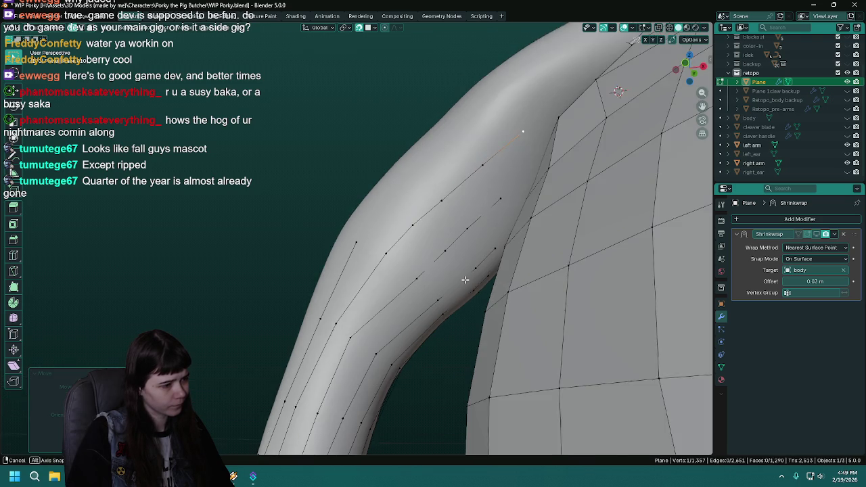
# Reposition the lower vertices of the arm strips to even out their spacing.
pyautogui.click(406, 268)
pyautogui.click(349, 334)
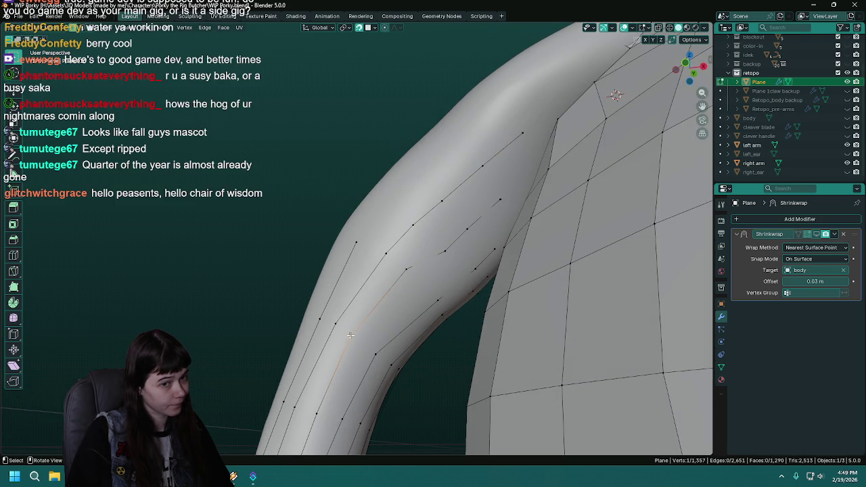
pyautogui.press('g')
pyautogui.click(354, 338)
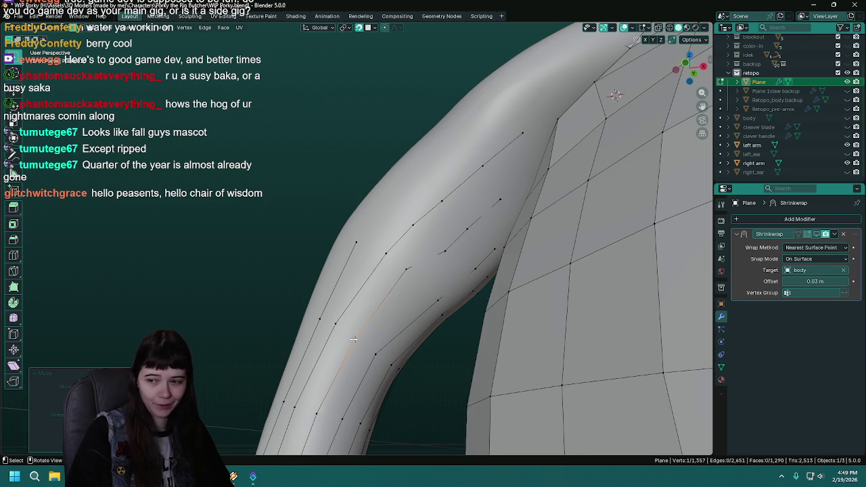
pyautogui.click(445, 251)
pyautogui.press('g')
pyautogui.click(436, 245)
pyautogui.press('g')
pyautogui.click(407, 273)
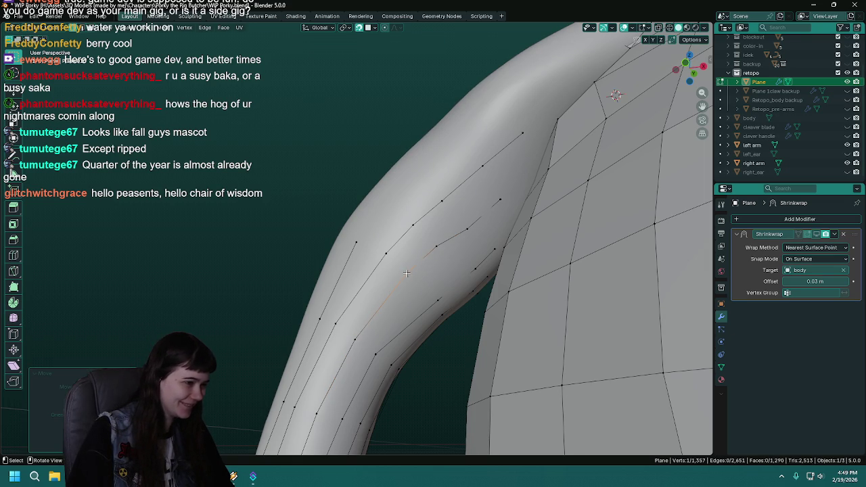
# Space the upper strip's vertices evenly along the arm toward the shoulder.
pyautogui.click(469, 235)
pyautogui.press('g')
pyautogui.click(468, 219)
pyautogui.click(500, 197)
pyautogui.press('g')
pyautogui.click(499, 188)
pyautogui.press('g')
pyautogui.click(514, 181)
pyautogui.press('g')
pyautogui.click(527, 165)
pyautogui.press('g')
pyautogui.click(530, 166)
# Adjust the vertices near the armpit and save the file.
pyautogui.moveTo(423, 261)
pyautogui.mouseDown(button='middle')
pyautogui.moveTo(433, 250)
pyautogui.moveTo(382, 270)
pyautogui.moveTo(493, 307)
pyautogui.moveTo(536, 287)
pyautogui.moveTo(537, 304)
pyautogui.mouseUp(button='middle')
pyautogui.hotkey('ctrl', 's')
pyautogui.press('g')
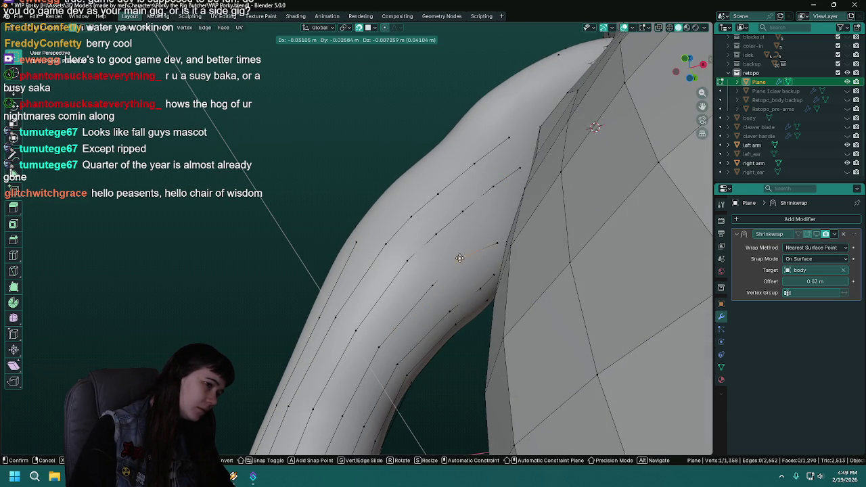
pyautogui.click(467, 252)
pyautogui.press('g')
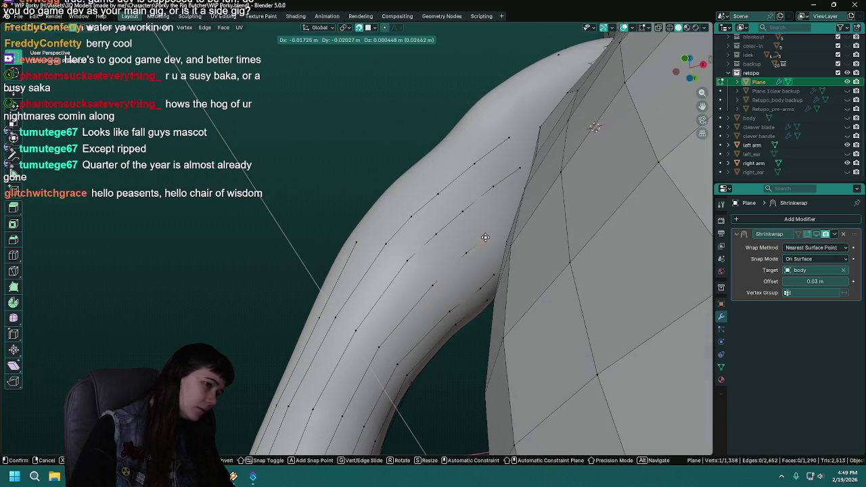
pyautogui.click(481, 238)
pyautogui.moveTo(487, 289)
pyautogui.mouseDown(button='middle')
pyautogui.moveTo(502, 294)
pyautogui.moveTo(471, 298)
pyautogui.mouseUp(button='middle')
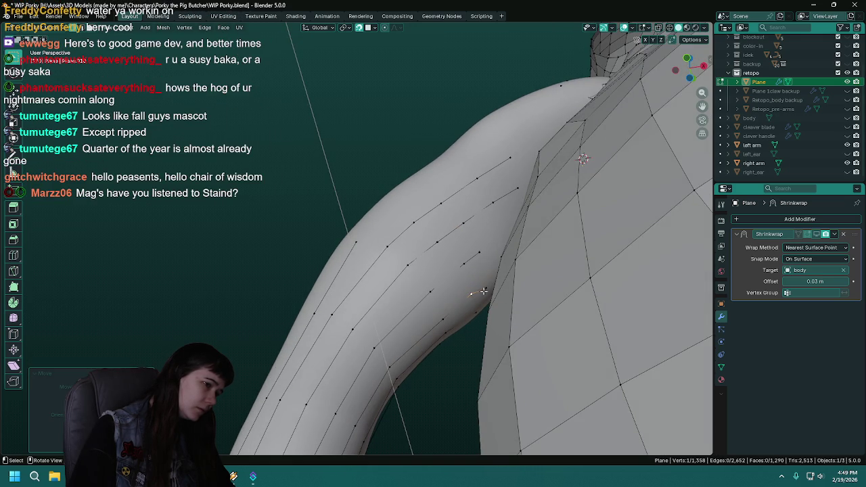
pyautogui.press('g')
pyautogui.click(485, 284)
pyautogui.moveTo(485, 285); pyautogui.dragTo(474, 282, button='middle')
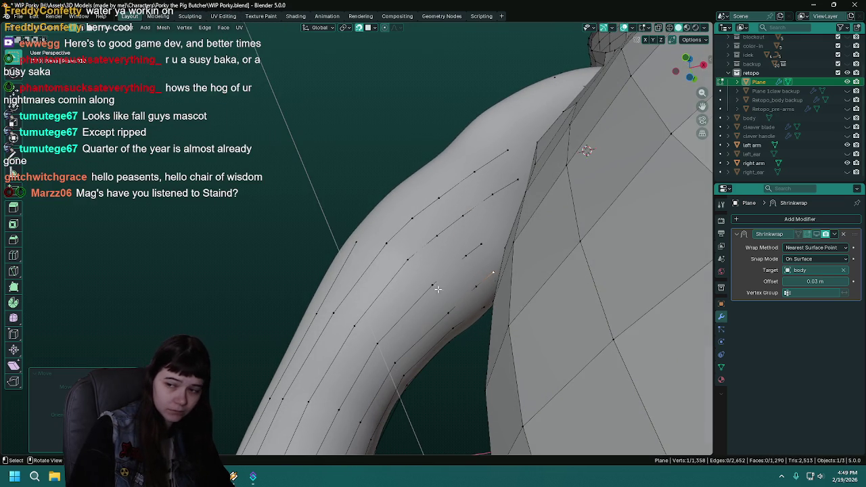
pyautogui.hotkey('ctrl', 's')
# From the arm's front, shift a strip vertex slightly to the right.
pyautogui.moveTo(438, 288)
pyautogui.mouseDown(button='middle')
pyautogui.moveTo(482, 313)
pyautogui.moveTo(451, 323)
pyautogui.moveTo(413, 297)
pyautogui.moveTo(428, 302)
pyautogui.moveTo(366, 296)
pyautogui.mouseUp(button='middle')
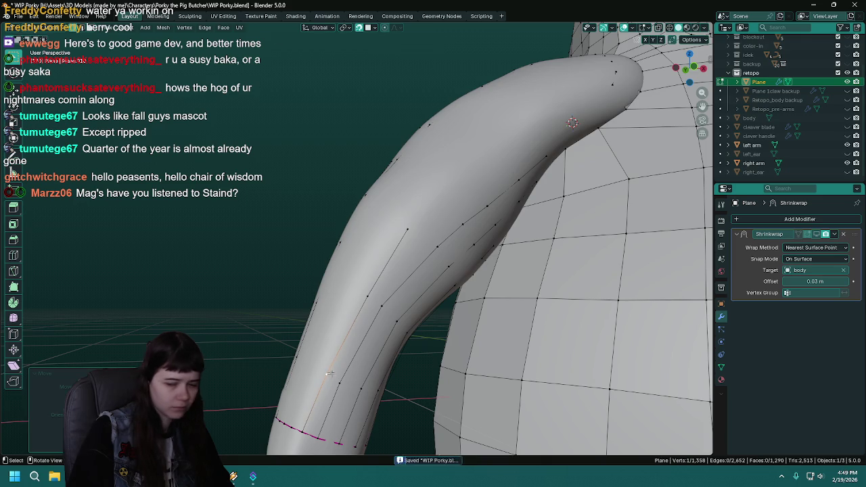
pyautogui.moveTo(324, 380); pyautogui.dragTo(369, 349, button='middle')
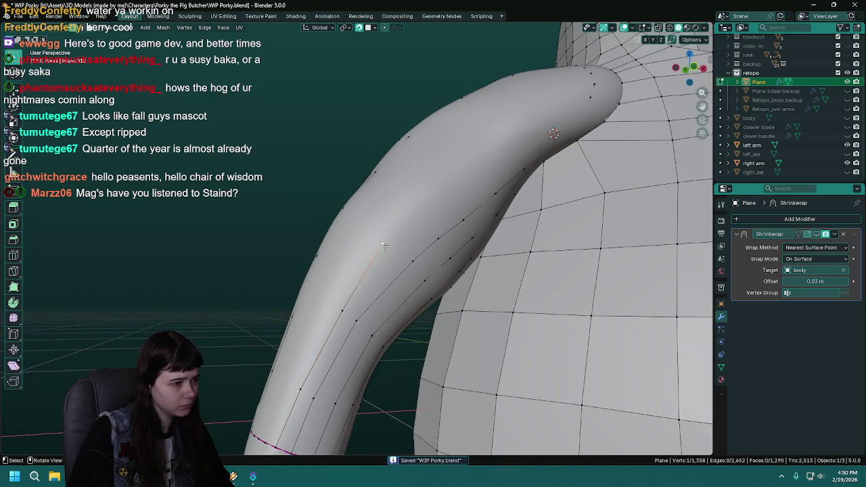
pyautogui.keyDown('ctrl'); pyautogui.click(383, 244); pyautogui.keyUp('ctrl')
pyautogui.moveTo(383, 244); pyautogui.dragTo(382, 256, button='middle')
pyautogui.press('g')
pyautogui.click(395, 243)
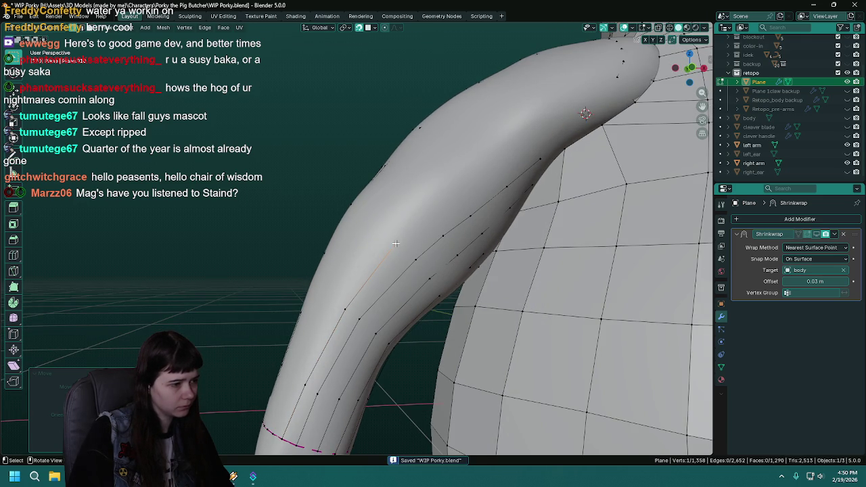
pyautogui.moveTo(345, 312)
pyautogui.mouseDown(button='middle')
pyautogui.moveTo(329, 290)
pyautogui.moveTo(355, 269)
pyautogui.mouseUp(button='middle')
# Extrude a new chain of vertices from the strip end up the arm toward the shoulder.
pyautogui.press('g')
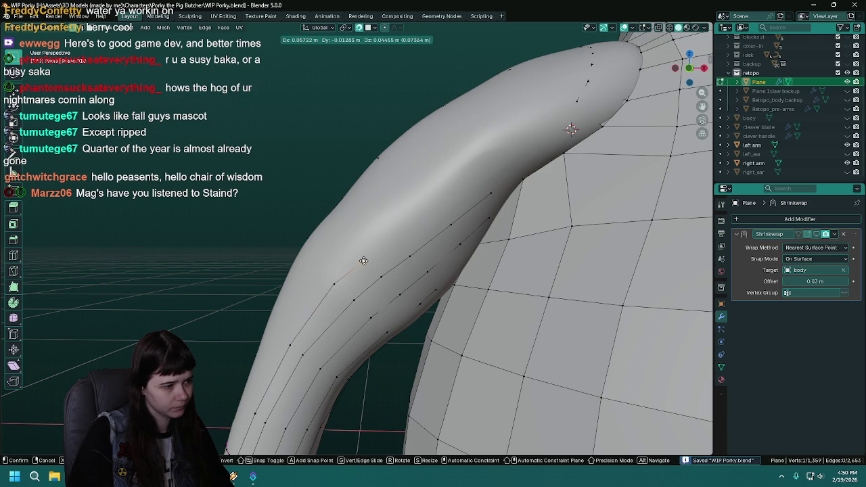
pyautogui.click(363, 257)
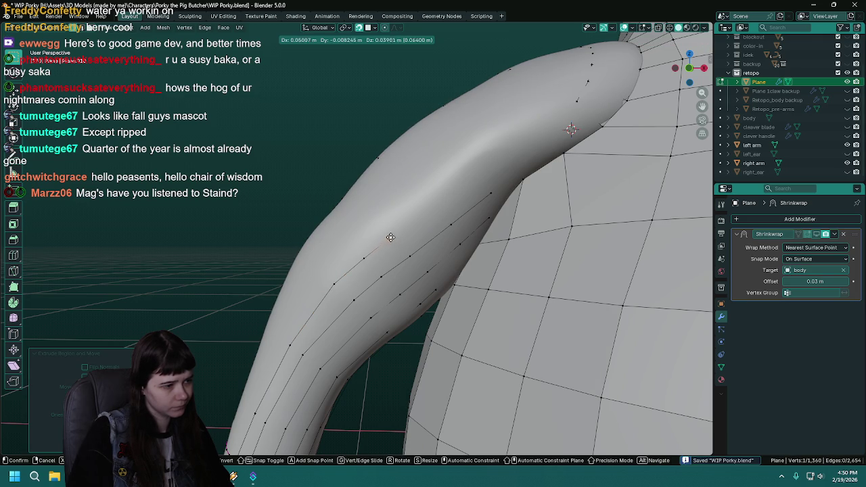
pyautogui.keyDown('alt'); pyautogui.moveTo(390, 237); pyautogui.dragTo(327, 275, button='middle'); pyautogui.keyUp('alt')
pyautogui.click(327, 275)
pyautogui.press('e')
pyautogui.click(363, 244)
pyautogui.press('e')
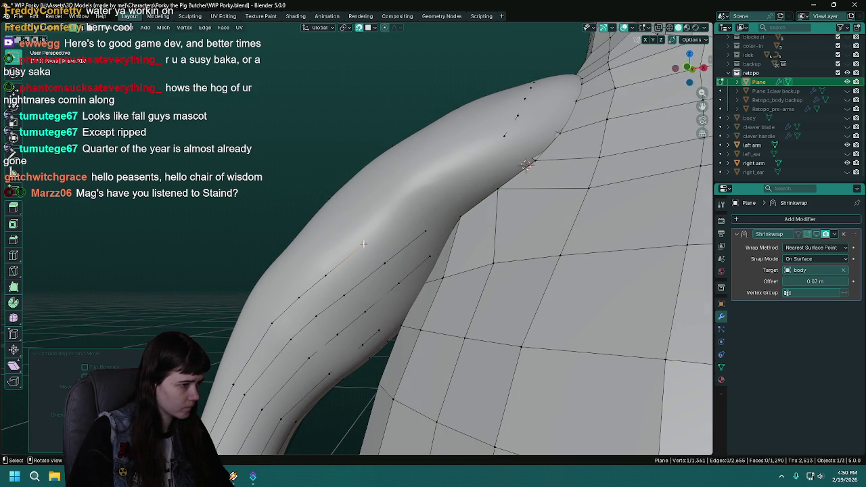
pyautogui.click(416, 209)
pyautogui.press('e')
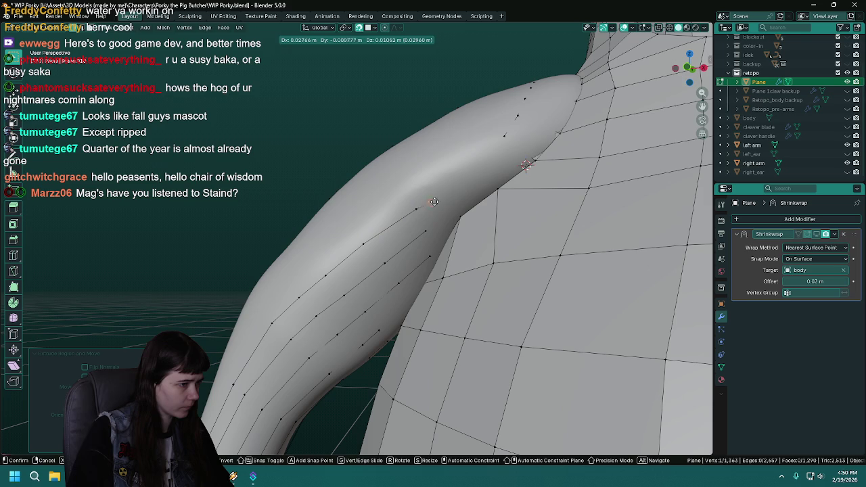
pyautogui.click(460, 183)
pyautogui.moveTo(428, 279)
pyautogui.mouseDown(button='middle')
pyautogui.moveTo(487, 214)
pyautogui.moveTo(305, 224)
pyautogui.moveTo(347, 306)
pyautogui.mouseUp(button='middle')
# Extrude the edge vertices across the top of the upper arm.
pyautogui.click(337, 393)
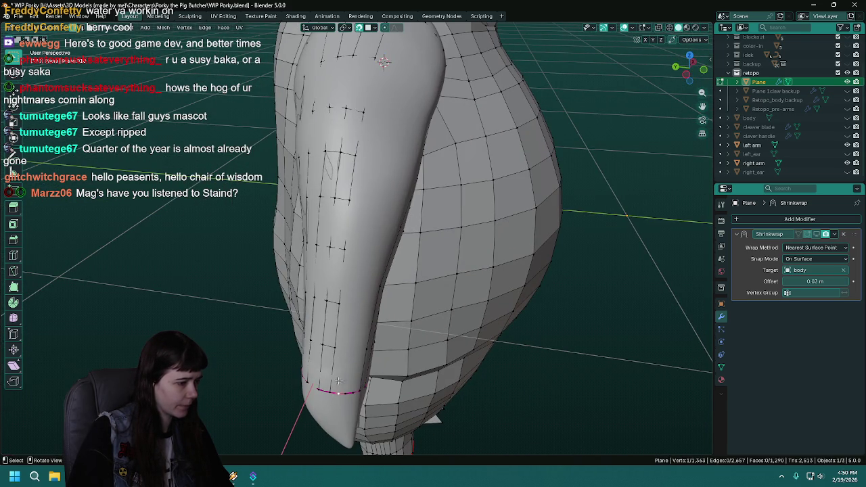
pyautogui.press('e')
pyautogui.click(346, 352)
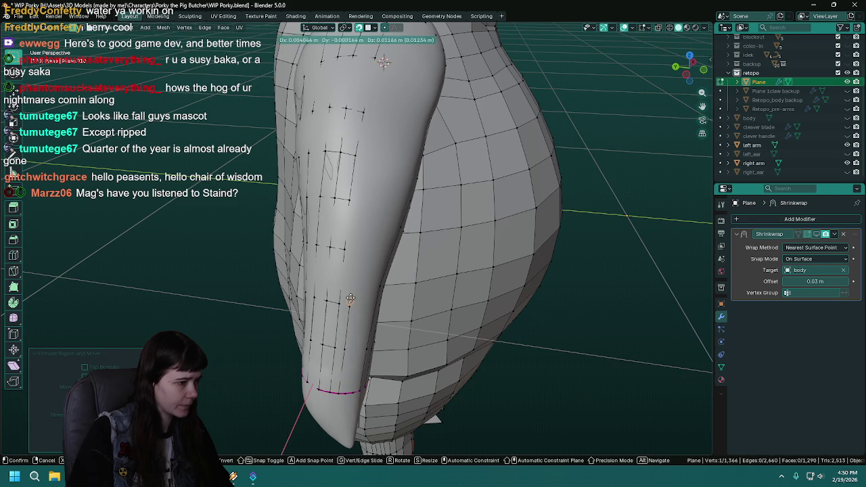
pyautogui.moveTo(349, 304); pyautogui.dragTo(365, 298, button='middle')
pyautogui.press('g')
pyautogui.click(365, 298)
pyautogui.press('e')
pyautogui.click(372, 250)
pyautogui.press('e')
pyautogui.moveTo(373, 251); pyautogui.dragTo(382, 251, button='middle')
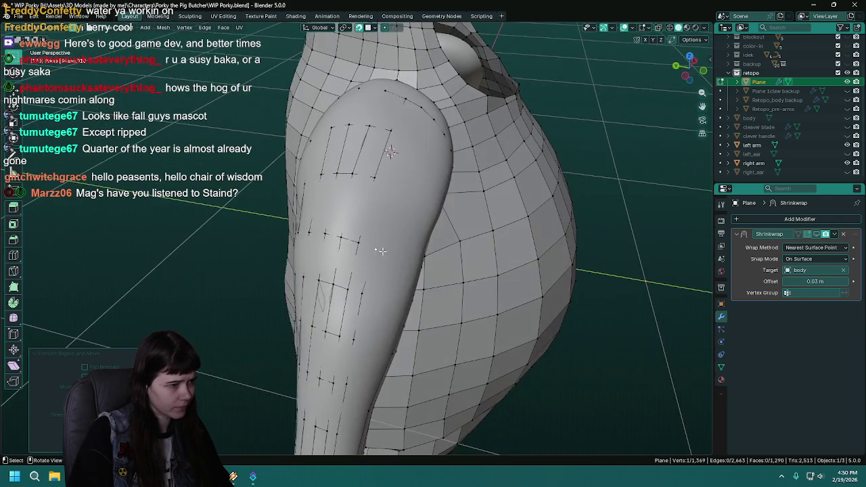
# Extrude two vertices near the shoulder, select four vertices and fill a quad face.
pyautogui.press('e')
pyautogui.click(391, 189)
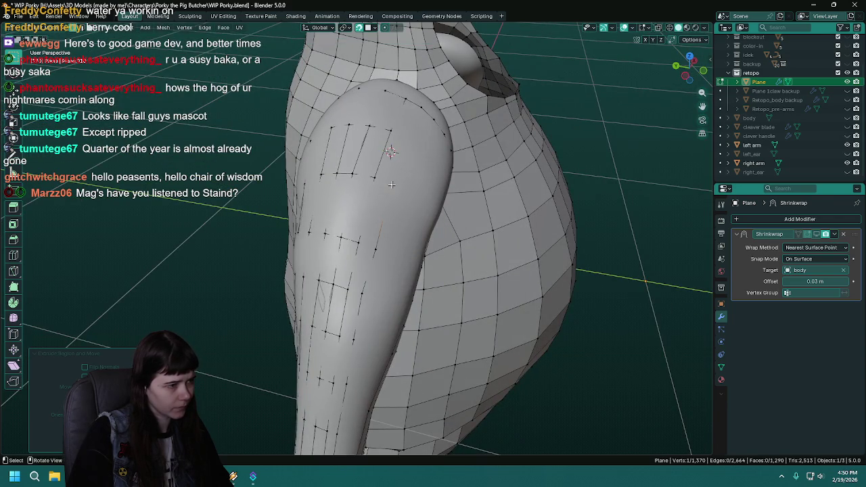
pyautogui.press('e')
pyautogui.moveTo(391, 188)
pyautogui.mouseDown(button='middle')
pyautogui.moveTo(390, 200)
pyautogui.moveTo(475, 248)
pyautogui.mouseUp(button='middle')
pyautogui.click(390, 198)
pyautogui.click(389, 162)
pyautogui.press('f')
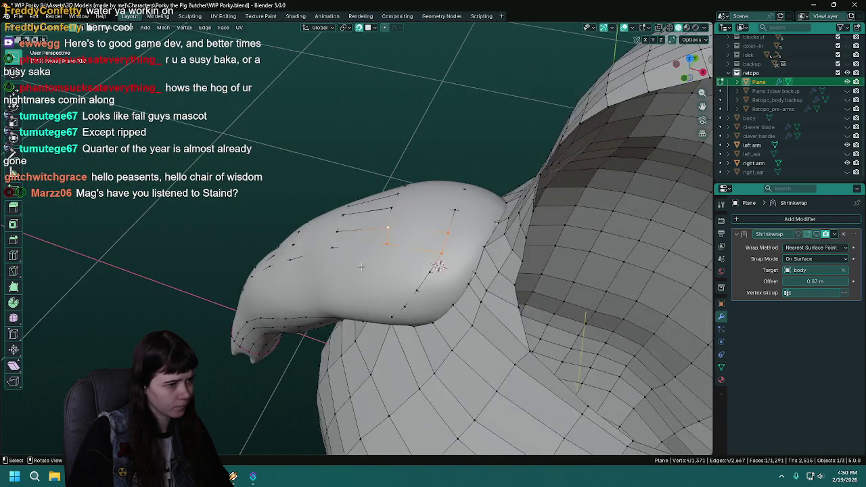
# Hide and re-show the right arm to inspect the new face beneath it.
pyautogui.click(846, 163)
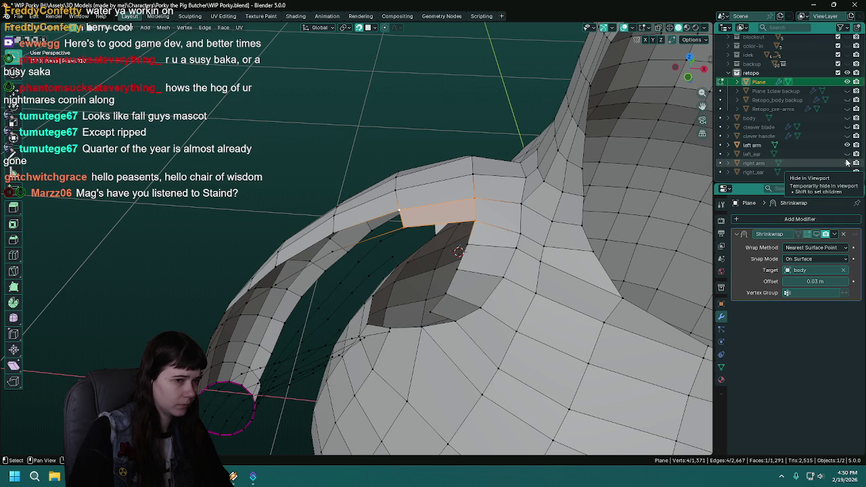
pyautogui.click(847, 163)
pyautogui.moveTo(406, 223)
pyautogui.mouseDown(button='middle')
pyautogui.moveTo(431, 231)
pyautogui.moveTo(409, 237)
pyautogui.mouseUp(button='middle')
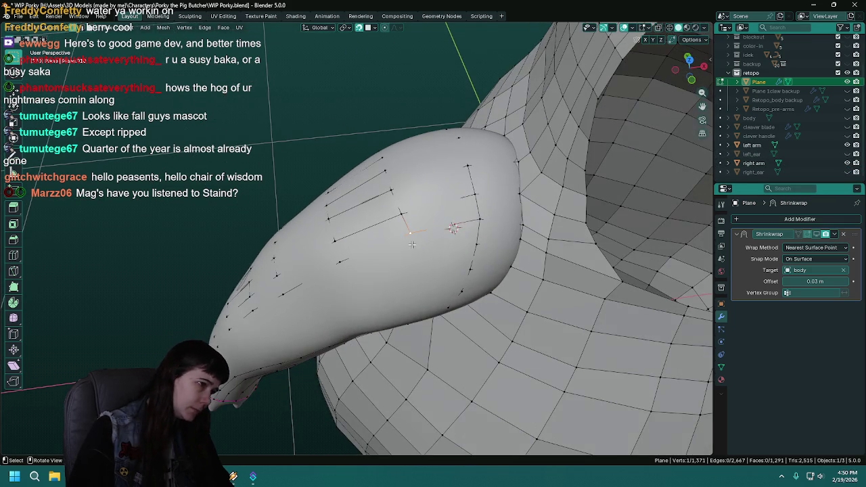
# Move two shoulder vertices onto the arm surface and save WIP Porky.blend.
pyautogui.press('g')
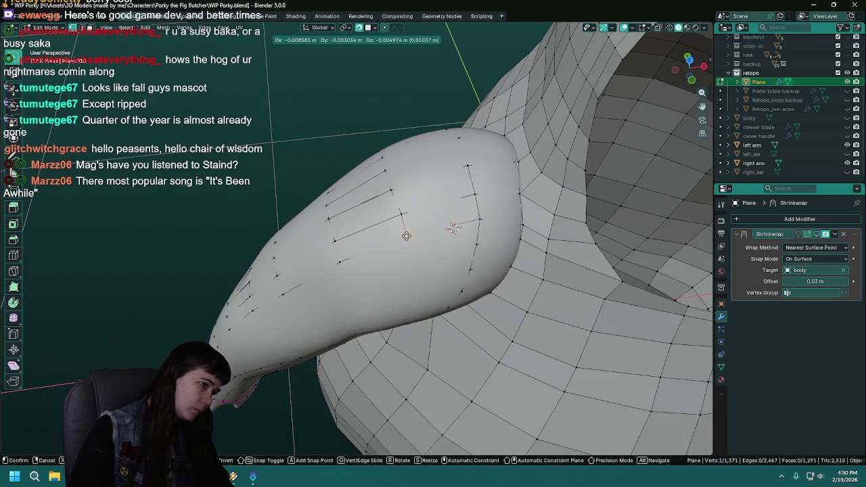
pyautogui.click(408, 237)
pyautogui.moveTo(391, 251)
pyautogui.mouseDown(button='middle')
pyautogui.moveTo(430, 257)
pyautogui.moveTo(380, 267)
pyautogui.moveTo(447, 195)
pyautogui.mouseUp(button='middle')
pyautogui.hotkey('ctrl', 's')
pyautogui.press('g')
pyautogui.click(379, 272)
pyautogui.moveTo(380, 253)
pyautogui.mouseDown(button='middle')
pyautogui.moveTo(428, 223)
pyautogui.moveTo(419, 210)
pyautogui.mouseUp(button='middle')
# Reposition a vertex and extend the mesh with a new vertex on the right arm.
pyautogui.press('g')
pyautogui.click(419, 207)
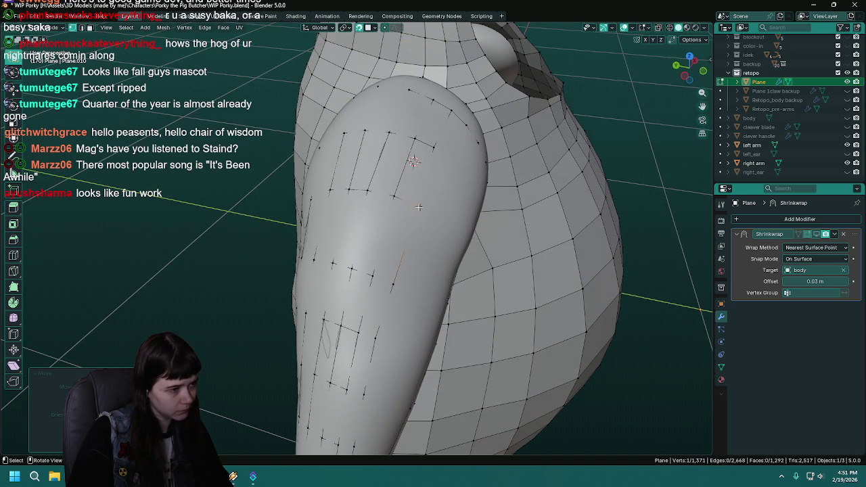
pyautogui.keyDown('shift'); pyautogui.click(389, 281); pyautogui.keyUp('shift')
pyautogui.keyDown('ctrl'); pyautogui.rightClick(397, 194); pyautogui.keyUp('ctrl')
# Fill a new face from three selected arm vertices and save the file.
pyautogui.click(391, 287)
pyautogui.keyDown('shift'); pyautogui.moveTo(391, 288); pyautogui.dragTo(407, 217, button='middle'); pyautogui.keyUp('shift')
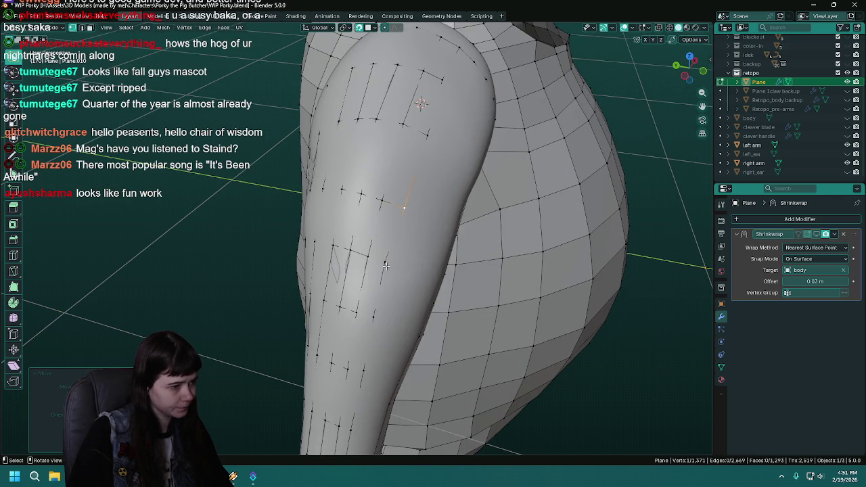
pyautogui.keyDown('shift'); pyautogui.click(373, 241); pyautogui.keyUp('shift')
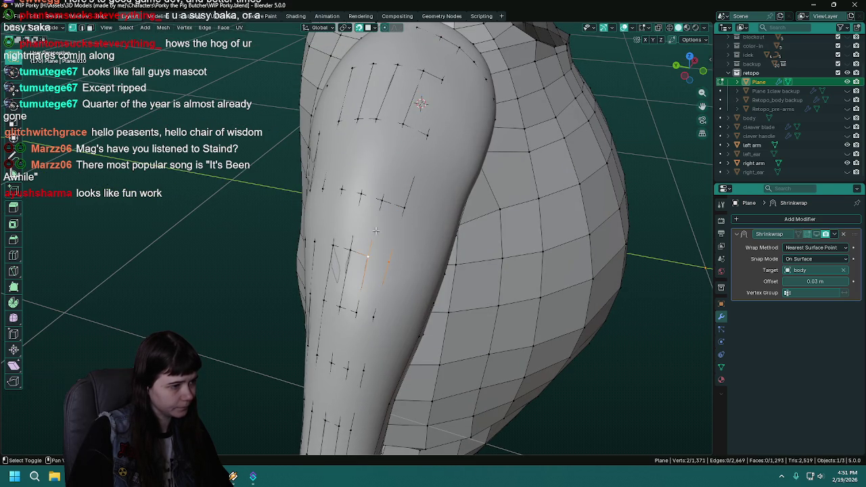
pyautogui.keyDown('shift'); pyautogui.moveTo(413, 256); pyautogui.dragTo(414, 189, button='middle'); pyautogui.keyUp('shift')
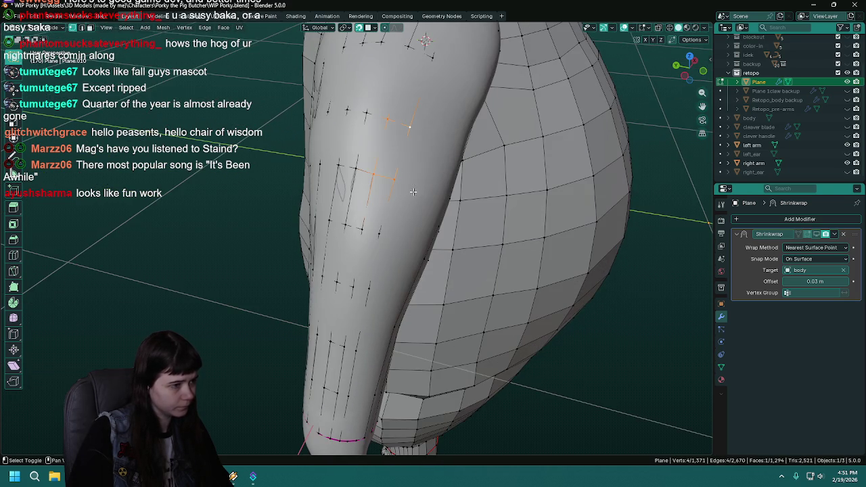
pyautogui.keyDown('shift'); pyautogui.click(362, 230); pyautogui.keyUp('shift')
pyautogui.press('f')
pyautogui.moveTo(383, 249)
pyautogui.mouseDown(button='middle')
pyautogui.moveTo(400, 232)
pyautogui.moveTo(359, 207)
pyautogui.mouseUp(button='middle')
pyautogui.hotkey('ctrl', 's')
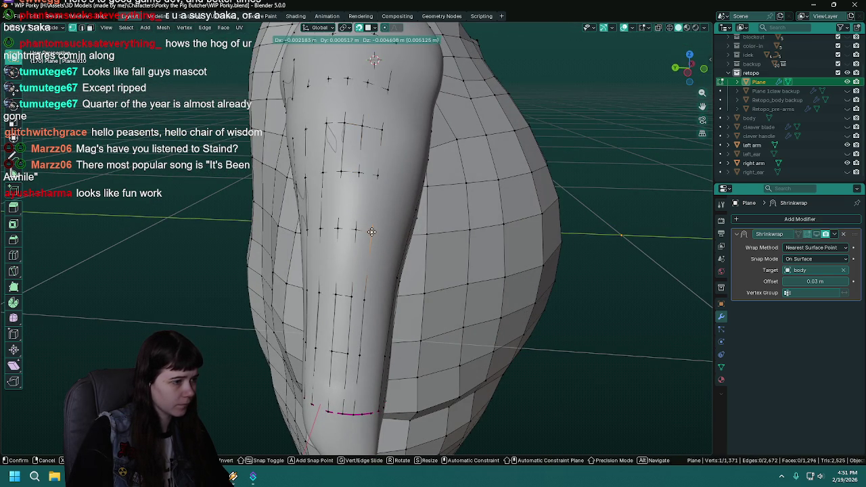
# Nudge the new face's lower vertices into place on the arm.
pyautogui.press('g')
pyautogui.click(359, 309)
pyautogui.click(364, 299)
pyautogui.press('g')
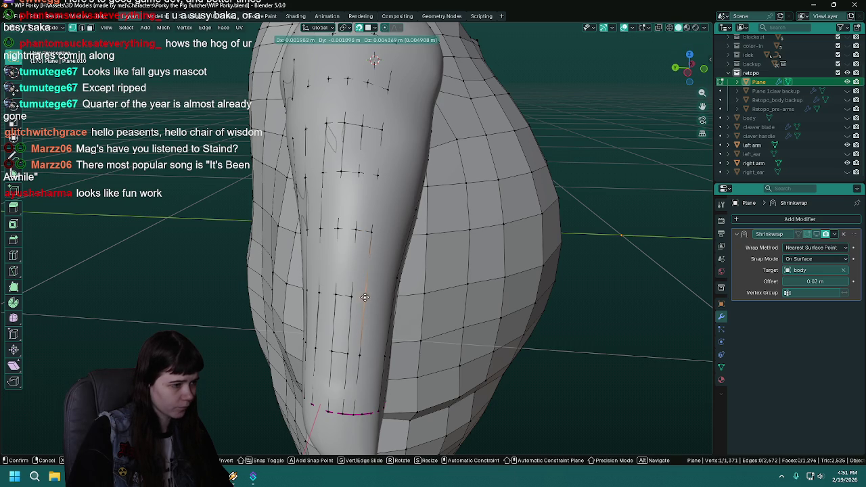
pyautogui.click(364, 299)
pyautogui.click(352, 298)
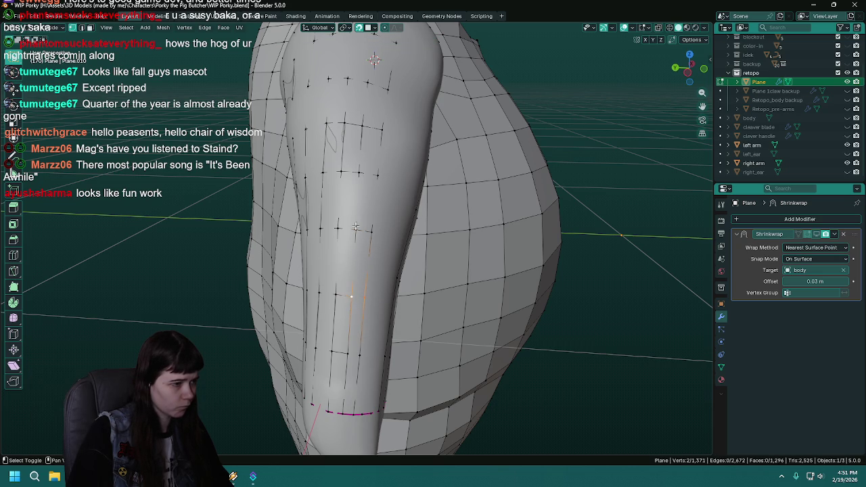
pyautogui.moveTo(387, 327); pyautogui.dragTo(370, 258, button='middle')
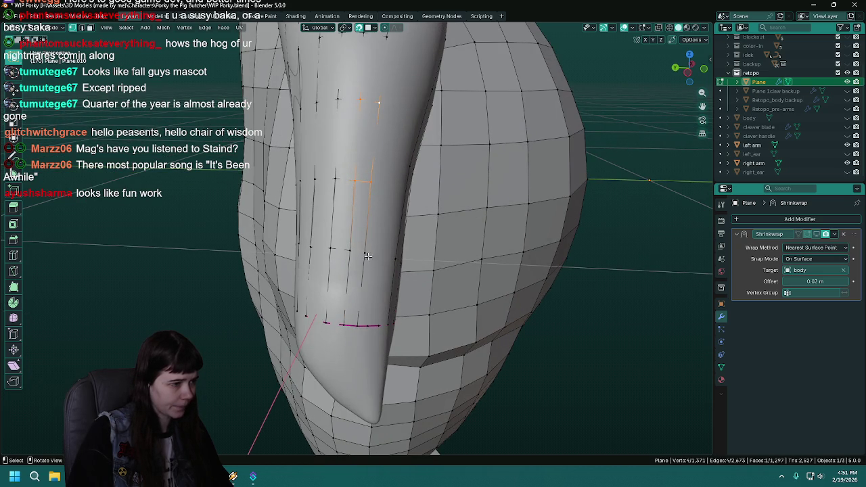
# Settle the neighbouring vertex onto the arm surface and save.
pyautogui.press('g')
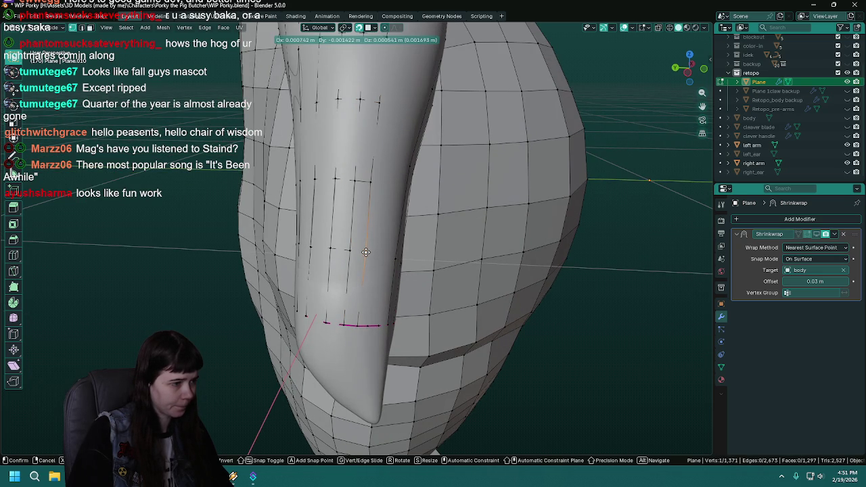
pyautogui.click(366, 251)
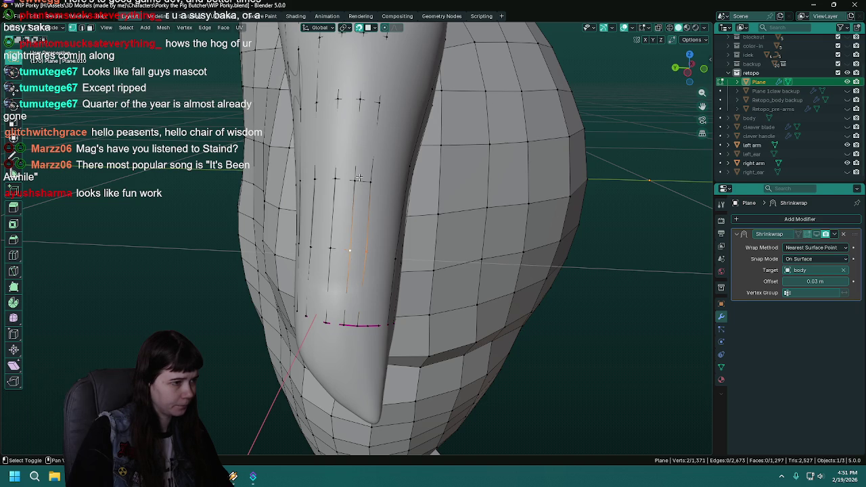
pyautogui.moveTo(359, 325)
pyautogui.mouseDown(button='middle')
pyautogui.moveTo(356, 257)
pyautogui.moveTo(364, 252)
pyautogui.mouseUp(button='middle')
pyautogui.hotkey('ctrl', 's')
pyautogui.press('g')
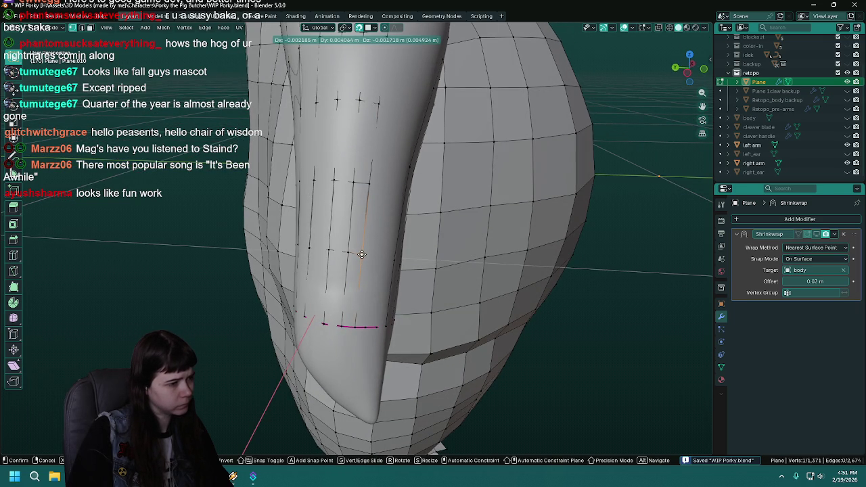
pyautogui.click(362, 254)
pyautogui.moveTo(390, 294)
pyautogui.mouseDown(button='middle')
pyautogui.moveTo(385, 262)
pyautogui.moveTo(367, 271)
pyautogui.moveTo(387, 308)
pyautogui.mouseUp(button='middle')
# Extrude a vertex strip down the right arm and save WIP Porky.blend.
pyautogui.press('e')
pyautogui.click(376, 274)
pyautogui.press('e')
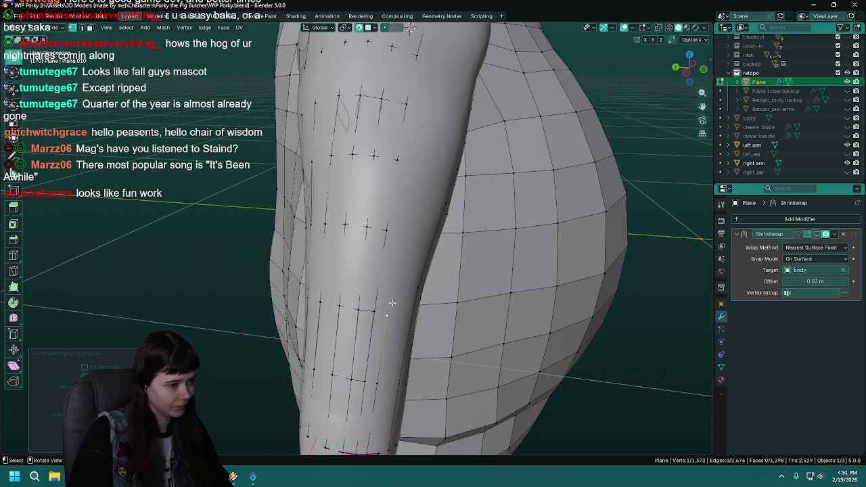
pyautogui.click(385, 313)
pyautogui.press('e')
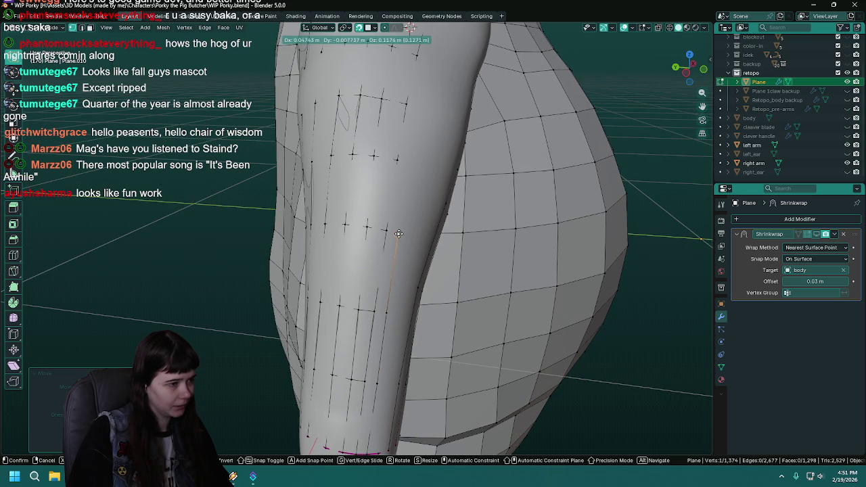
pyautogui.click(399, 233)
pyautogui.press('e')
pyautogui.moveTo(398, 233)
pyautogui.mouseDown(button='middle')
pyautogui.moveTo(406, 259)
pyautogui.moveTo(418, 252)
pyautogui.moveTo(413, 291)
pyautogui.moveTo(421, 308)
pyautogui.moveTo(412, 305)
pyautogui.mouseUp(button='middle')
pyautogui.click(409, 254)
pyautogui.press('e')
pyautogui.click(419, 246)
pyautogui.press('e')
pyautogui.click(418, 244)
pyautogui.hotkey('ctrl', 's')
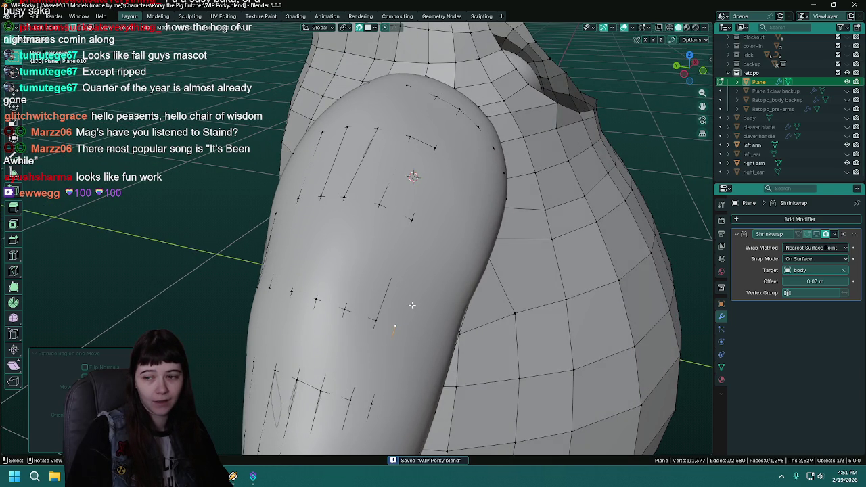
# Extrude a vertex near the shoulder, select a shortest path and reposition its vertex.
pyautogui.moveTo(412, 305); pyautogui.dragTo(410, 317, button='middle')
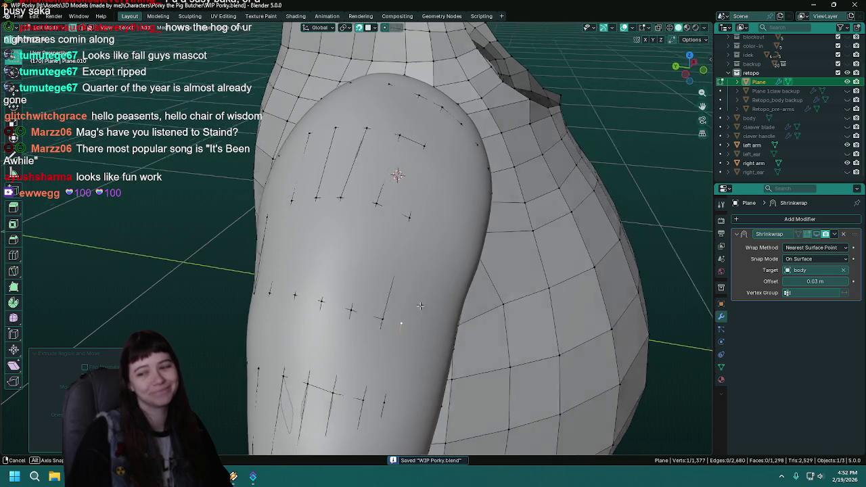
pyautogui.press('e')
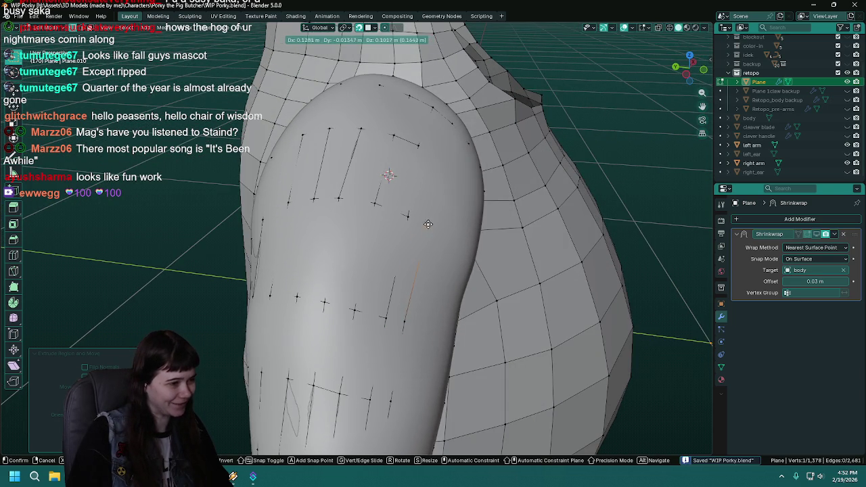
pyautogui.click(428, 225)
pyautogui.moveTo(428, 224)
pyautogui.mouseDown(button='middle')
pyautogui.moveTo(421, 309)
pyautogui.moveTo(392, 292)
pyautogui.moveTo(380, 379)
pyautogui.moveTo(393, 286)
pyautogui.moveTo(410, 265)
pyautogui.moveTo(404, 287)
pyautogui.mouseUp(button='middle')
pyautogui.click(386, 258)
pyautogui.keyDown('ctrl'); pyautogui.click(405, 287); pyautogui.keyUp('ctrl')
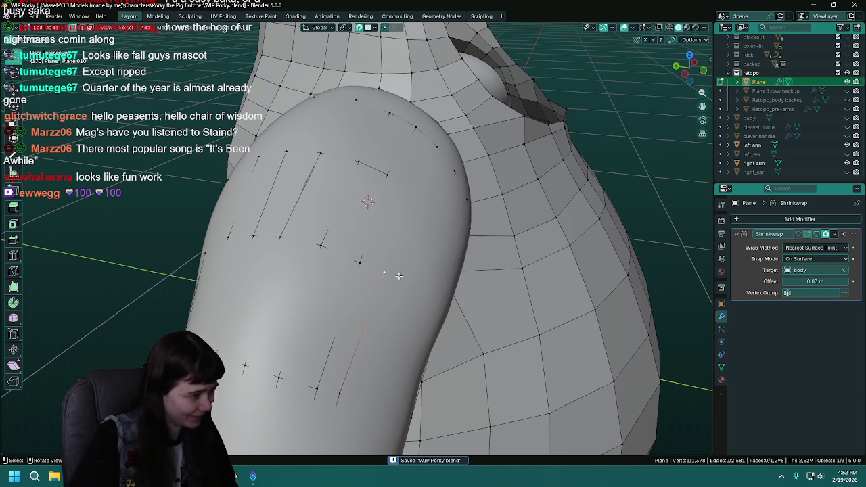
pyautogui.moveTo(405, 287); pyautogui.dragTo(384, 271, button='middle')
pyautogui.press('g')
pyautogui.click(384, 273)
# Extrude another vertex and fill two quad faces at the top of the arm.
pyautogui.press('e')
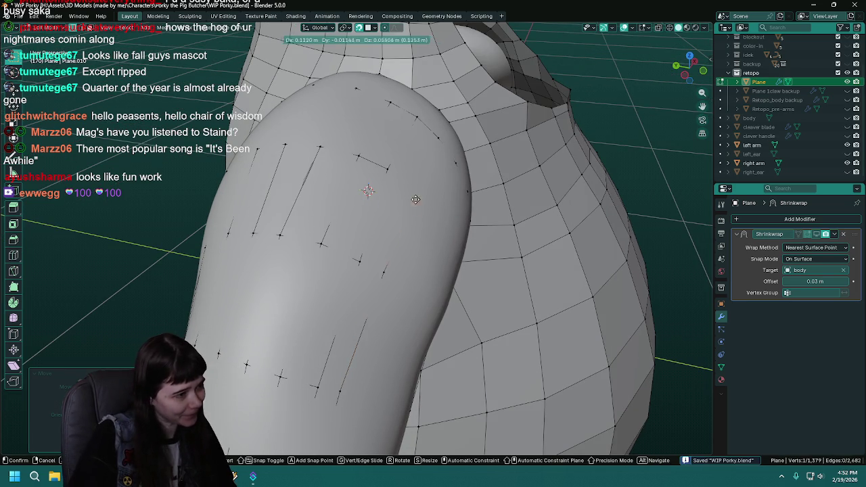
pyautogui.click(413, 181)
pyautogui.keyDown('shift'); pyautogui.click(415, 119); pyautogui.keyUp('shift')
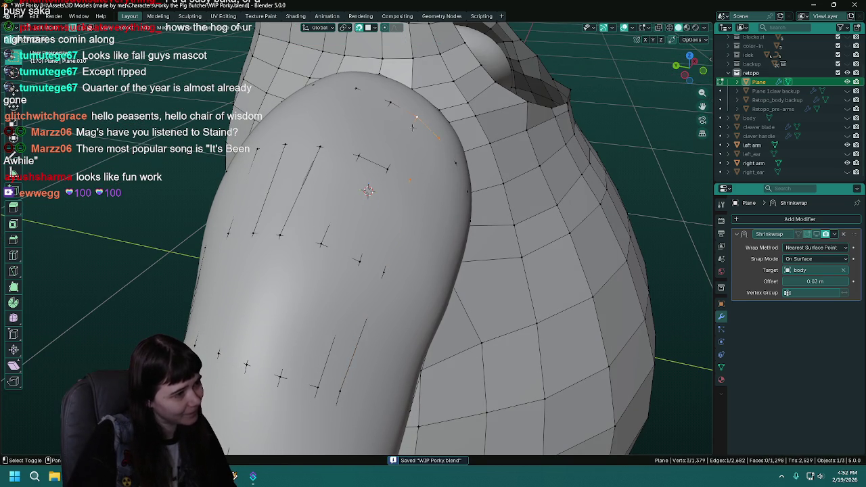
pyautogui.press('f')
pyautogui.moveTo(388, 168); pyautogui.dragTo(435, 183, button='middle')
pyautogui.press('g')
pyautogui.click(435, 184)
pyautogui.keyDown('shift'); pyautogui.click(362, 261); pyautogui.keyUp('shift')
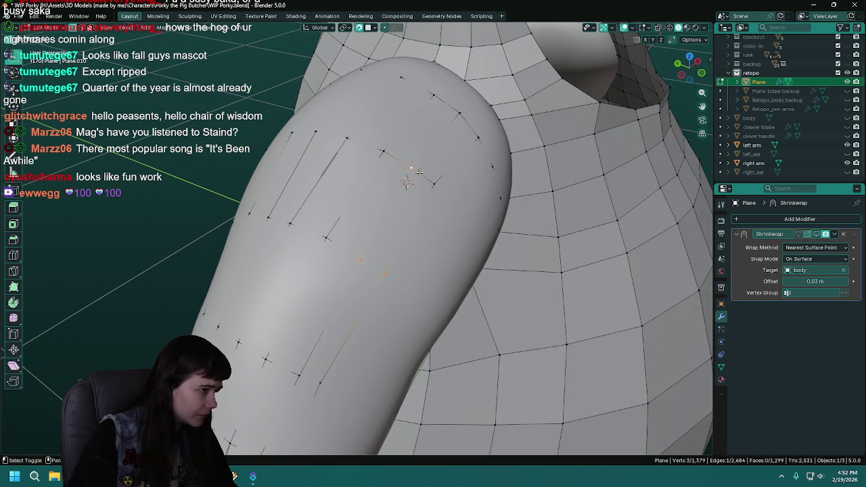
pyautogui.press('f')
pyautogui.moveTo(433, 184)
pyautogui.mouseDown(button='middle')
pyautogui.moveTo(412, 290)
pyautogui.moveTo(408, 261)
pyautogui.mouseUp(button='middle')
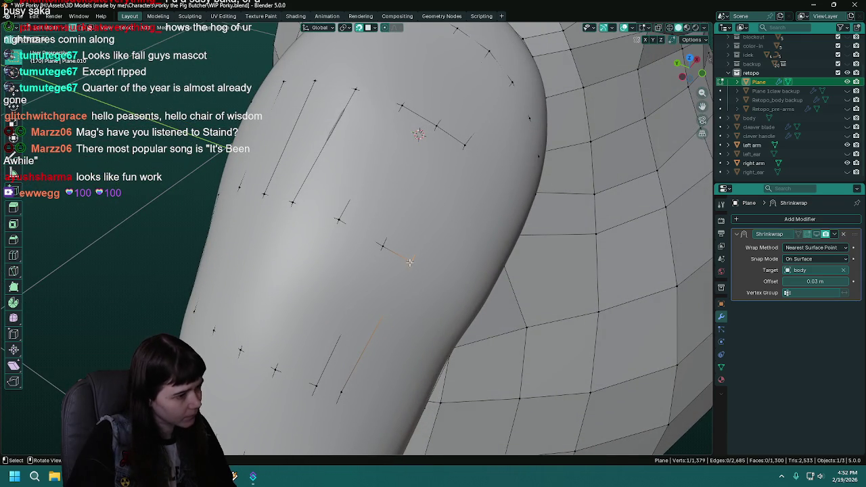
# Reposition a strip vertex, fill a new face and nudge its corner into place.
pyautogui.press('g')
pyautogui.moveTo(408, 259); pyautogui.dragTo(381, 271, button='middle')
pyautogui.click(380, 283)
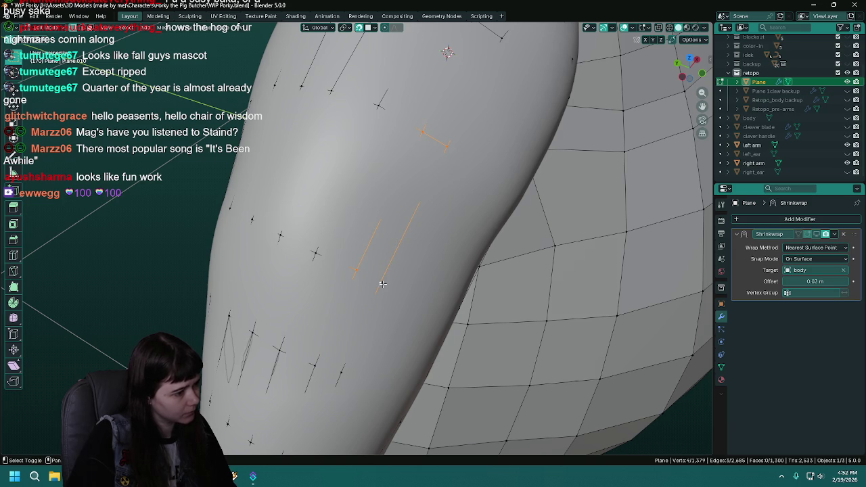
pyautogui.press('f')
pyautogui.moveTo(382, 283); pyautogui.dragTo(391, 186, button='middle')
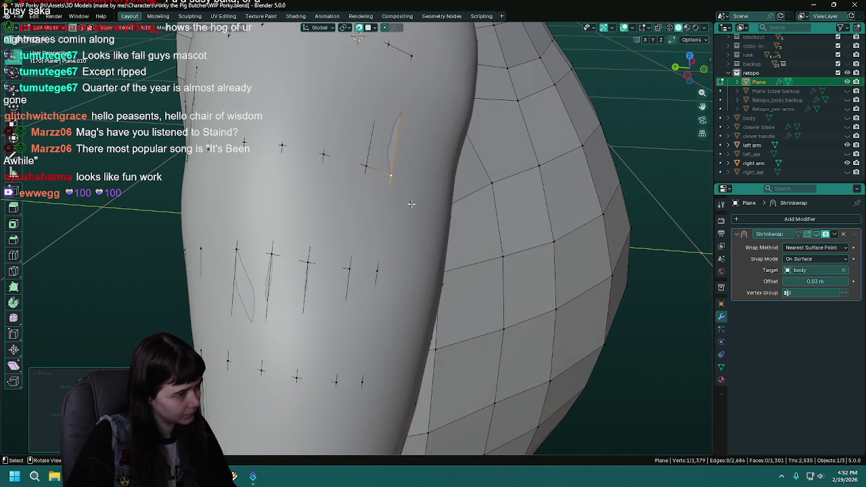
pyautogui.moveTo(404, 198); pyautogui.dragTo(394, 183, button='middle')
pyautogui.press('g')
pyautogui.click(402, 184)
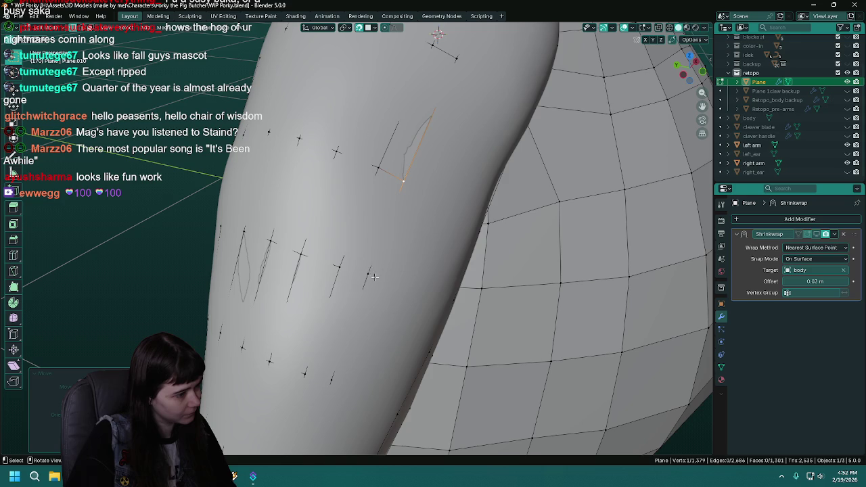
# Select the vertices and edge at the lower end of the arm strip.
pyautogui.click(341, 265)
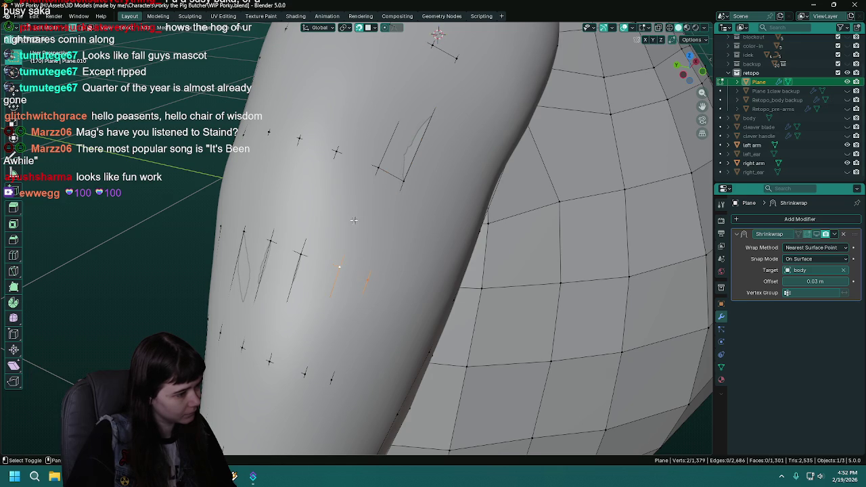
pyautogui.moveTo(399, 264); pyautogui.dragTo(372, 277, button='middle')
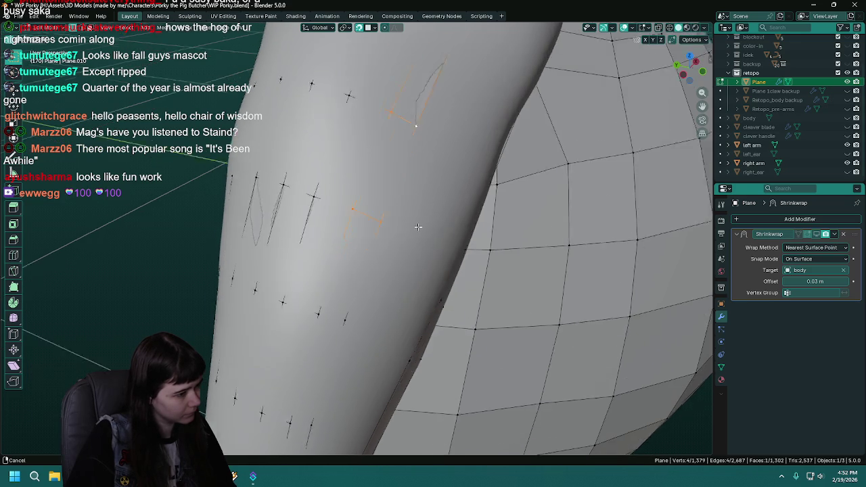
pyautogui.click(370, 274)
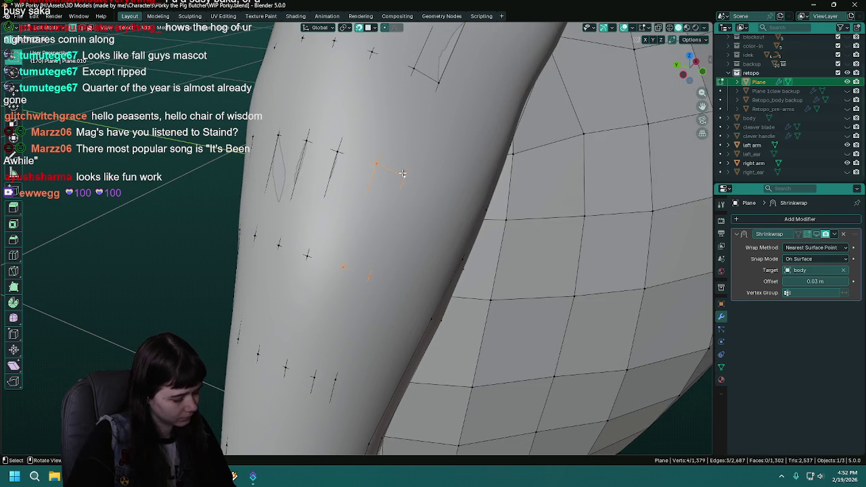
pyautogui.moveTo(393, 262)
pyautogui.mouseDown(button='middle')
pyautogui.moveTo(402, 234)
pyautogui.moveTo(392, 223)
pyautogui.mouseUp(button='middle')
pyautogui.moveTo(389, 213); pyautogui.dragTo(391, 215)
pyautogui.click(366, 330)
pyautogui.keyDown('shift'); pyautogui.click(343, 326); pyautogui.keyUp('shift')
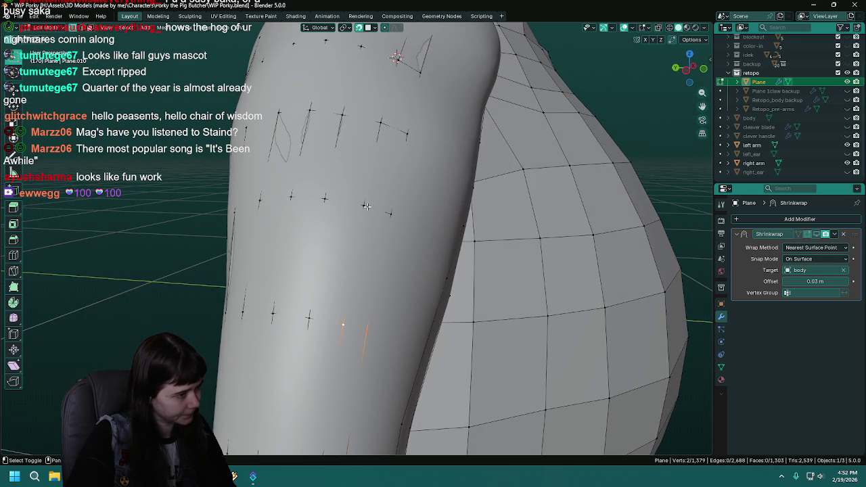
pyautogui.moveTo(389, 210); pyautogui.dragTo(387, 236, button='middle')
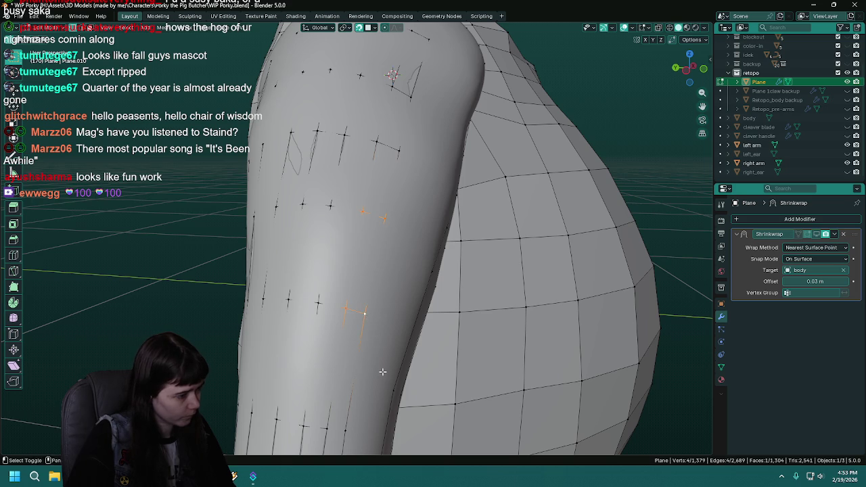
pyautogui.moveTo(382, 373); pyautogui.dragTo(404, 282, button='middle')
# Reposition the lower edge, nudge the strip vertex left, and save.
pyautogui.moveTo(374, 334); pyautogui.dragTo(362, 336)
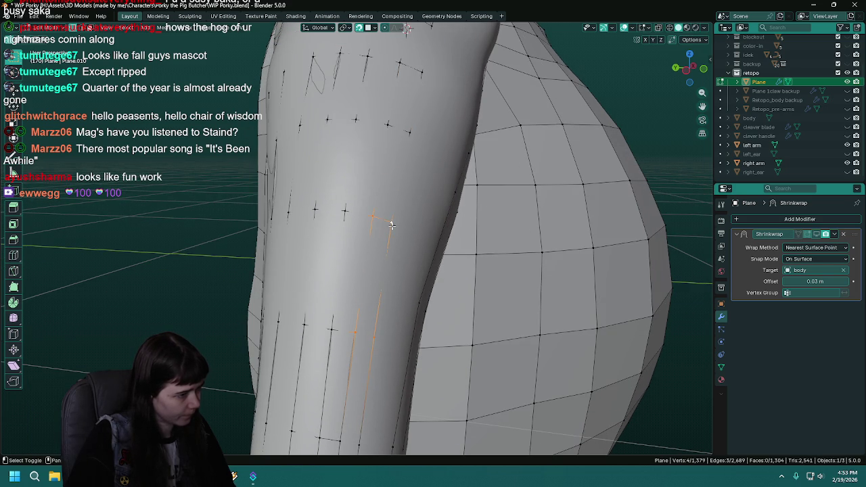
pyautogui.moveTo(391, 225); pyautogui.dragTo(380, 308, button='middle')
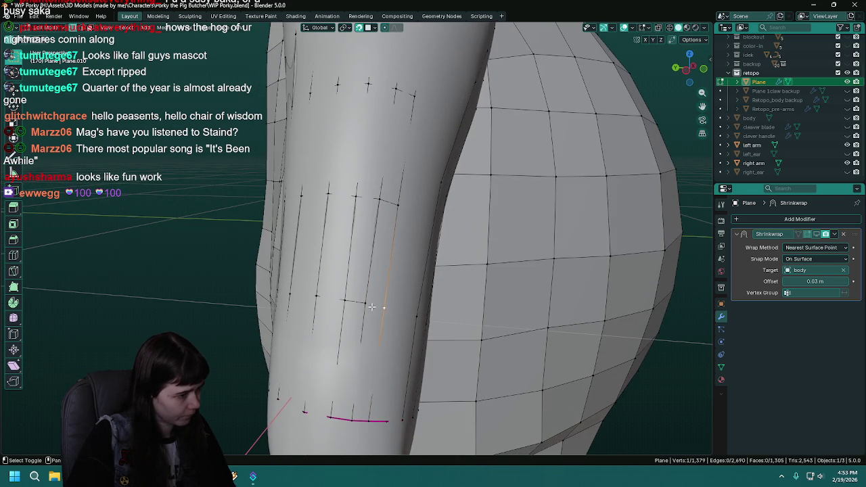
pyautogui.moveTo(396, 202); pyautogui.dragTo(404, 232, button='middle')
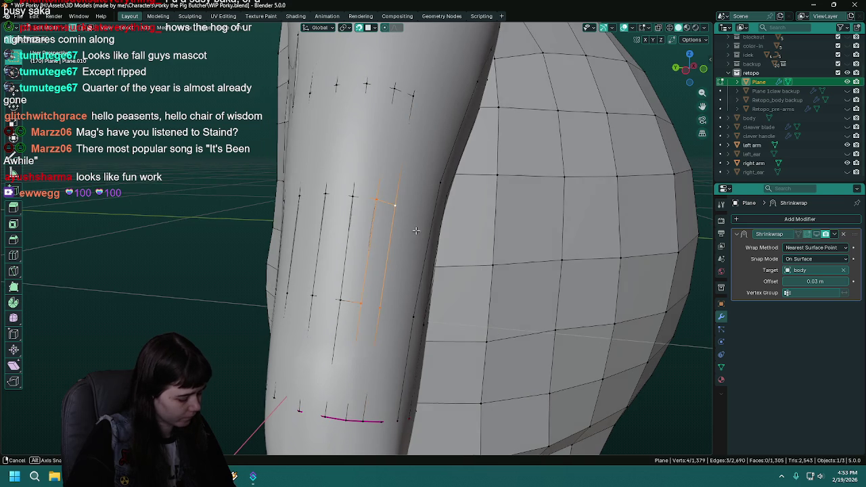
pyautogui.moveTo(380, 203); pyautogui.dragTo(374, 200)
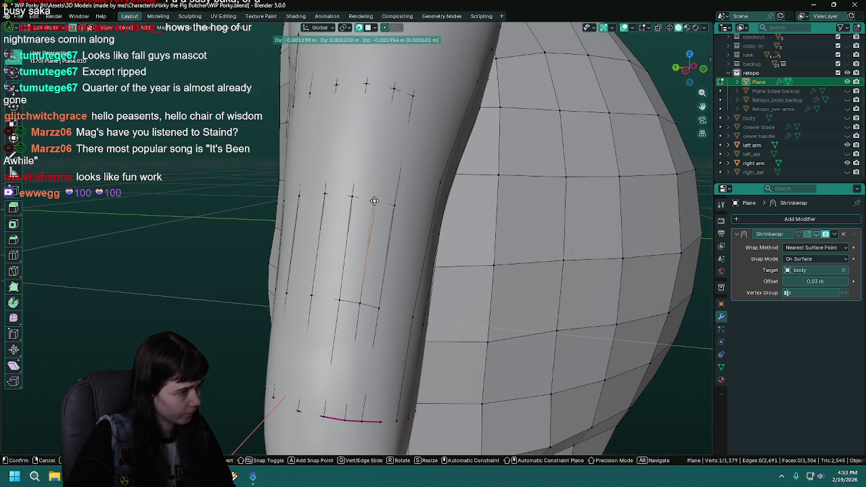
pyautogui.click(358, 304)
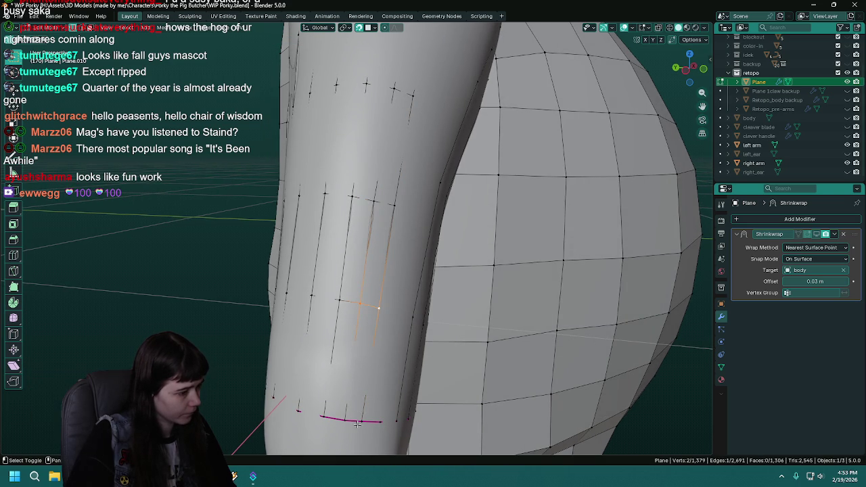
pyautogui.moveTo(347, 406)
pyautogui.mouseDown(button='middle')
pyautogui.moveTo(360, 307)
pyautogui.moveTo(335, 392)
pyautogui.mouseUp(button='middle')
pyautogui.hotkey('ctrl', 's')
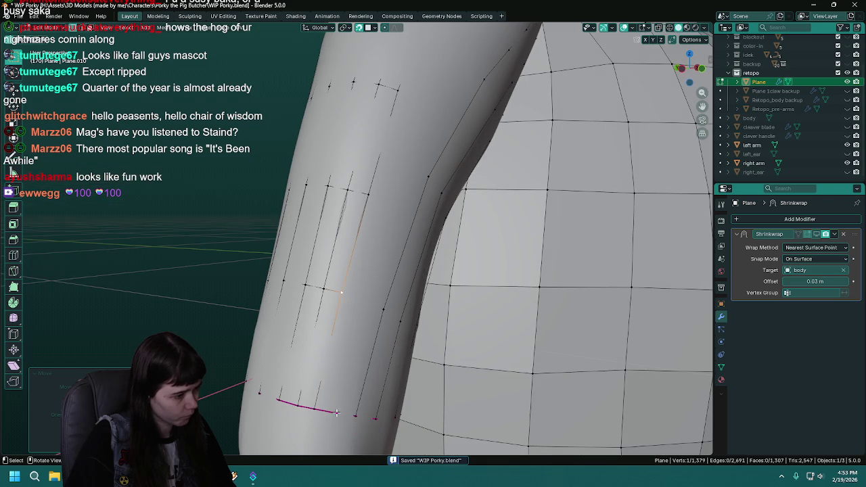
# Move a vertex near the arm's lower edge and extrude a new vertex along the arm.
pyautogui.click(330, 411)
pyautogui.press('g')
pyautogui.click(364, 301)
pyautogui.press('e')
pyautogui.moveTo(364, 301)
pyautogui.mouseDown(button='middle')
pyautogui.moveTo(373, 263)
pyautogui.moveTo(361, 275)
pyautogui.mouseUp(button='middle')
pyautogui.click(386, 254)
# Extrude three more vertices along the strip on the upper arm.
pyautogui.press('e')
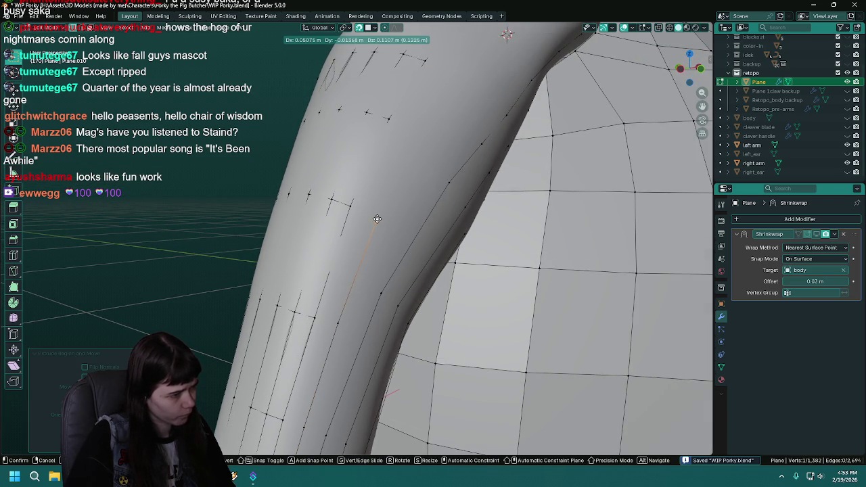
pyautogui.click(377, 216)
pyautogui.moveTo(376, 217)
pyautogui.mouseDown(button='middle')
pyautogui.moveTo(336, 306)
pyautogui.moveTo(363, 240)
pyautogui.moveTo(367, 261)
pyautogui.mouseUp(button='middle')
pyautogui.press('e')
pyautogui.click(363, 239)
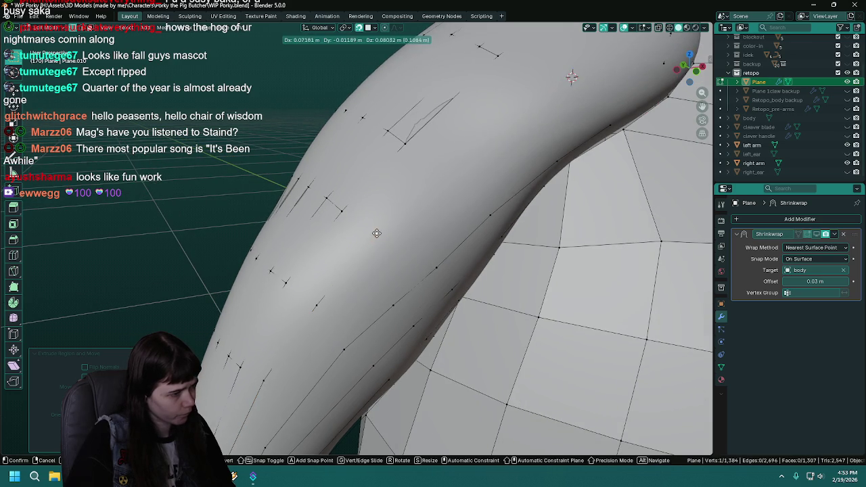
pyautogui.moveTo(407, 224)
pyautogui.mouseDown(button='middle')
pyautogui.moveTo(340, 322)
pyautogui.moveTo(390, 295)
pyautogui.mouseUp(button='middle')
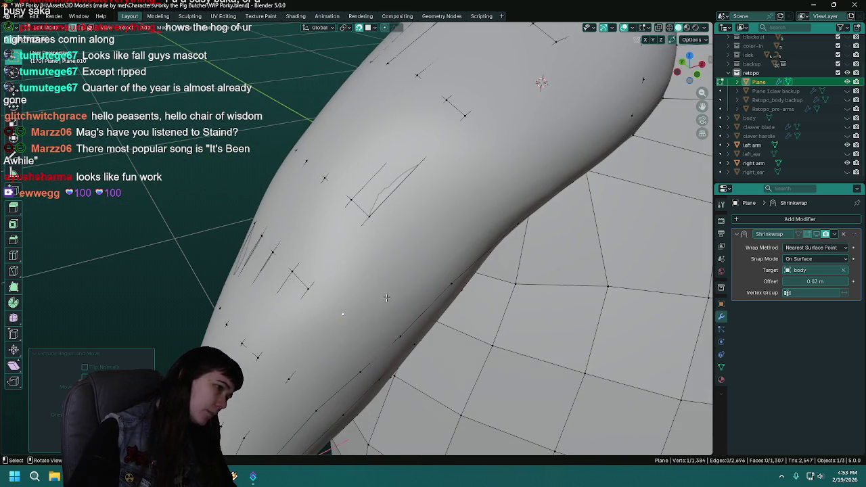
pyautogui.press('e')
pyautogui.moveTo(392, 242)
pyautogui.mouseDown(button='middle')
pyautogui.moveTo(402, 213)
pyautogui.moveTo(358, 232)
pyautogui.mouseUp(button='middle')
pyautogui.click(375, 221)
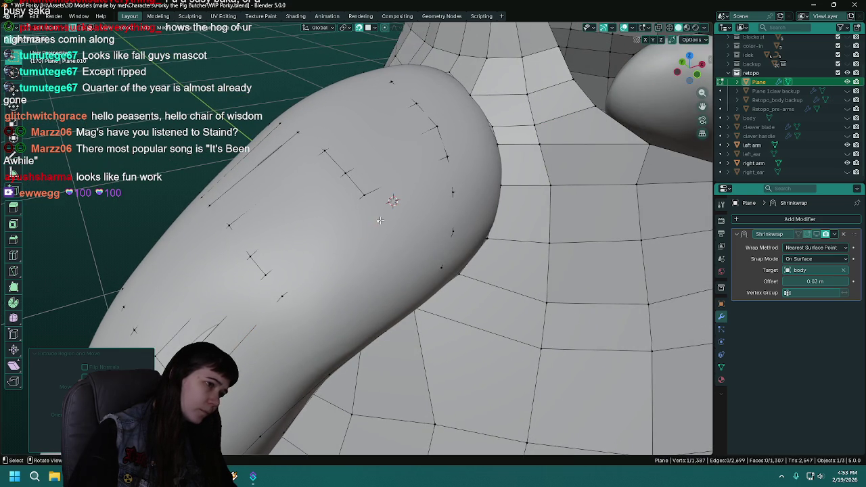
# Merge the stray vertex with its neighbour At Center and save.
pyautogui.keyDown('shift'); pyautogui.click(456, 192); pyautogui.keyUp('shift')
pyautogui.press('m')
pyautogui.click(454, 195)
pyautogui.hotkey('ctrl', 's')
pyautogui.moveTo(454, 194)
pyautogui.mouseDown(button='middle')
pyautogui.moveTo(418, 224)
pyautogui.moveTo(358, 218)
pyautogui.mouseUp(button='middle')
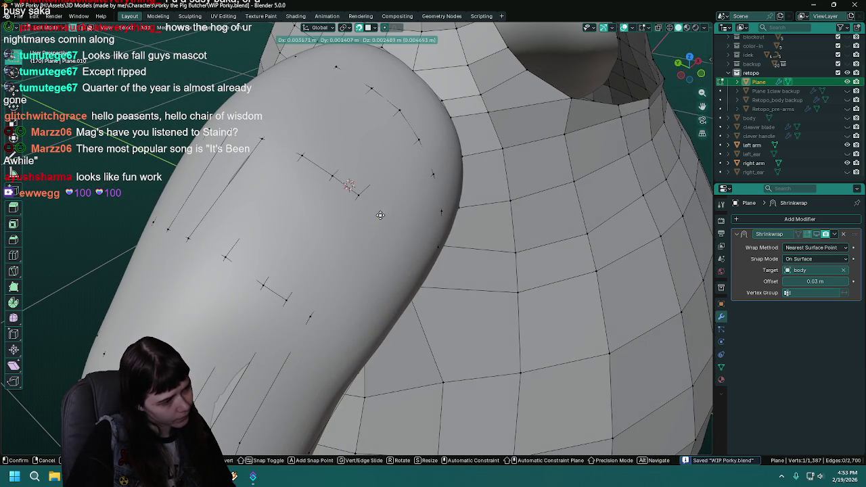
# Fill a quad face between four corner vertices near the shoulder.
pyautogui.keyDown('shift'); pyautogui.click(358, 195); pyautogui.keyUp('shift')
pyautogui.keyDown('shift'); pyautogui.click(418, 141); pyautogui.keyUp('shift')
pyautogui.keyDown('shift'); pyautogui.click(433, 174); pyautogui.keyUp('shift')
pyautogui.press('f')
pyautogui.moveTo(433, 174)
pyautogui.mouseDown(button='middle')
pyautogui.moveTo(426, 203)
pyautogui.moveTo(418, 161)
pyautogui.mouseUp(button='middle')
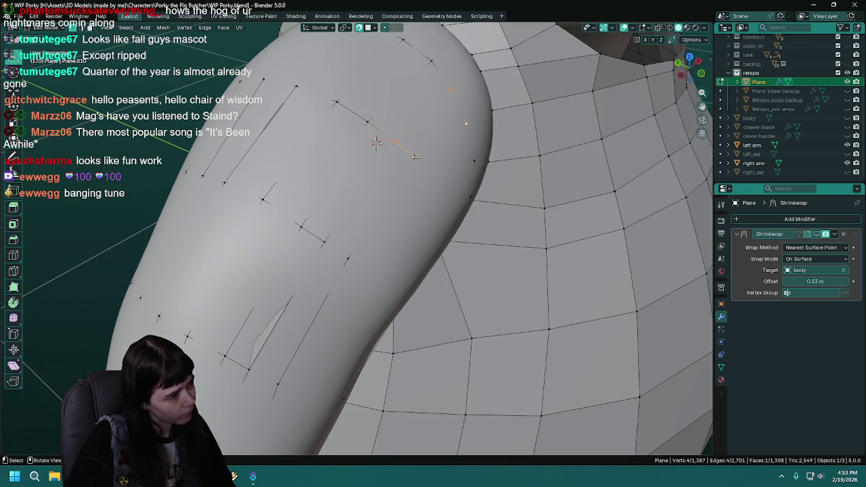
# Move a single upper-arm vertex to a new position.
pyautogui.click(415, 157)
pyautogui.press('g')
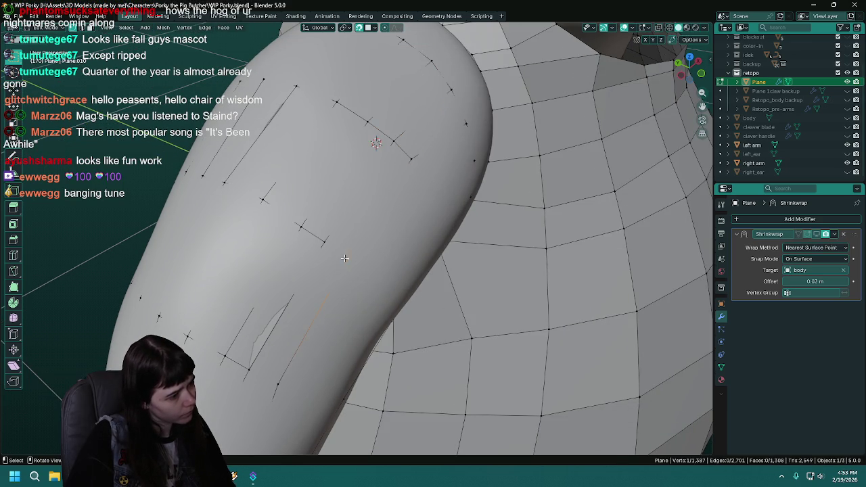
pyautogui.click(344, 255)
pyautogui.click(343, 256)
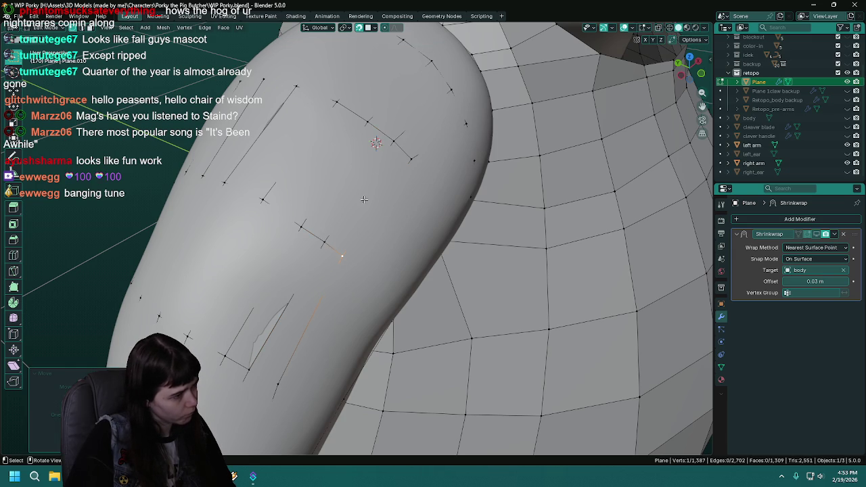
pyautogui.keyDown('shift'); pyautogui.moveTo(334, 298); pyautogui.dragTo(401, 176, button='middle'); pyautogui.keyUp('shift')
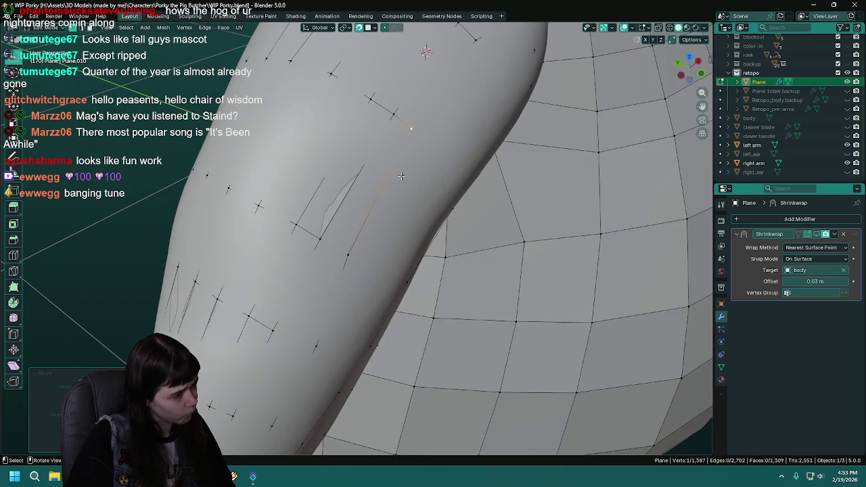
# Fine-tune the shoulder vertex with repeated small moves and select another corner.
pyautogui.press('g')
pyautogui.click(390, 112)
pyautogui.press('g')
pyautogui.click(392, 113)
pyautogui.press('g')
pyautogui.click(391, 113)
pyautogui.press('g')
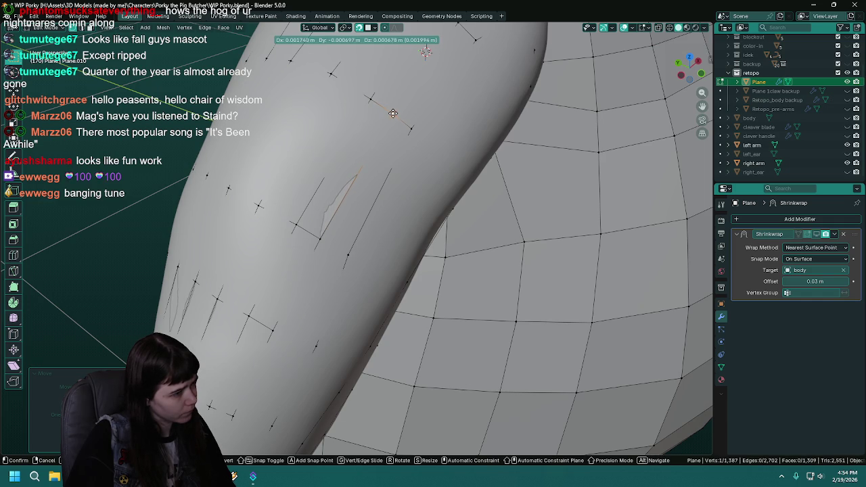
pyautogui.click(392, 113)
pyautogui.moveTo(392, 113); pyautogui.dragTo(351, 204, button='middle')
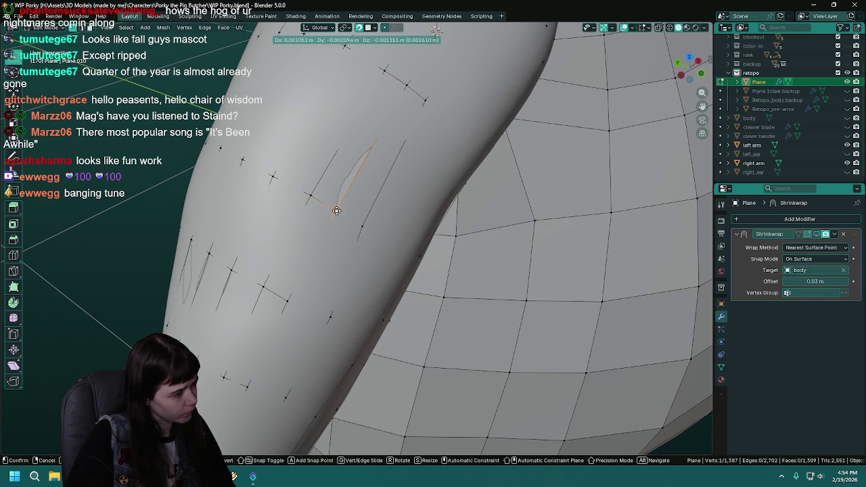
pyautogui.keyDown('shift'); pyautogui.click(337, 209); pyautogui.keyUp('shift')
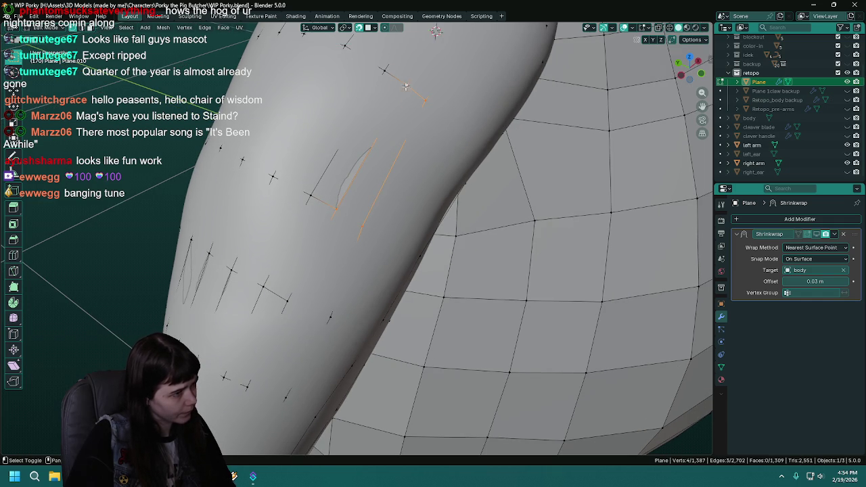
# Fill a quad from the four selected corners and pick a strip-end vertex.
pyautogui.press('f')
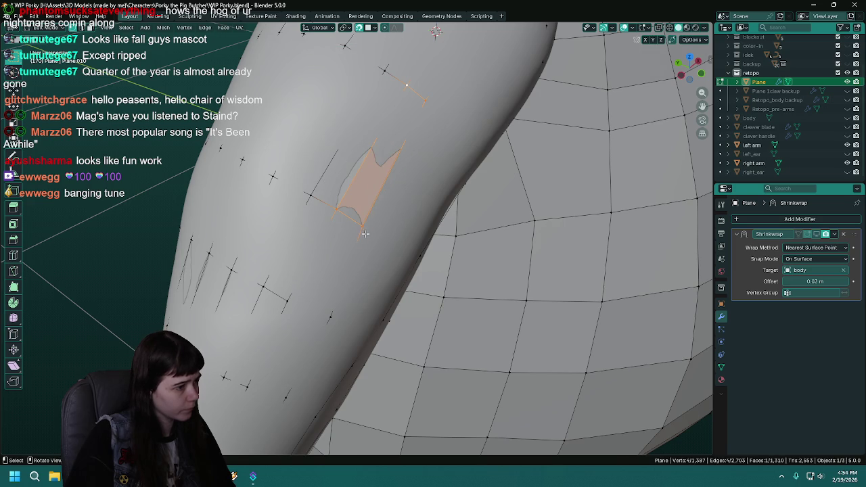
pyautogui.scroll(-2, 366, 231)
pyautogui.click(361, 224)
pyautogui.scroll(2, 361, 224)
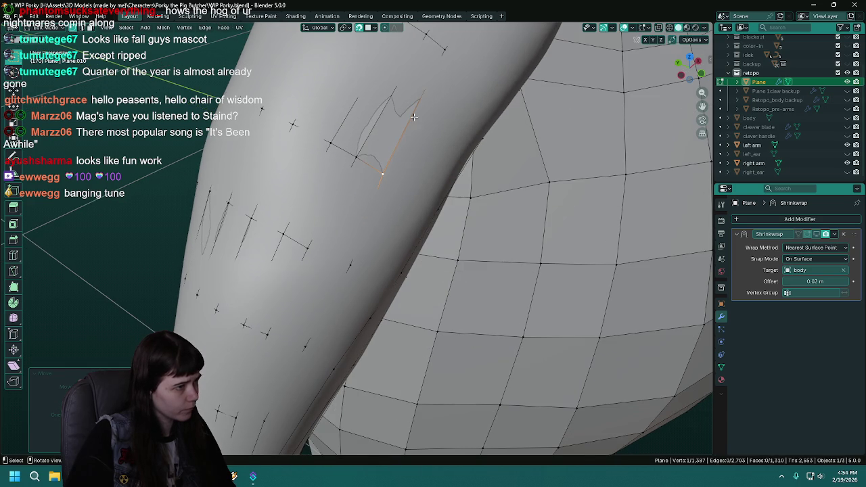
pyautogui.scroll(-2, 384, 182)
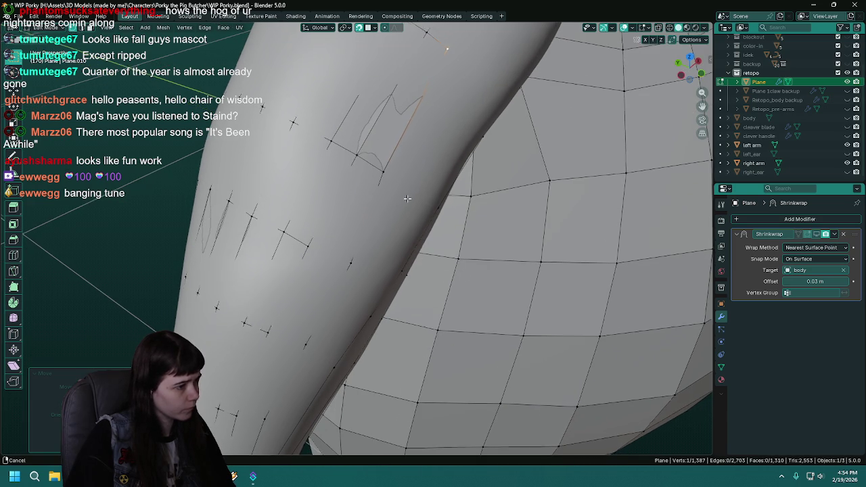
pyautogui.scroll(2, 385, 188)
# Reposition the strip-end vertex, fill the top quad face and save.
pyautogui.moveTo(385, 188); pyautogui.dragTo(377, 178, button='middle')
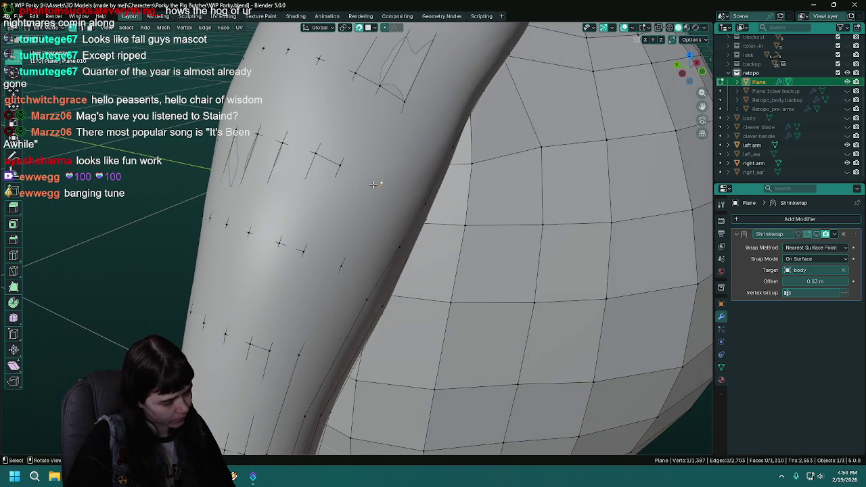
pyautogui.press('g')
pyautogui.click(372, 178)
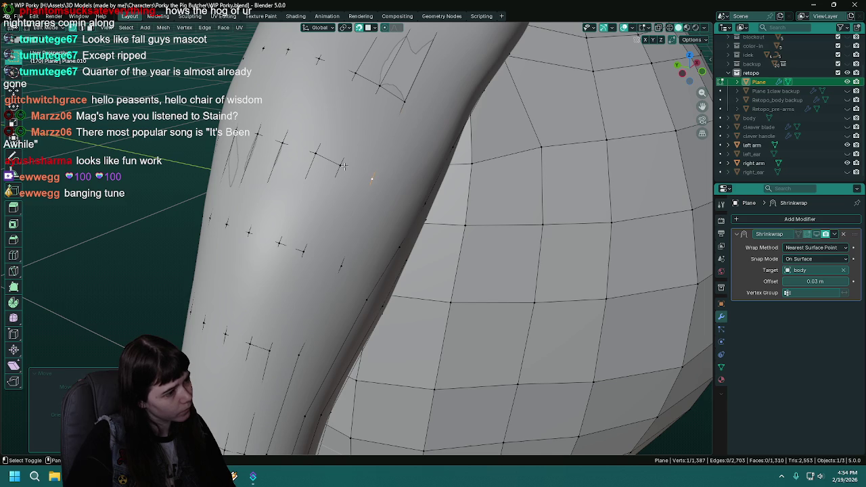
pyautogui.keyDown('shift'); pyautogui.click(404, 99); pyautogui.keyUp('shift')
pyautogui.press('f')
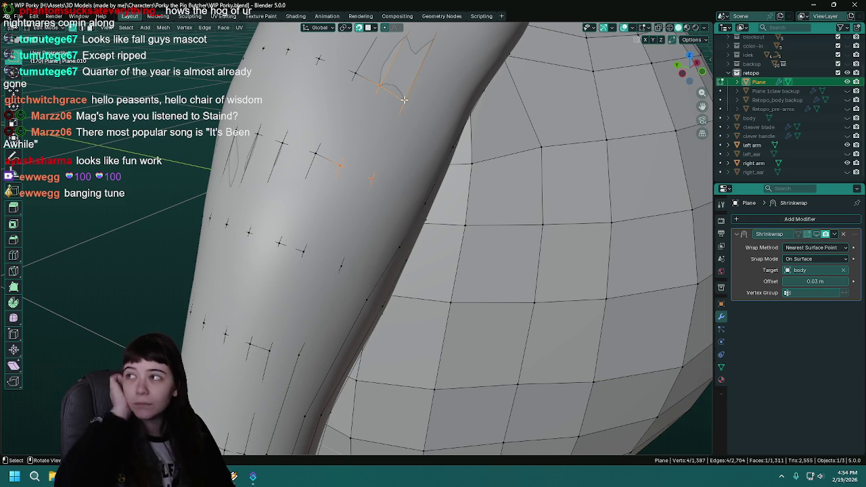
pyautogui.hotkey('ctrl', 's')
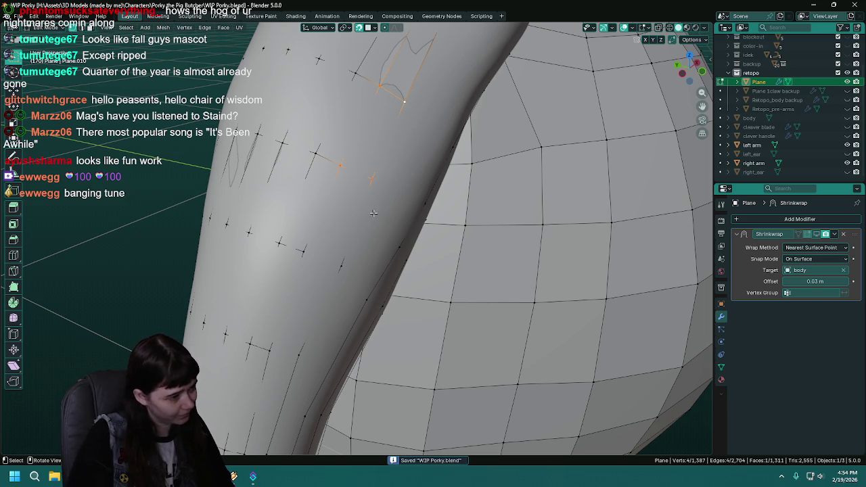
# Fill another face from three lower corner vertices on the arm.
pyautogui.click(341, 265)
pyautogui.keyDown('shift'); pyautogui.click(303, 252); pyautogui.keyUp('shift')
pyautogui.keyDown('shift'); pyautogui.click(342, 166); pyautogui.keyUp('shift')
pyautogui.press('f')
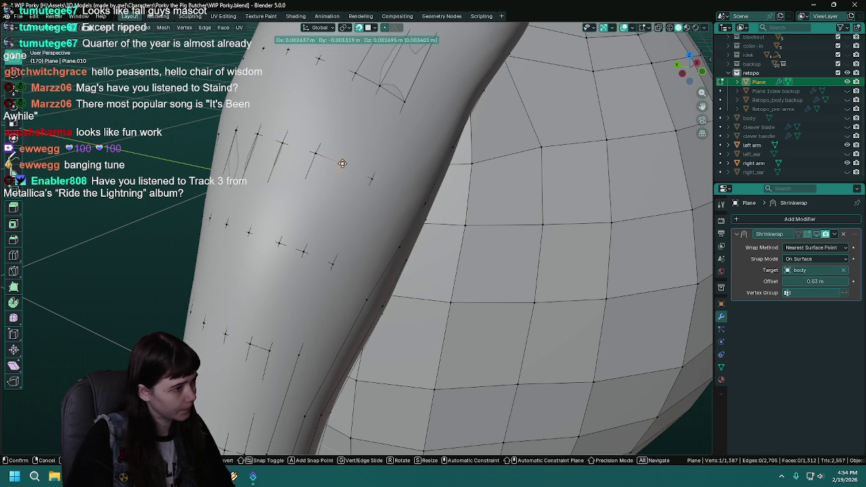
pyautogui.moveTo(345, 232)
pyautogui.mouseDown(button='middle')
pyautogui.moveTo(367, 161)
pyautogui.moveTo(380, 242)
pyautogui.moveTo(342, 251)
pyautogui.mouseUp(button='middle')
# Save, then select vertices along the upper-arm strip and slide one vertex down the arm.
pyautogui.hotkey('ctrl', 's')
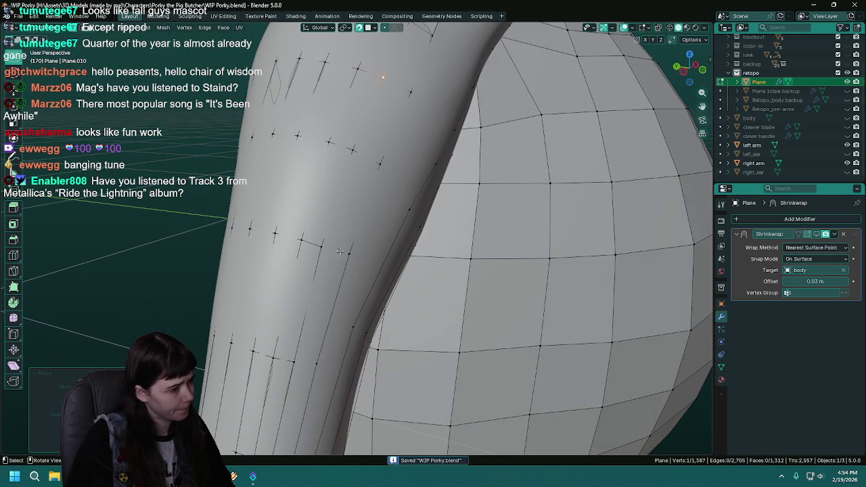
pyautogui.keyDown('shift'); pyautogui.click(323, 248); pyautogui.keyUp('shift')
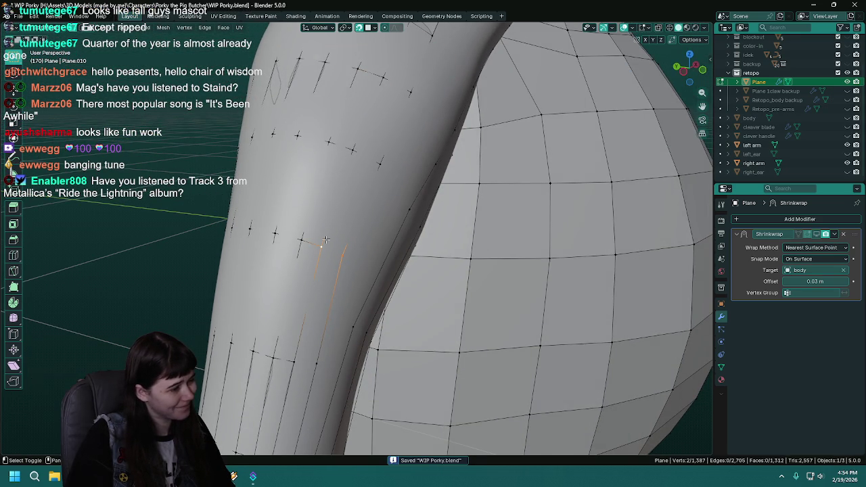
pyautogui.keyDown('shift'); pyautogui.click(382, 166); pyautogui.keyUp('shift')
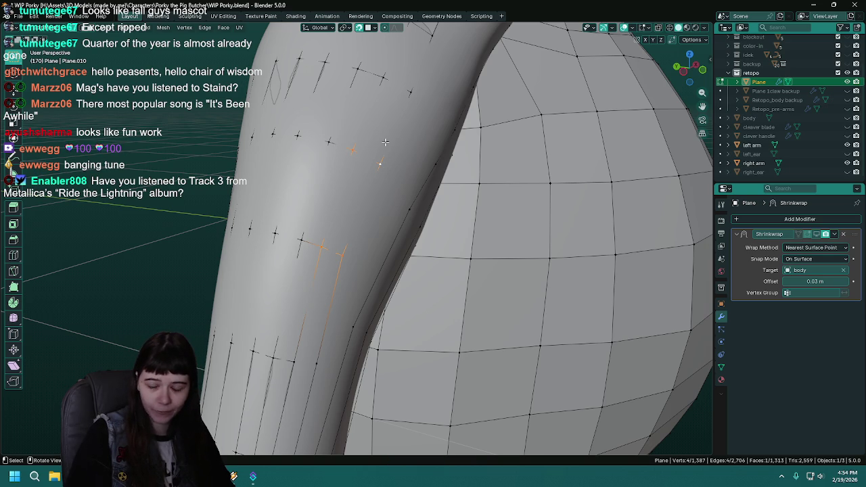
pyautogui.hotkey('ctrl', 's')
pyautogui.moveTo(356, 217)
pyautogui.mouseDown(button='middle')
pyautogui.moveTo(422, 213)
pyautogui.moveTo(371, 251)
pyautogui.mouseUp(button='middle')
pyautogui.click(372, 251)
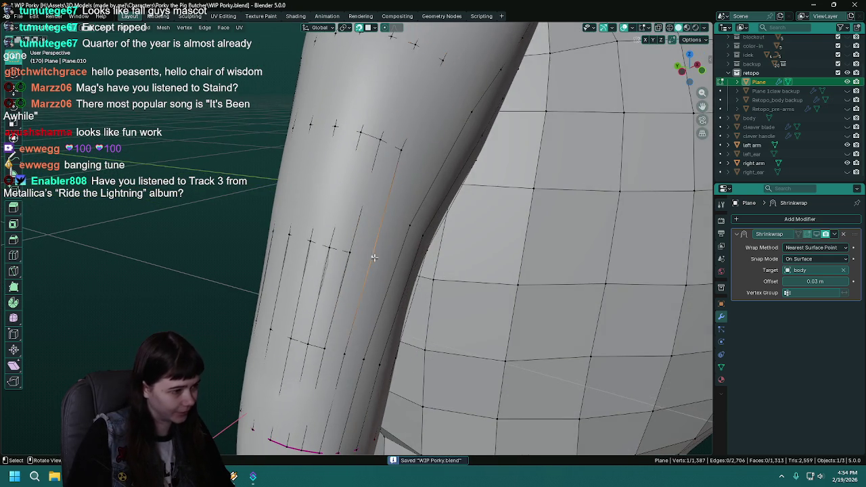
pyautogui.keyDown('shift'); pyautogui.click(347, 244); pyautogui.keyUp('shift')
pyautogui.keyDown('ctrl'); pyautogui.click(377, 134); pyautogui.keyUp('ctrl')
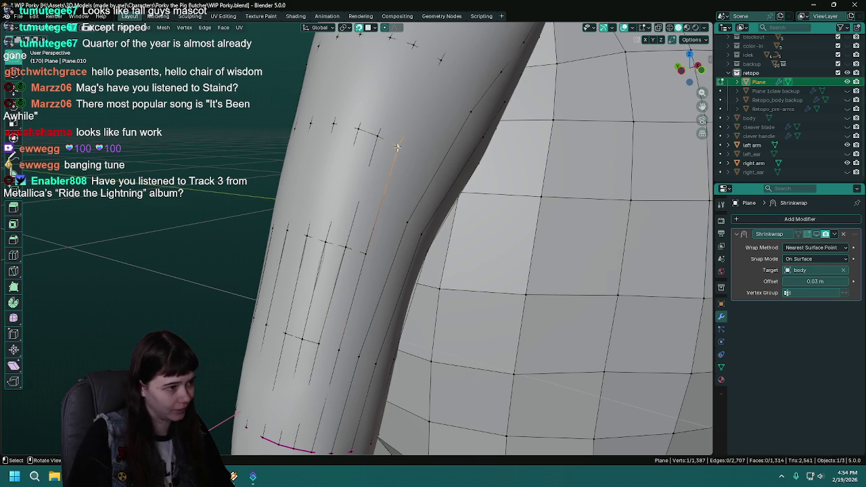
pyautogui.click(397, 146)
pyautogui.press('g')
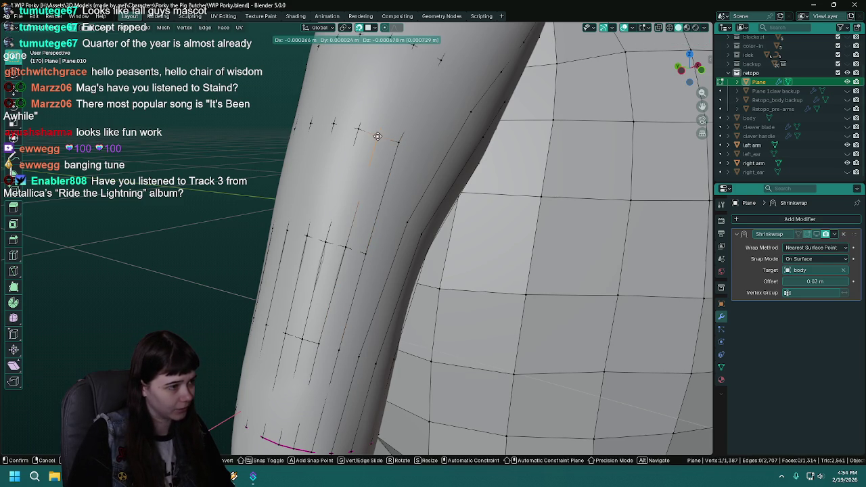
pyautogui.click(378, 137)
# Select vertices lower on the arm and reposition the bottom vertex at the arm's lower edge.
pyautogui.moveTo(378, 136); pyautogui.dragTo(352, 248, button='middle')
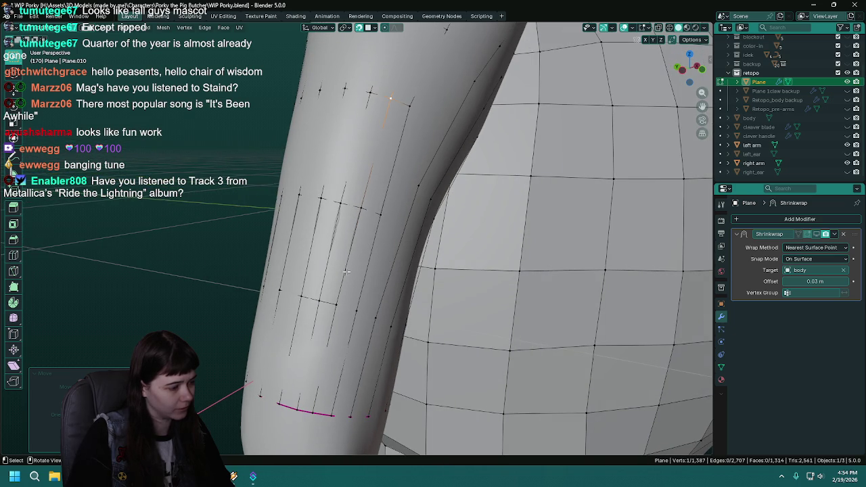
pyautogui.keyDown('alt'); pyautogui.click(356, 311); pyautogui.keyUp('alt')
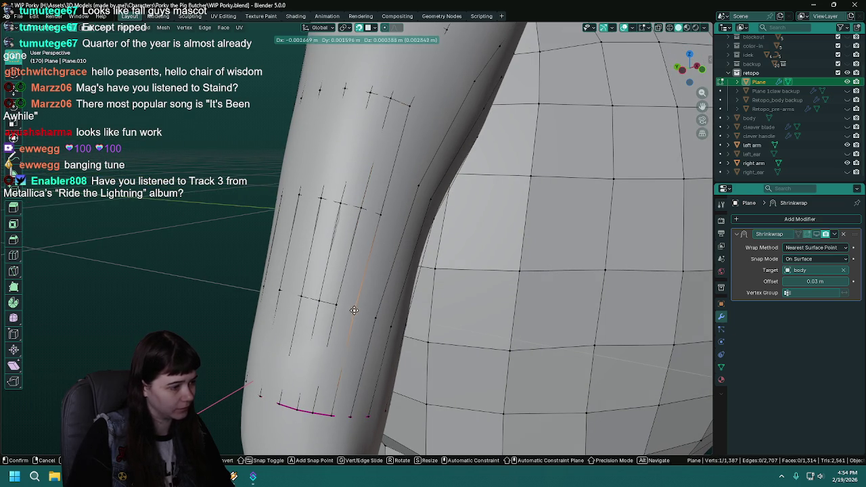
pyautogui.keyDown('shift'); pyautogui.click(330, 414); pyautogui.keyUp('shift')
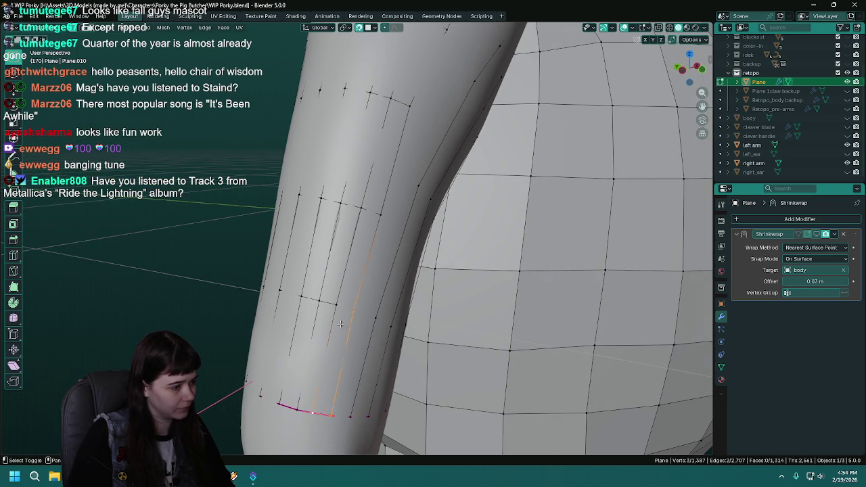
pyautogui.hotkey('ctrl', 'z')
pyautogui.keyDown('shift'); pyautogui.click(312, 413); pyautogui.keyUp('shift')
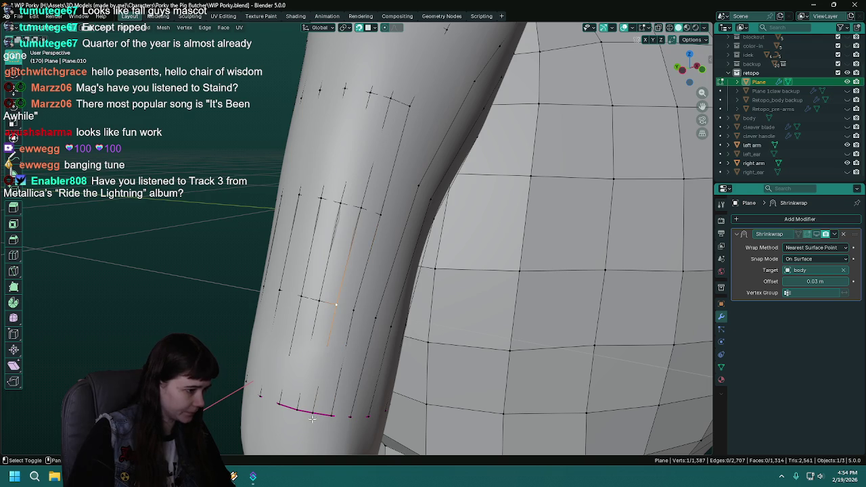
pyautogui.keyDown('shift'); pyautogui.click(356, 309); pyautogui.keyUp('shift')
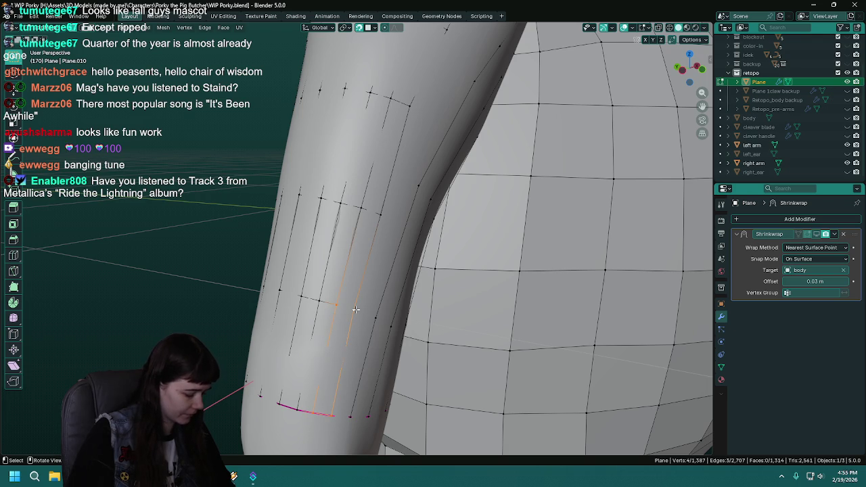
pyautogui.moveTo(356, 309); pyautogui.dragTo(327, 415, button='middle')
pyautogui.click(326, 415)
pyautogui.press('g')
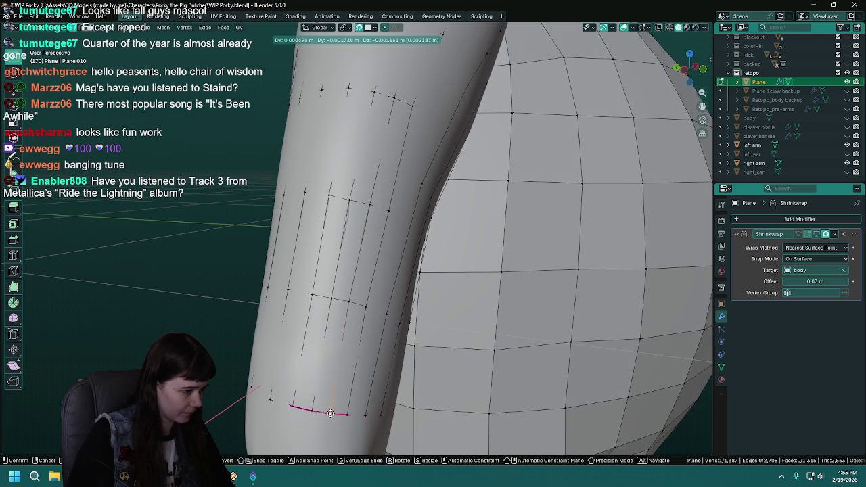
pyautogui.click(330, 413)
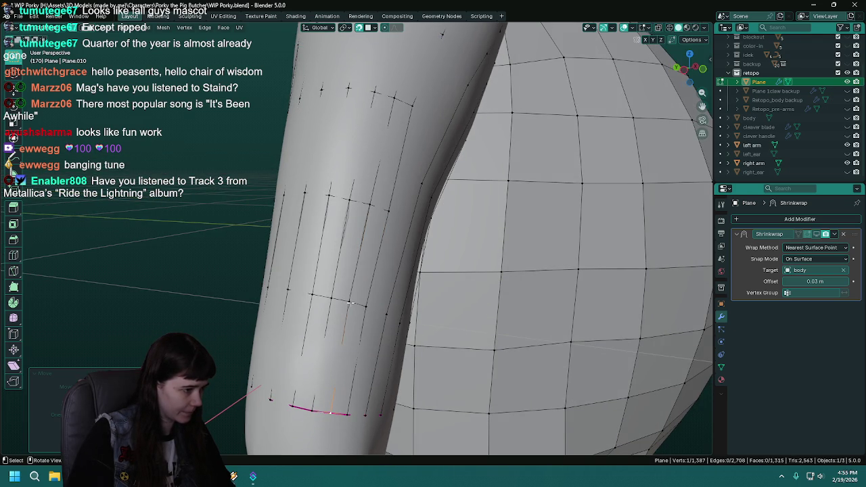
# Fill a new quad face midway up the arm strip, then narrow the selection to one vertex.
pyautogui.click(349, 303)
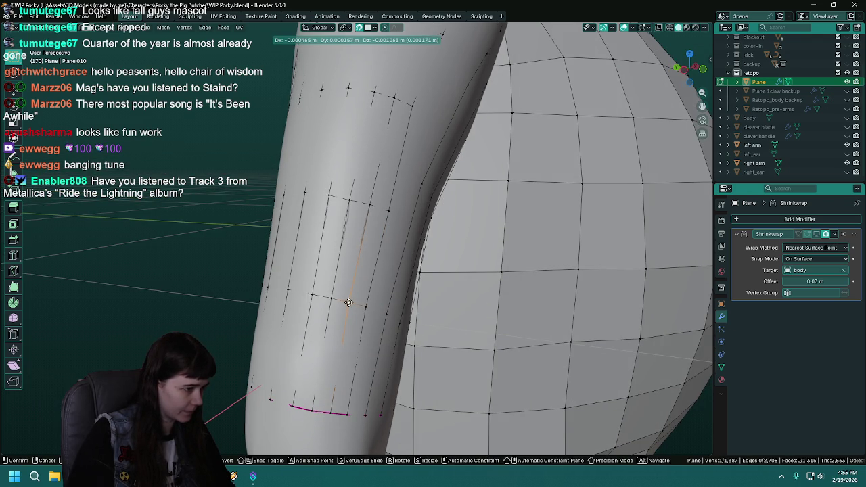
pyautogui.keyDown('shift'); pyautogui.click(373, 201); pyautogui.keyUp('shift')
pyautogui.press('f')
pyautogui.moveTo(364, 310); pyautogui.dragTo(332, 288, button='middle')
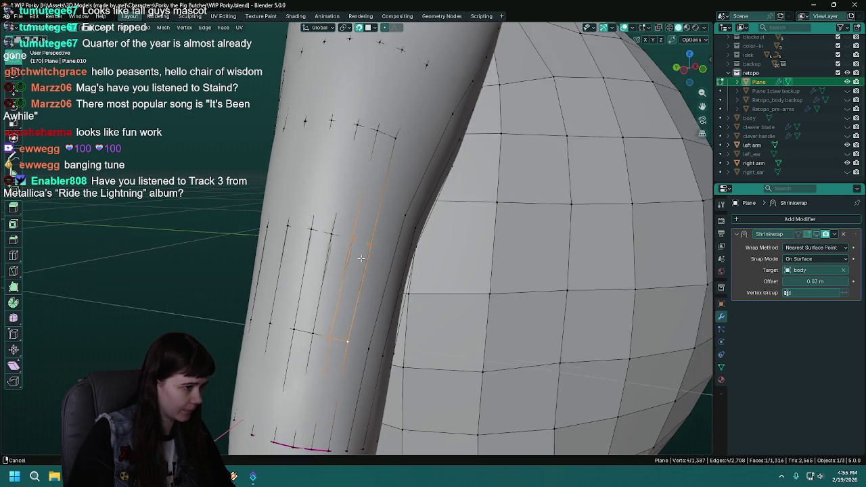
pyautogui.keyDown('ctrl'); pyautogui.click(351, 179); pyautogui.keyUp('ctrl')
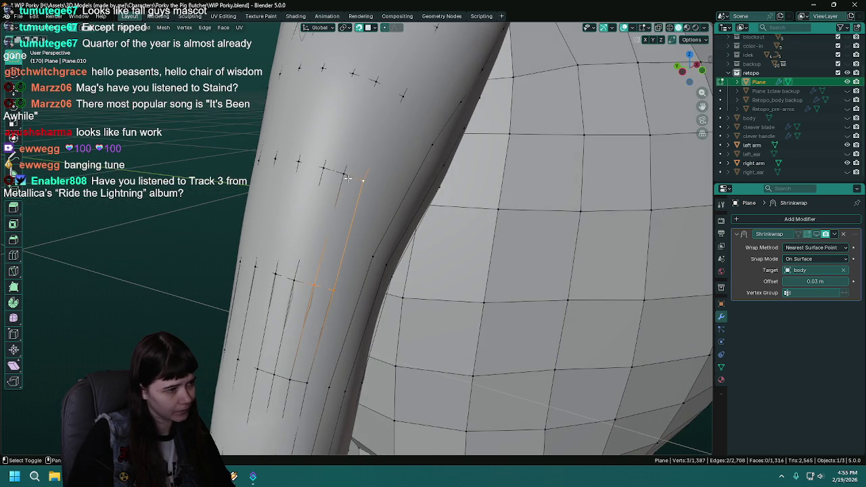
pyautogui.click(343, 175)
pyautogui.keyDown('shift'); pyautogui.click(362, 181); pyautogui.keyUp('shift')
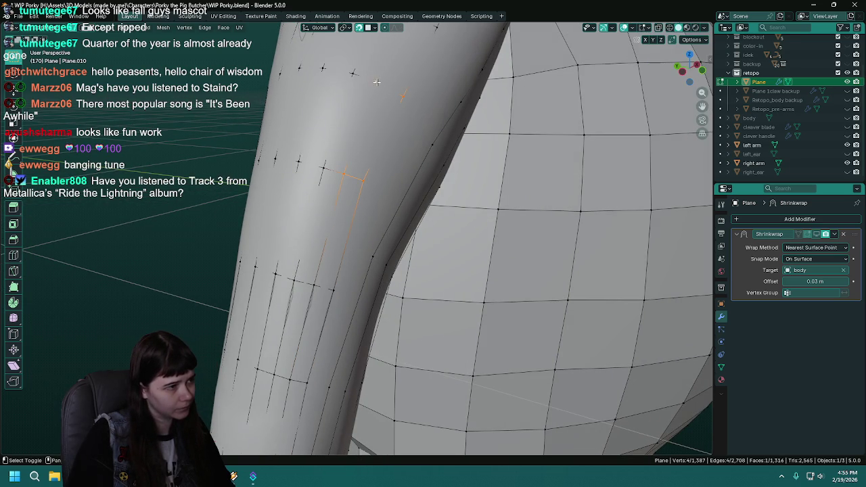
pyautogui.click(399, 93)
pyautogui.moveTo(399, 94)
pyautogui.mouseDown(button='middle')
pyautogui.moveTo(354, 232)
pyautogui.moveTo(409, 214)
pyautogui.moveTo(357, 225)
pyautogui.mouseUp(button='middle')
# Move vertices at the top of the arm toward the shoulder, saving WIP Porky along the way.
pyautogui.hotkey('ctrl', 's')
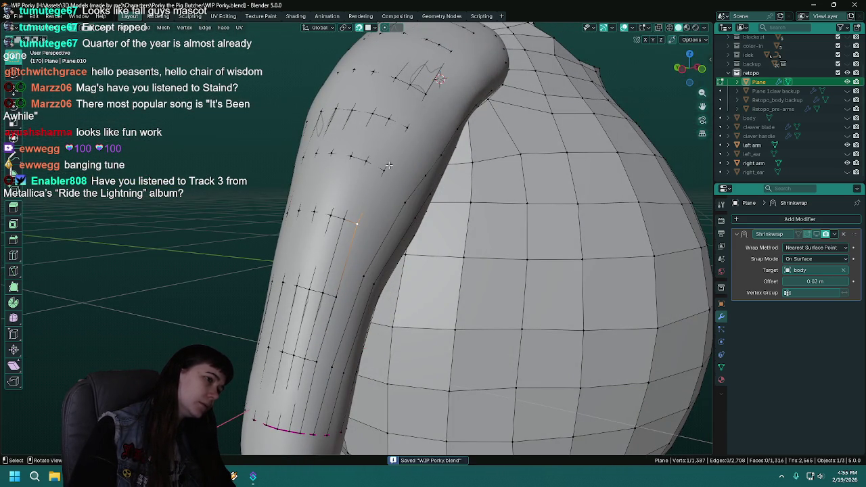
pyautogui.press('g')
pyautogui.click(382, 168)
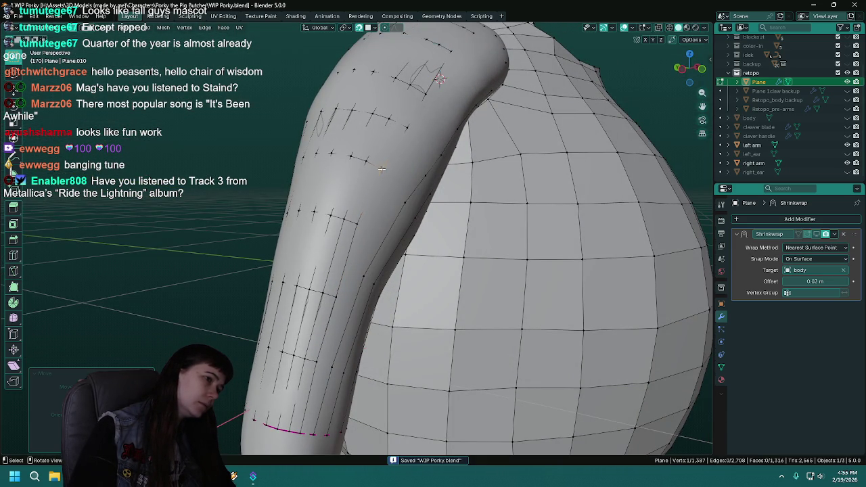
pyautogui.moveTo(399, 223)
pyautogui.mouseDown(button='middle')
pyautogui.moveTo(376, 226)
pyautogui.moveTo(394, 219)
pyautogui.mouseUp(button='middle')
pyautogui.press('g')
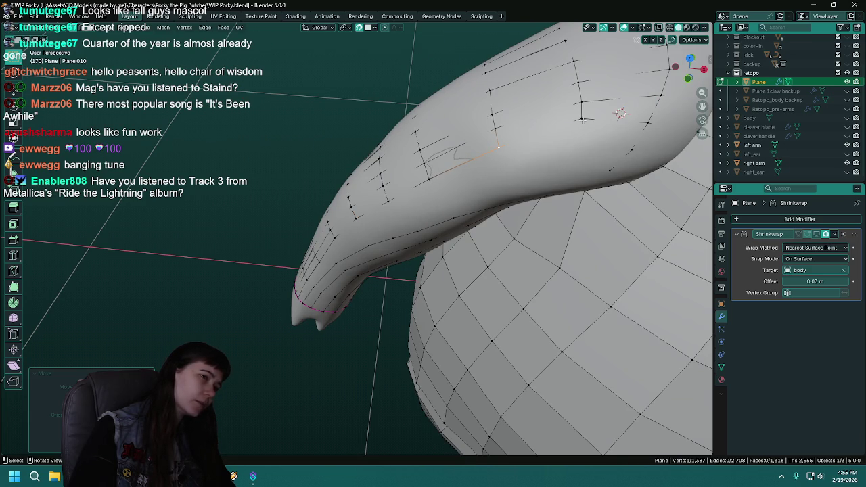
pyautogui.moveTo(582, 122)
pyautogui.keyDown('alt'); pyautogui.mouseDown(button='middle')
pyautogui.moveTo(576, 112)
pyautogui.moveTo(397, 318)
pyautogui.moveTo(381, 229)
pyautogui.moveTo(406, 160)
pyautogui.moveTo(367, 206)
pyautogui.mouseUp(button='middle'); pyautogui.keyUp('alt')
pyautogui.click(576, 111)
pyautogui.hotkey('ctrl', 's')
pyautogui.scroll(3, 398, 318)
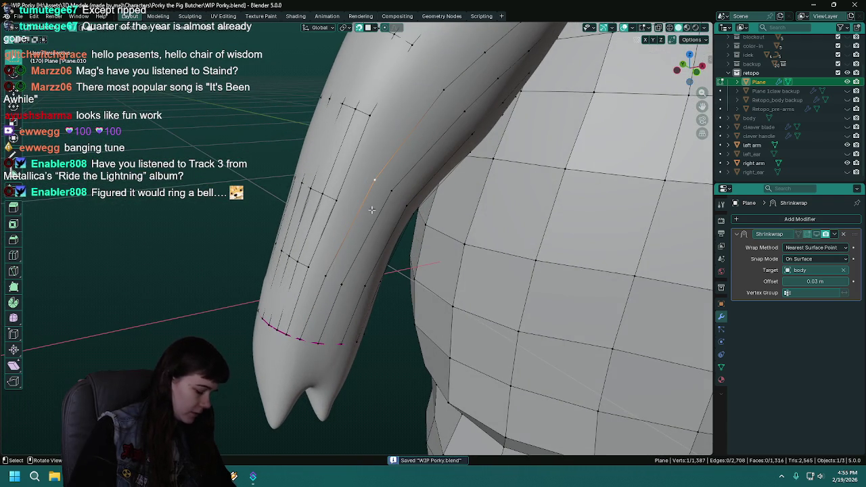
pyautogui.press('g')
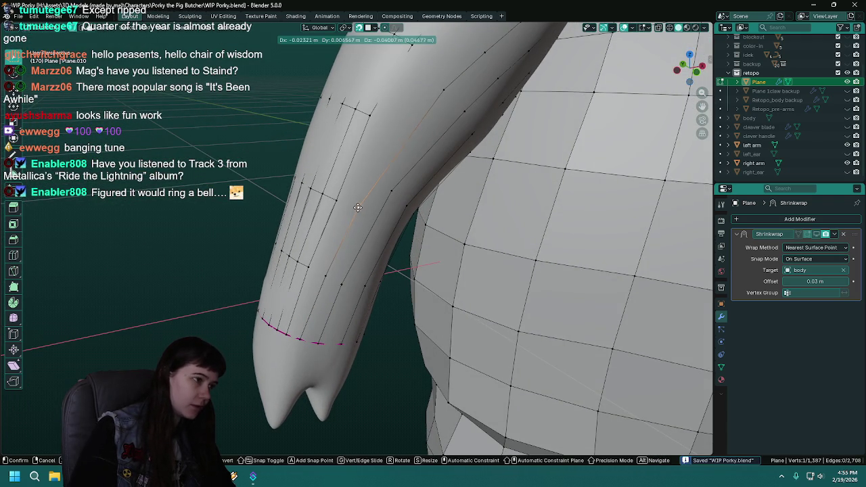
pyautogui.click(356, 209)
# Tweak the arm-strip vertices from several angles so they hug the arm surface.
pyautogui.moveTo(356, 208); pyautogui.dragTo(413, 154, button='middle')
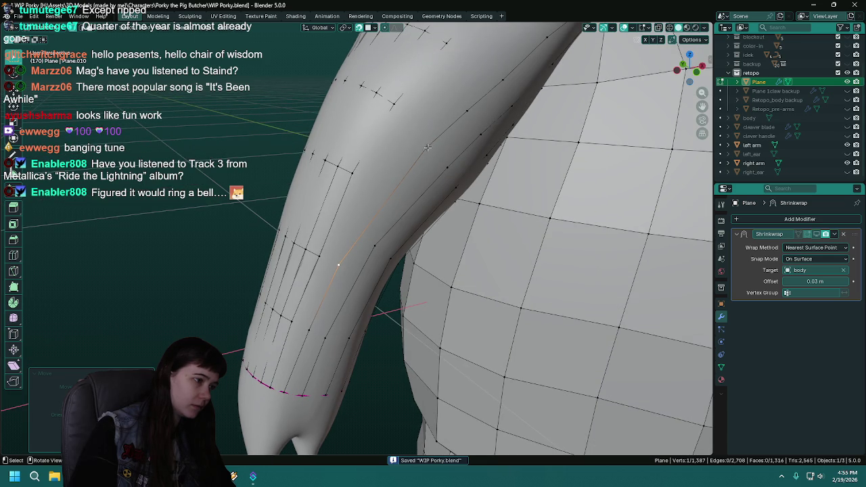
pyautogui.moveTo(328, 278); pyautogui.dragTo(354, 236, button='middle')
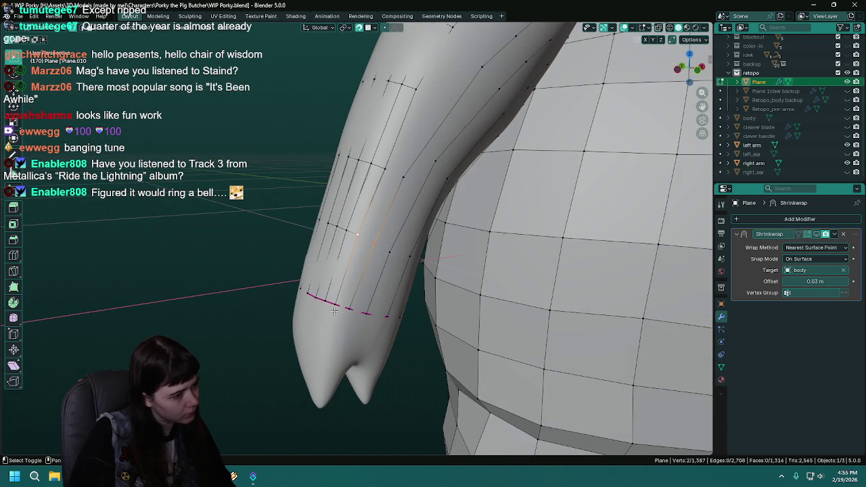
pyautogui.moveTo(376, 240); pyautogui.dragTo(372, 239)
pyautogui.moveTo(406, 172); pyautogui.dragTo(375, 222, button='middle')
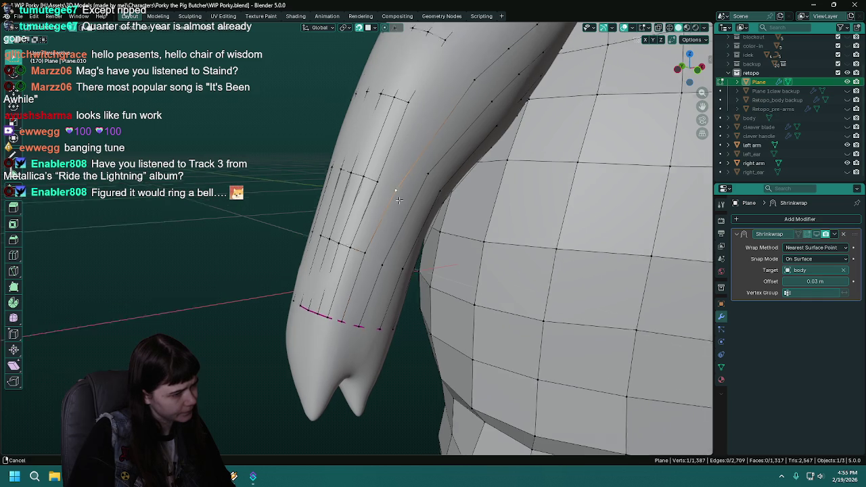
pyautogui.moveTo(372, 222); pyautogui.dragTo(370, 220)
pyautogui.moveTo(370, 220); pyautogui.dragTo(373, 259, button='middle')
pyautogui.moveTo(403, 204)
pyautogui.mouseDown()
pyautogui.moveTo(379, 215)
pyautogui.moveTo(393, 215)
pyautogui.mouseUp()
pyautogui.moveTo(410, 218); pyautogui.dragTo(422, 214, button='middle')
pyautogui.moveTo(428, 207); pyautogui.dragTo(383, 217)
pyautogui.moveTo(383, 217); pyautogui.dragTo(387, 244, button='middle')
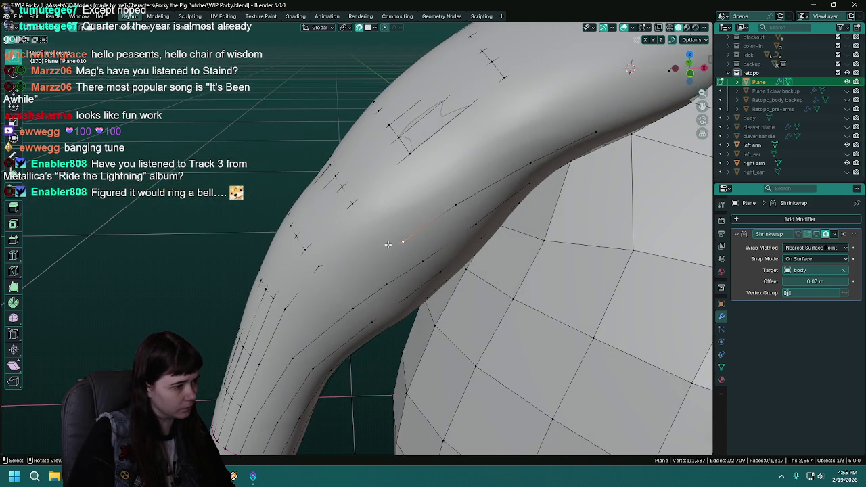
pyautogui.moveTo(387, 244); pyautogui.dragTo(366, 226)
pyautogui.moveTo(447, 207)
pyautogui.mouseDown()
pyautogui.moveTo(420, 190)
pyautogui.moveTo(421, 178)
pyautogui.mouseUp()
pyautogui.moveTo(421, 177)
pyautogui.mouseDown(button='middle')
pyautogui.moveTo(414, 233)
pyautogui.moveTo(393, 197)
pyautogui.mouseUp(button='middle')
pyautogui.moveTo(393, 198); pyautogui.dragTo(404, 215)
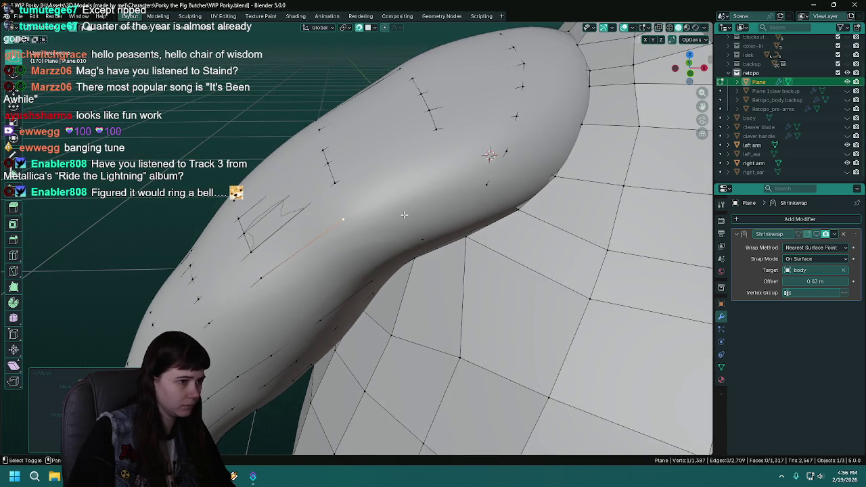
# Briefly hide and reshow the right arm model, then reposition vertices near the shoulder.
pyautogui.moveTo(404, 216); pyautogui.dragTo(440, 196, button='middle')
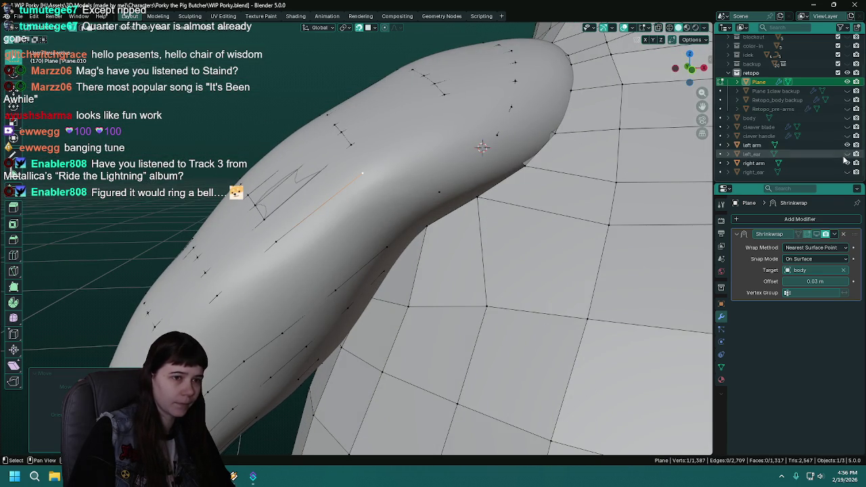
pyautogui.click(847, 163)
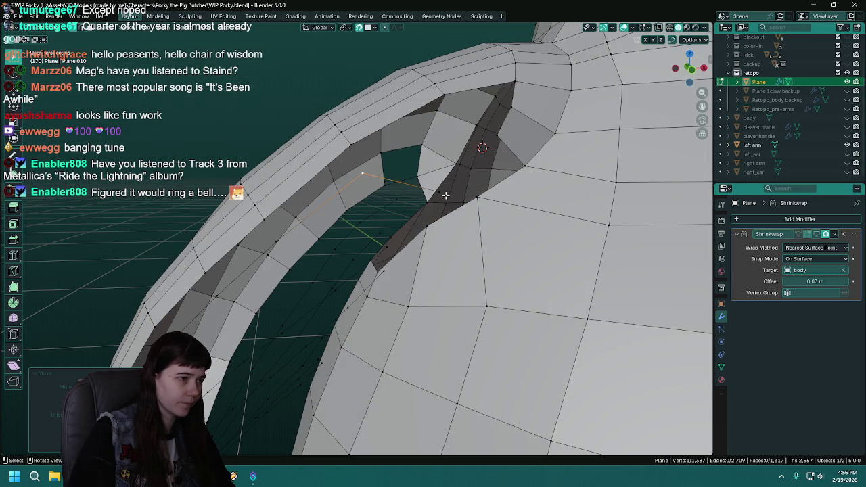
pyautogui.click(847, 163)
pyautogui.moveTo(436, 207)
pyautogui.mouseDown(button='middle')
pyautogui.moveTo(416, 176)
pyautogui.moveTo(455, 177)
pyautogui.mouseUp(button='middle')
pyautogui.press('g')
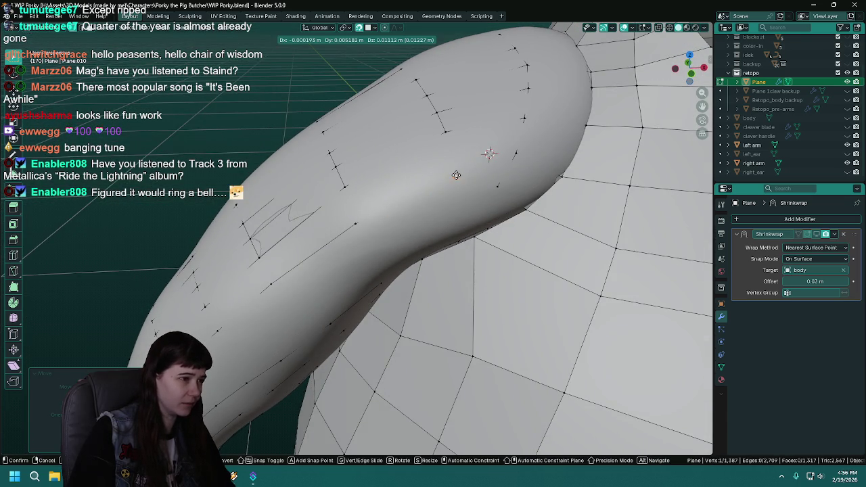
pyautogui.click(453, 169)
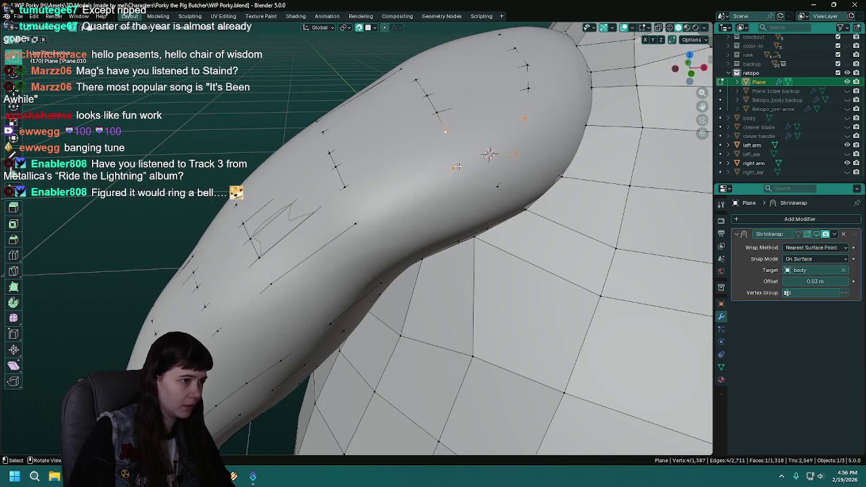
pyautogui.press('g')
pyautogui.moveTo(452, 162)
pyautogui.mouseDown(button='middle')
pyautogui.moveTo(419, 162)
pyautogui.moveTo(413, 213)
pyautogui.mouseUp(button='middle')
pyautogui.click(419, 162)
# Select four vertices on the upper arm and fill a new quad face between them.
pyautogui.click(427, 198)
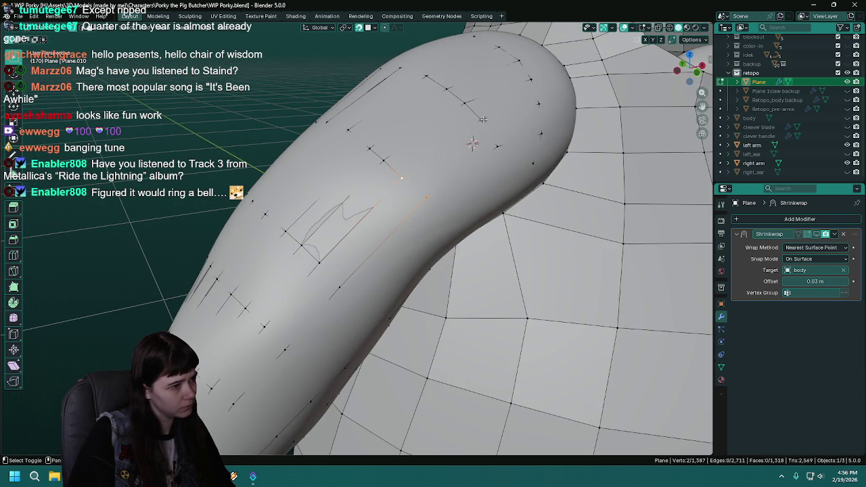
pyautogui.keyDown('shift'); pyautogui.click(492, 144); pyautogui.keyUp('shift')
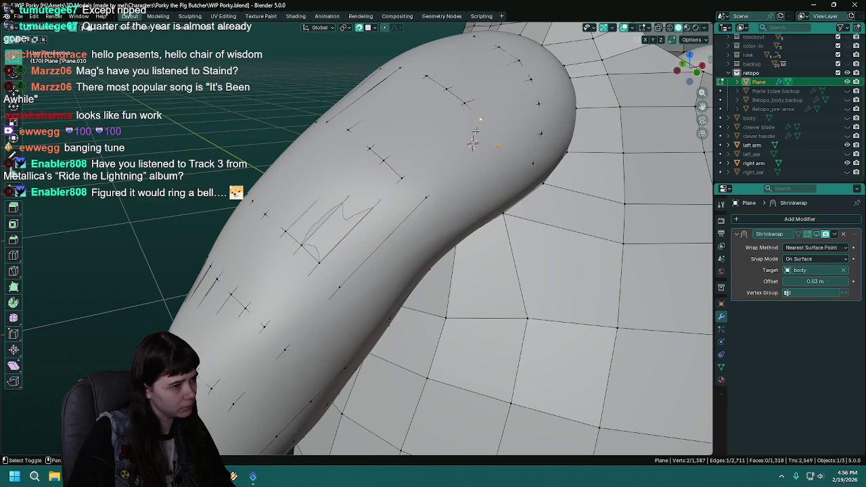
pyautogui.keyDown('shift'); pyautogui.click(425, 197); pyautogui.keyUp('shift')
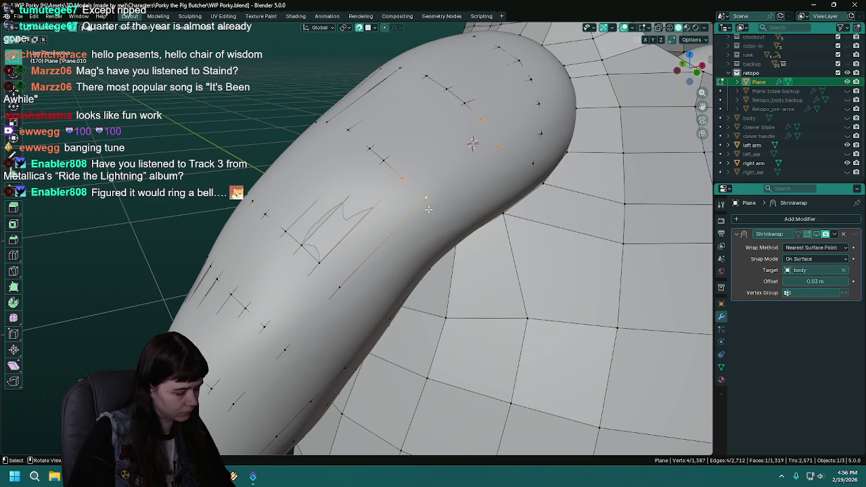
pyautogui.press('g')
pyautogui.click(421, 199)
pyautogui.moveTo(370, 264)
pyautogui.mouseDown(button='middle')
pyautogui.moveTo(410, 223)
pyautogui.moveTo(412, 231)
pyautogui.mouseUp(button='middle')
pyautogui.keyDown('shift'); pyautogui.click(390, 209); pyautogui.keyUp('shift')
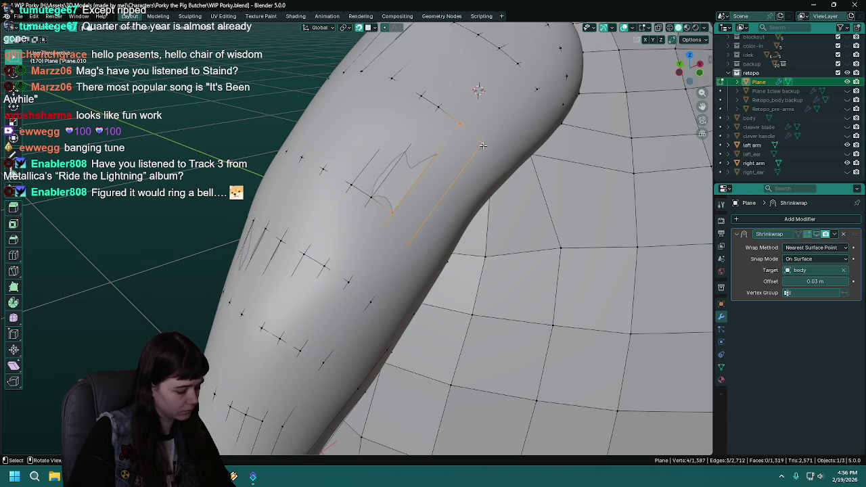
pyautogui.press('f')
# Move the new face's corner vertices onto the arm surface.
pyautogui.click(414, 232)
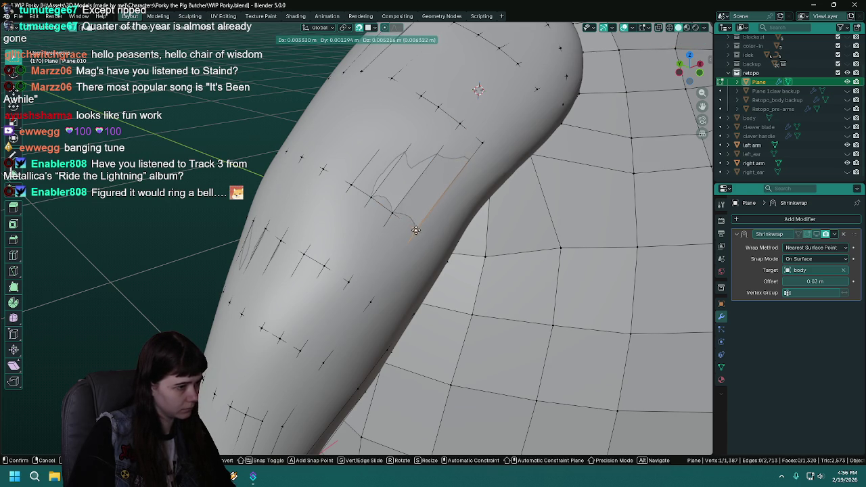
pyautogui.moveTo(415, 230); pyautogui.dragTo(382, 219, button='middle')
pyautogui.press('g')
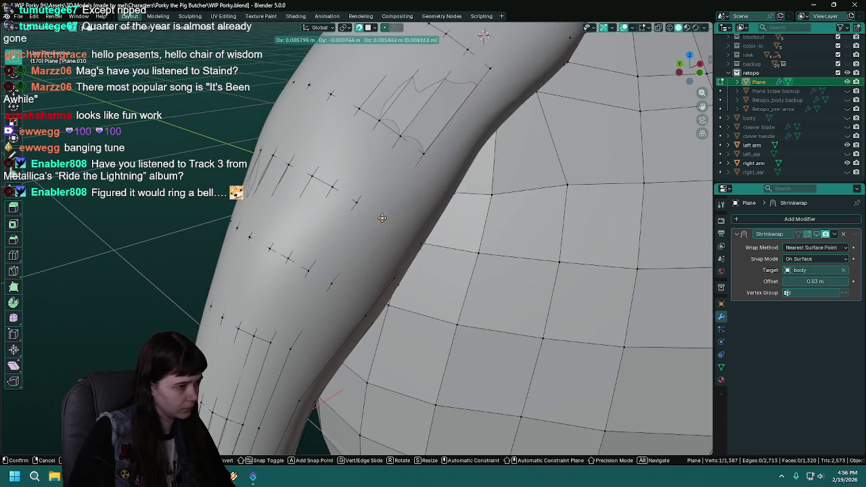
pyautogui.click(381, 218)
pyautogui.click(358, 201)
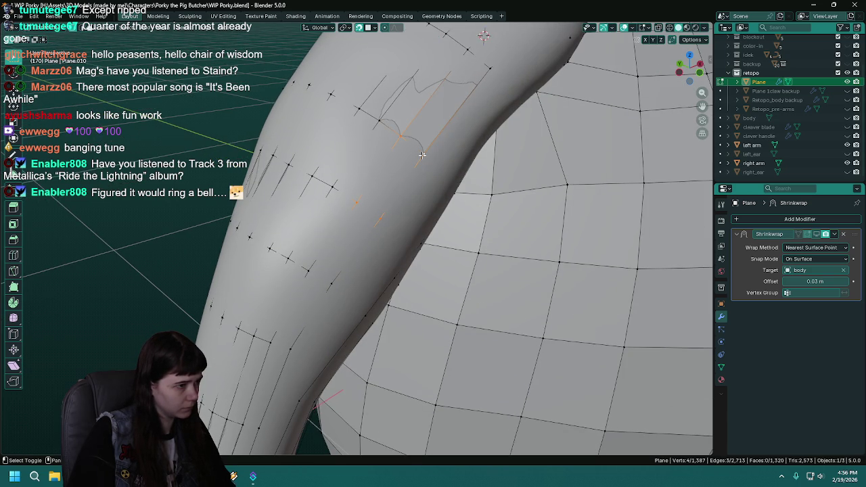
pyautogui.moveTo(421, 155); pyautogui.dragTo(370, 180, button='middle')
# Place a vertex, then fill a new quad face on the arm strip and adjust it.
pyautogui.press('g')
pyautogui.click(370, 179)
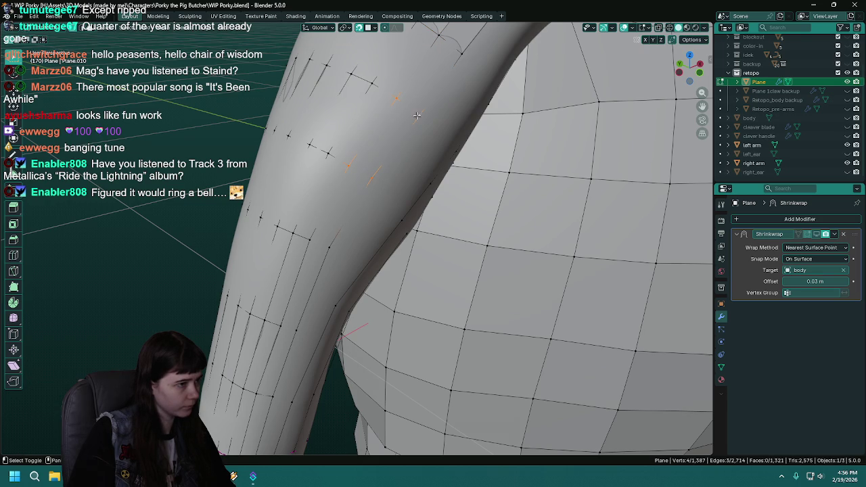
pyautogui.moveTo(337, 236); pyautogui.dragTo(365, 210, button='middle')
pyautogui.click(362, 204)
pyautogui.keyDown('shift'); pyautogui.click(361, 201); pyautogui.keyUp('shift')
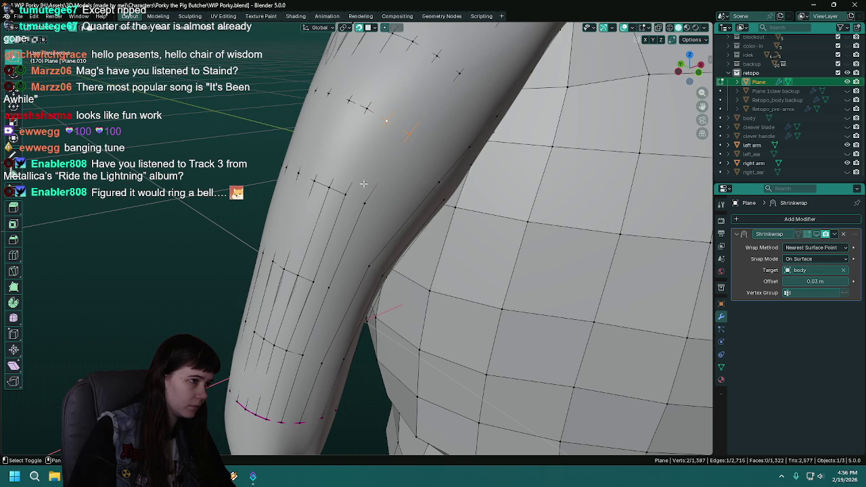
pyautogui.press('f')
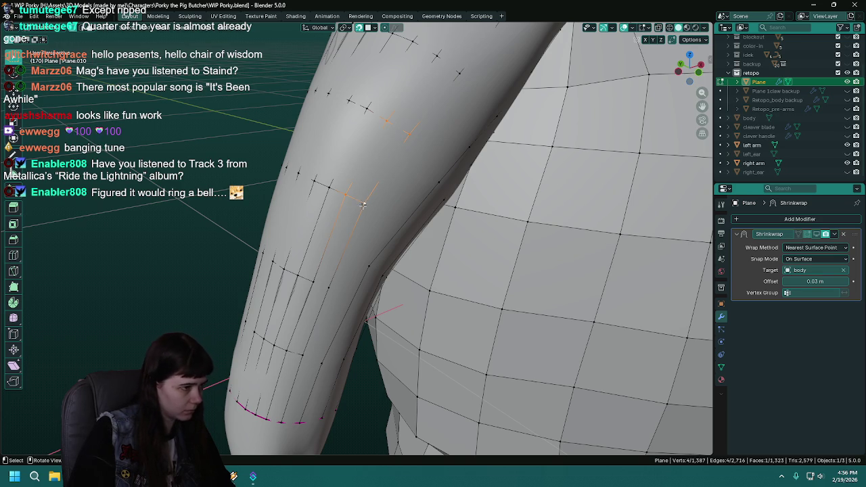
pyautogui.press('g')
pyautogui.click(363, 204)
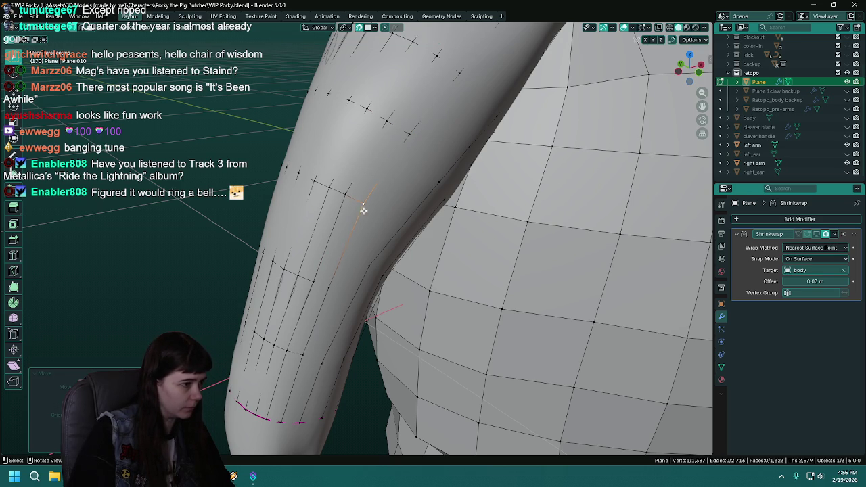
# Reposition the next vertices down the arm and save the file.
pyautogui.keyDown('shift'); pyautogui.click(327, 289); pyautogui.keyUp('shift')
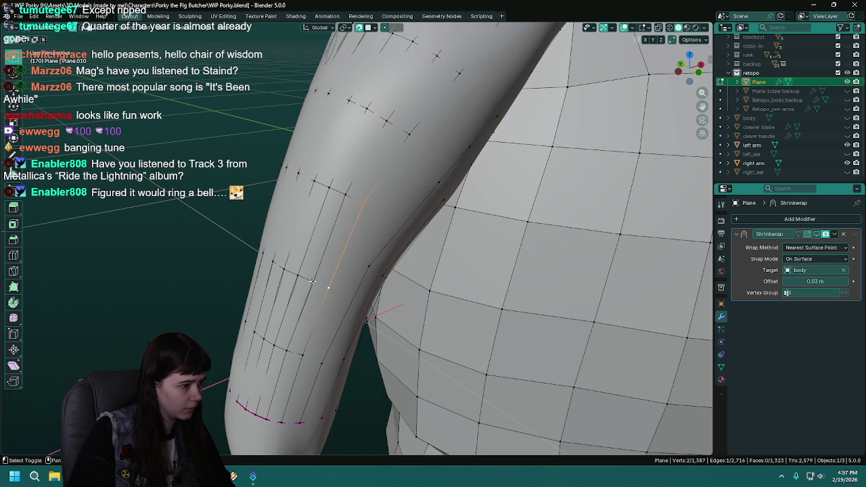
pyautogui.click(363, 204)
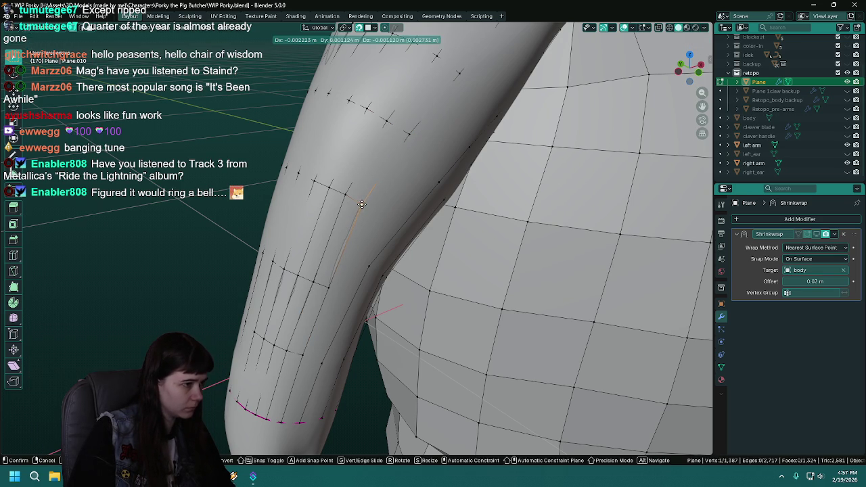
pyautogui.moveTo(364, 204); pyautogui.dragTo(359, 242, button='middle')
pyautogui.press('g')
pyautogui.press('Escape')
pyautogui.press('g')
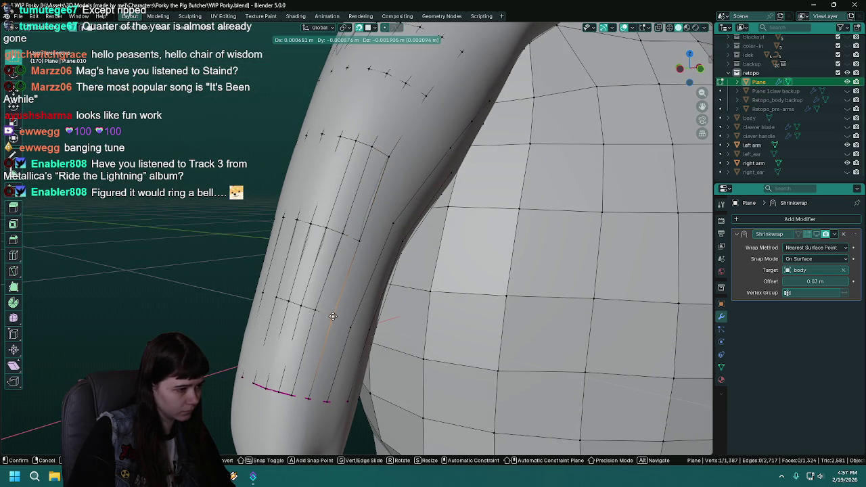
pyautogui.click(333, 316)
pyautogui.click(309, 396)
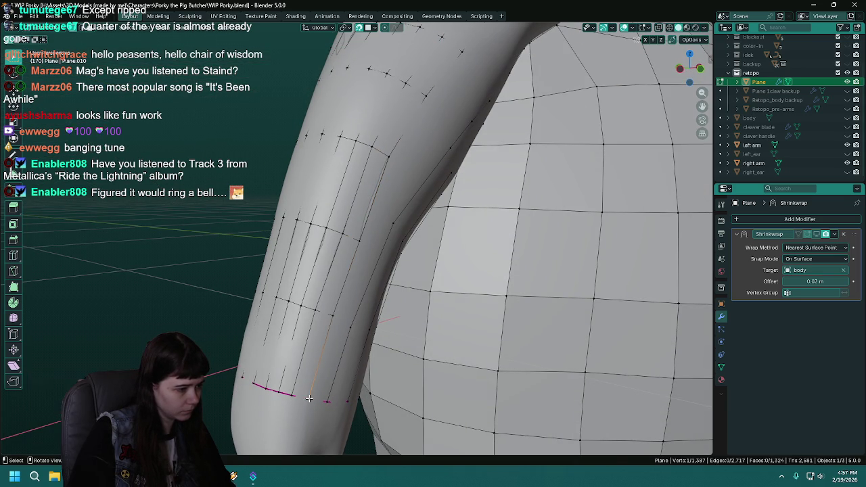
pyautogui.press('g')
pyautogui.click(310, 400)
pyautogui.hotkey('ctrl', 's')
# Move another arm vertex into place and save again.
pyautogui.moveTo(310, 400); pyautogui.dragTo(397, 313, button='middle')
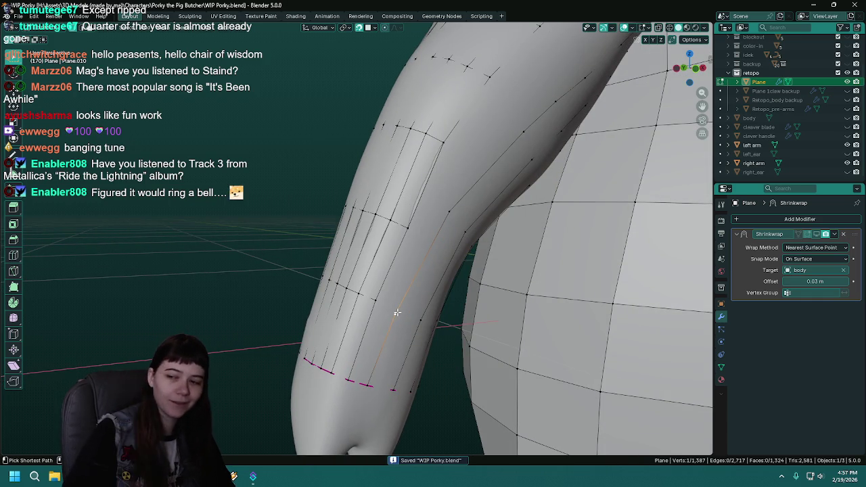
pyautogui.moveTo(399, 312); pyautogui.dragTo(373, 314, button='middle')
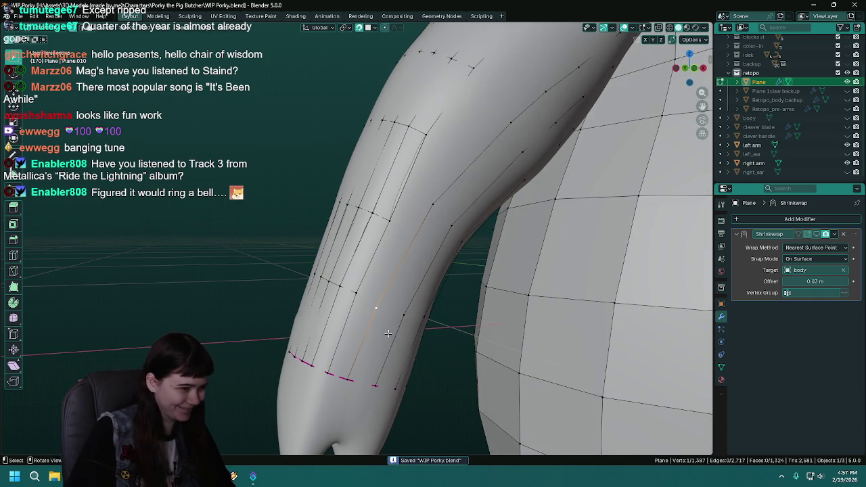
pyautogui.press('g')
pyautogui.click(376, 302)
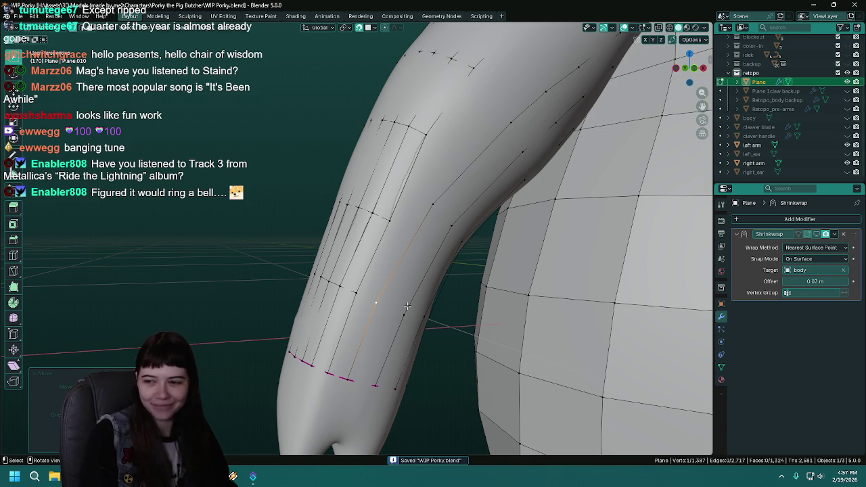
pyautogui.hotkey('ctrl', 's')
# Select vertices near the strip and slide them along the arm's inner side.
pyautogui.moveTo(405, 282); pyautogui.dragTo(367, 296, button='middle')
pyautogui.click(355, 292)
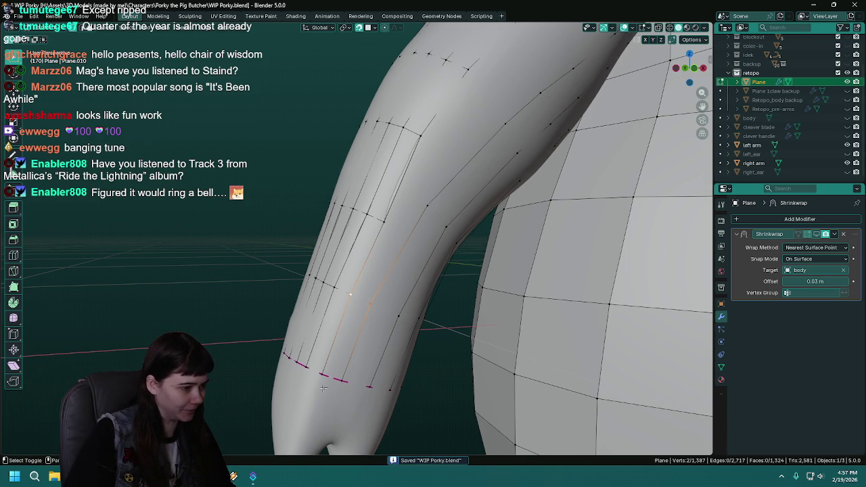
pyautogui.keyDown('shift'); pyautogui.click(341, 383); pyautogui.keyUp('shift')
pyautogui.moveTo(371, 304); pyautogui.dragTo(370, 303)
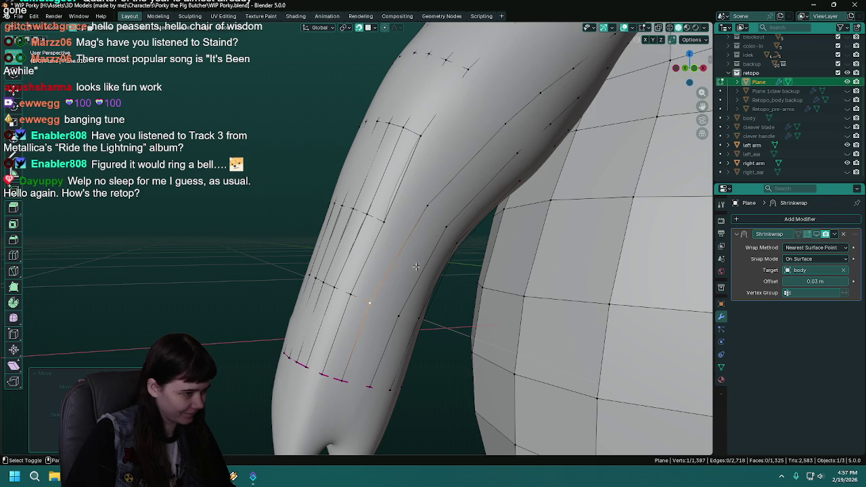
pyautogui.moveTo(415, 268); pyautogui.dragTo(408, 239, button='middle')
pyautogui.press('g')
pyautogui.click(379, 257)
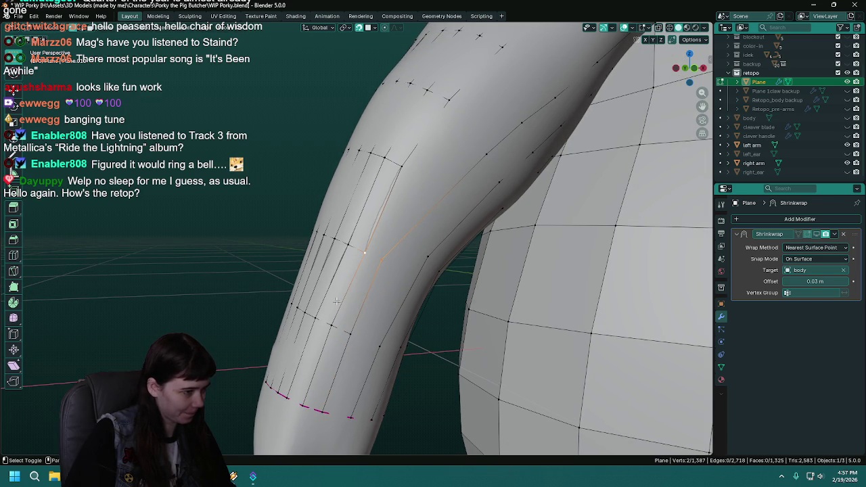
pyautogui.moveTo(383, 265); pyautogui.dragTo(382, 261)
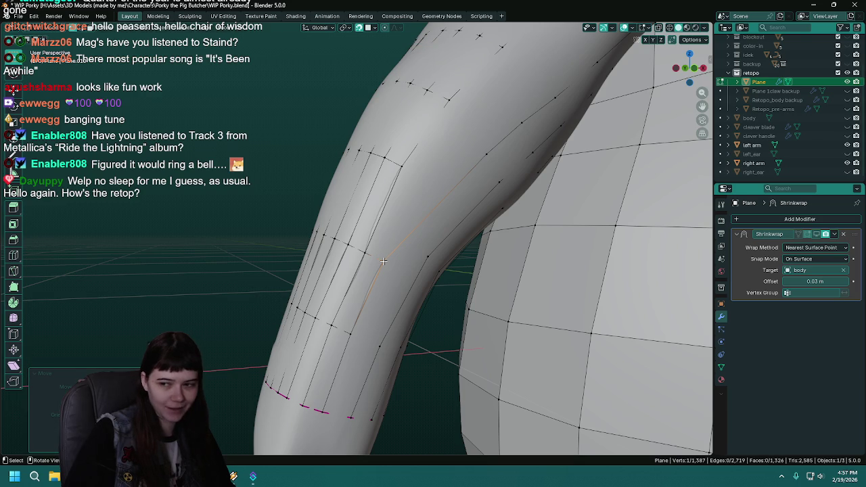
# Save, undo a stray vertex move, and fill a face from the selected edge chain.
pyautogui.keyDown('shift'); pyautogui.scroll(2, 368, 274); pyautogui.keyUp('shift')
pyautogui.keyDown('ctrl'); pyautogui.scroll(-2, 369, 274); pyautogui.keyUp('ctrl')
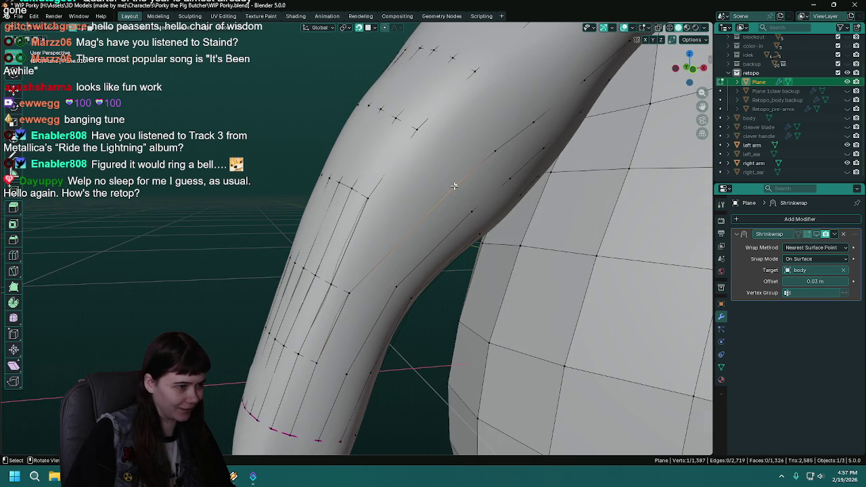
pyautogui.hotkey('ctrl', 's')
pyautogui.press('g')
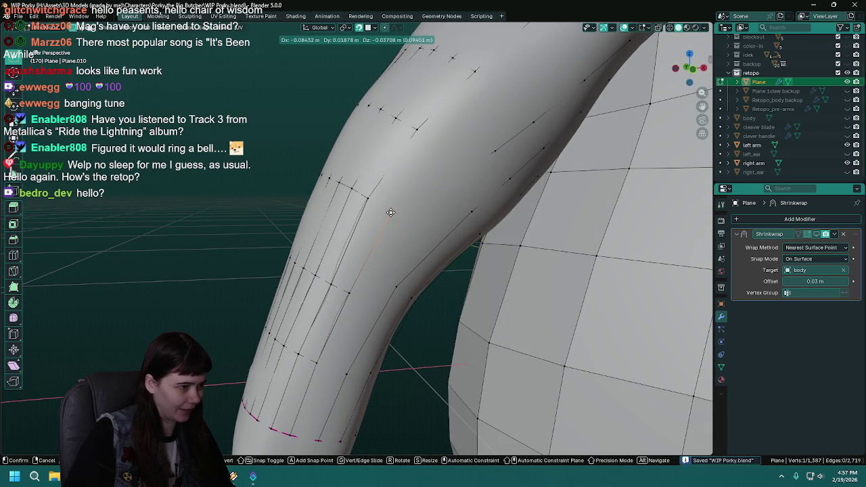
pyautogui.click(390, 210)
pyautogui.moveTo(390, 210); pyautogui.dragTo(308, 318, button='middle')
pyautogui.hotkey('ctrl', 'z')
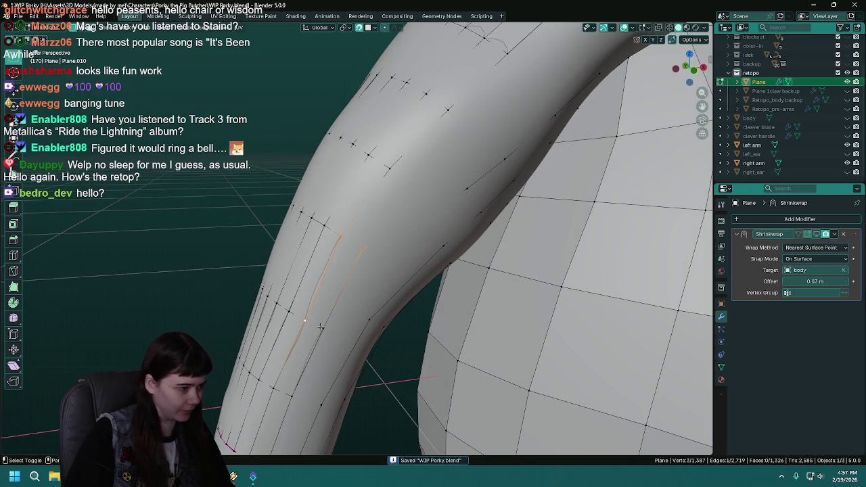
pyautogui.press('f')
pyautogui.click(464, 186)
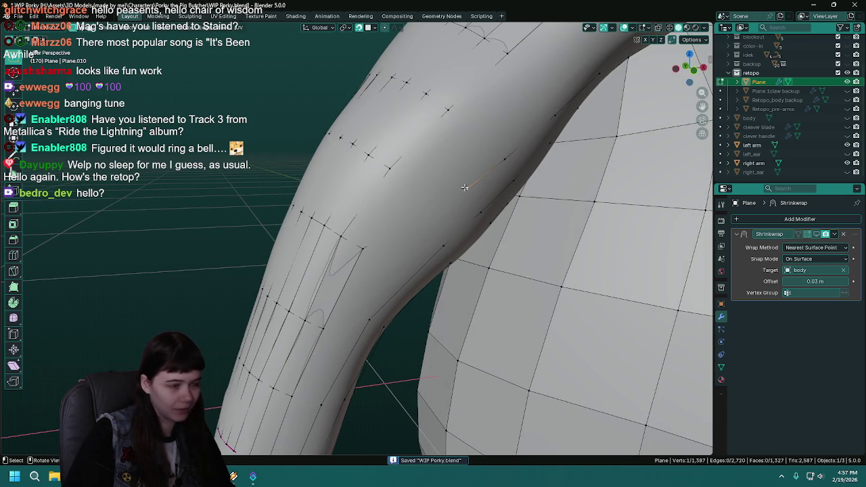
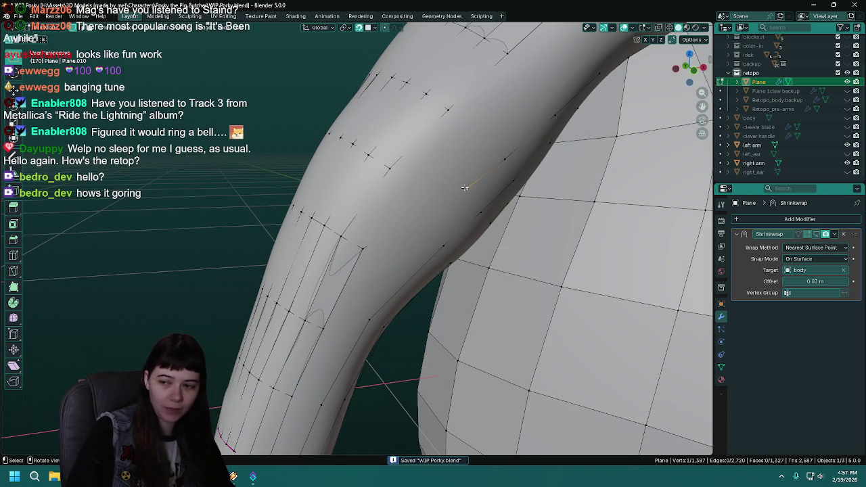
# Orbit and zoom around the upper arm, then save the work in progress.
pyautogui.scroll(-5, 465, 187)
pyautogui.moveTo(465, 187); pyautogui.dragTo(463, 229, button='middle')
pyautogui.scroll(5, 392, 225)
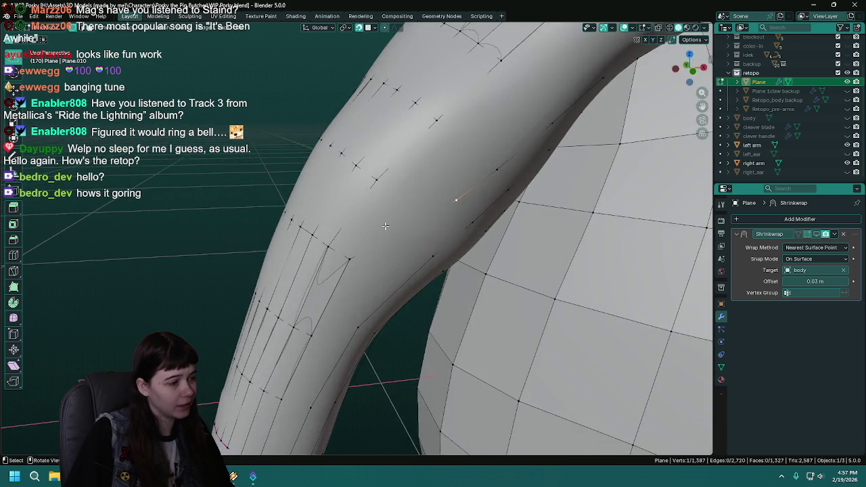
pyautogui.scroll(-4, 392, 225)
pyautogui.scroll(4, 431, 223)
pyautogui.hotkey('ctrl', 's')
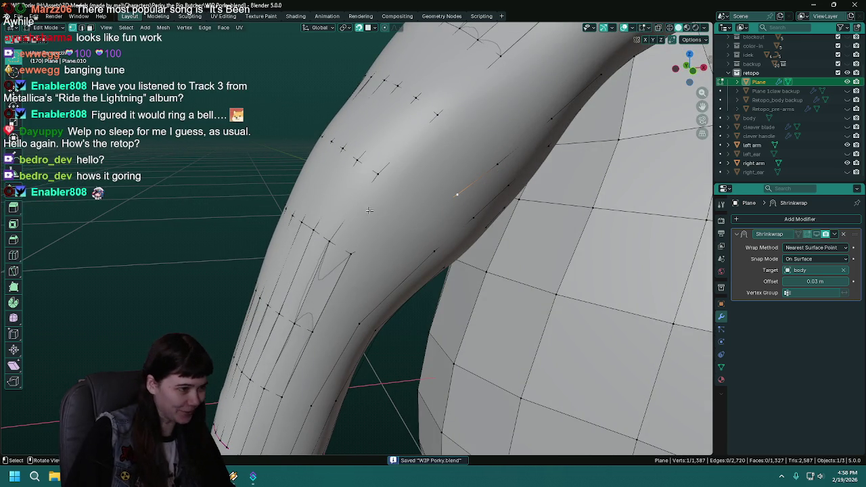
# Move upper-arm retopo vertices onto the sculpted arm surface and save.
pyautogui.press('g')
pyautogui.click(377, 175)
pyautogui.keyDown('shift'); pyautogui.click(377, 175); pyautogui.keyUp('shift')
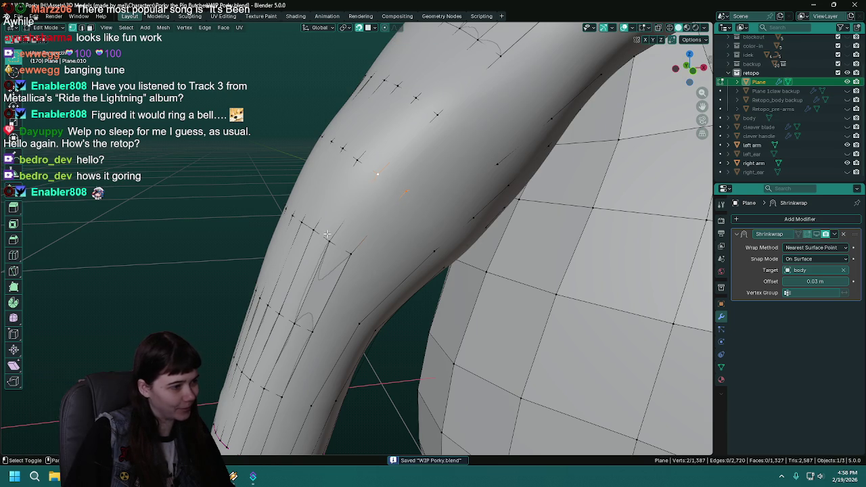
pyautogui.keyDown('shift'); pyautogui.click(350, 251); pyautogui.keyUp('shift')
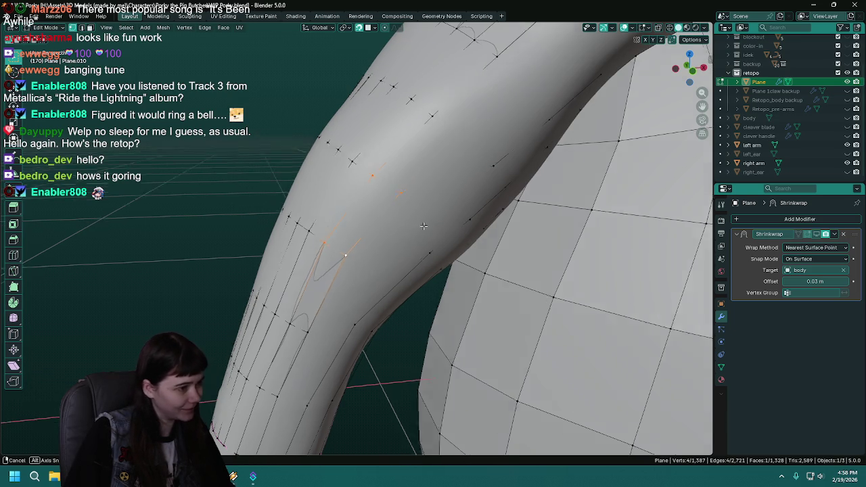
pyautogui.moveTo(426, 225); pyautogui.dragTo(405, 209, button='middle')
pyautogui.click(376, 199)
pyautogui.press('g')
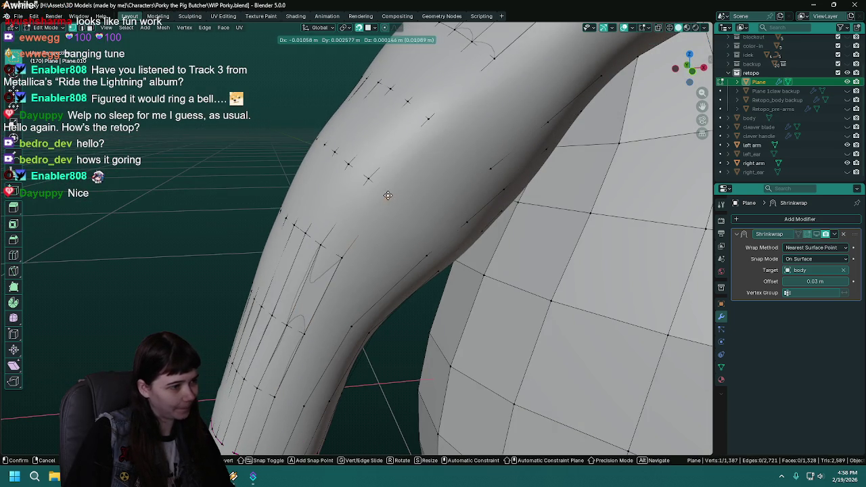
pyautogui.click(387, 195)
pyautogui.hotkey('ctrl', 's')
# Hide the right_arm sculpt to inspect the retopo underneath, then show it again.
pyautogui.moveTo(387, 196)
pyautogui.mouseDown(button='middle')
pyautogui.moveTo(485, 179)
pyautogui.moveTo(467, 184)
pyautogui.mouseUp(button='middle')
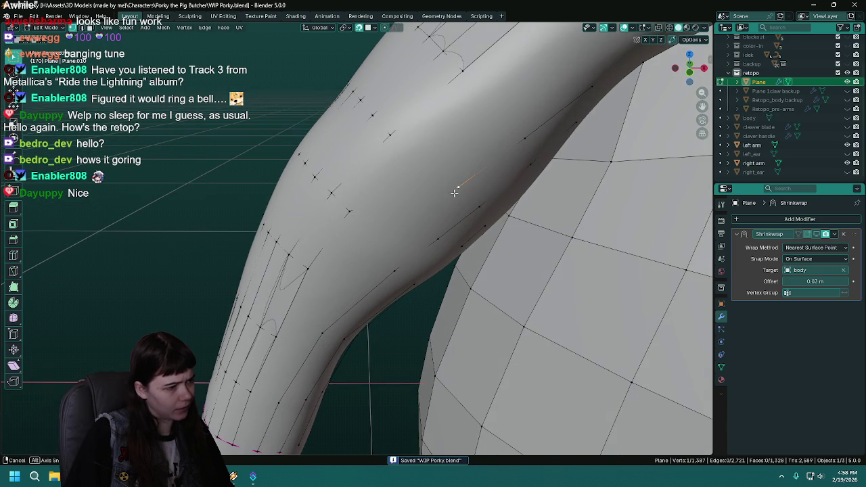
pyautogui.click(850, 163)
pyautogui.moveTo(663, 176); pyautogui.dragTo(701, 169, button='middle')
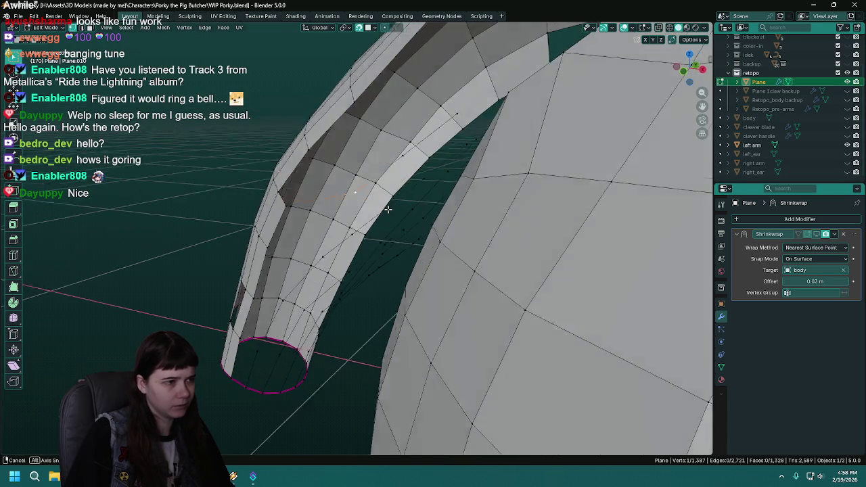
pyautogui.click(847, 163)
pyautogui.moveTo(392, 188); pyautogui.dragTo(422, 176, button='middle')
# Reposition two vertices, fill a new face between them, check against right_arm, and save.
pyautogui.press('g')
pyautogui.click(420, 170)
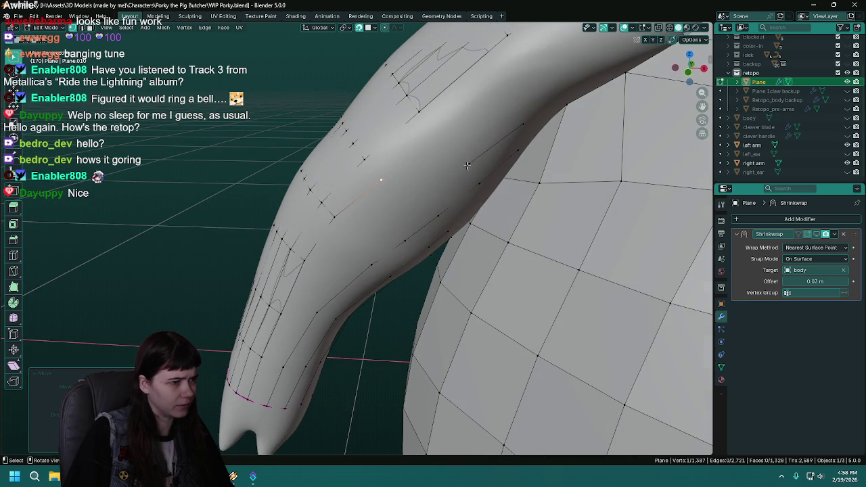
pyautogui.press('g')
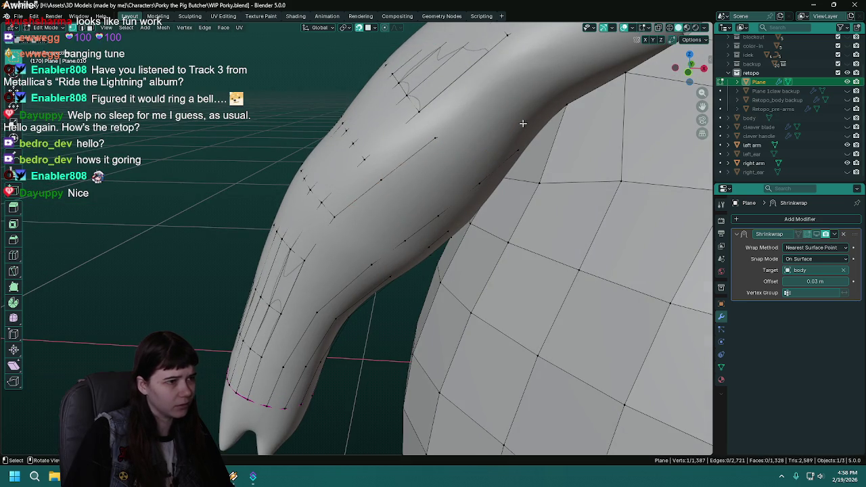
pyautogui.keyDown('alt'); pyautogui.moveTo(435, 140); pyautogui.dragTo(437, 205, button='middle'); pyautogui.keyUp('alt')
pyautogui.click(434, 203)
pyautogui.press('f')
pyautogui.click(847, 163)
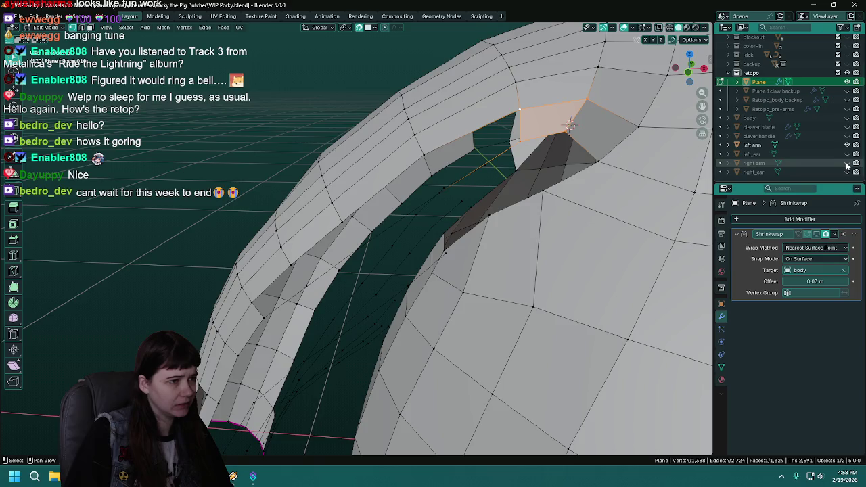
pyautogui.click(847, 163)
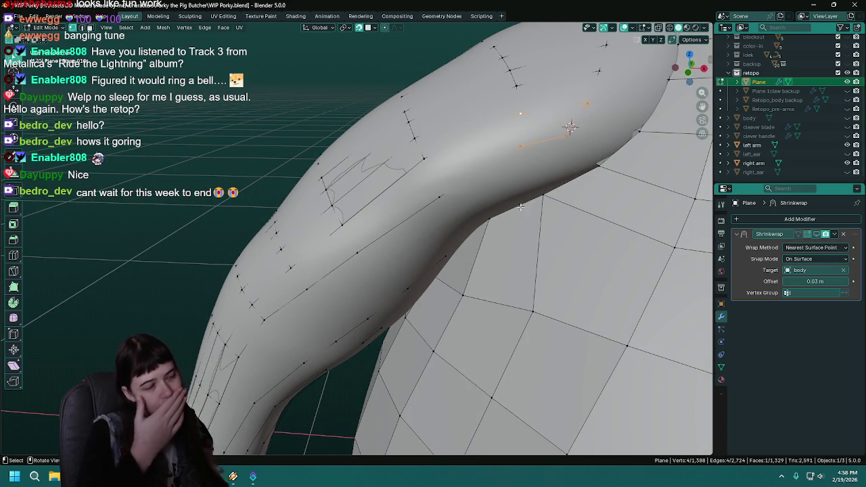
pyautogui.hotkey('ctrl', 's')
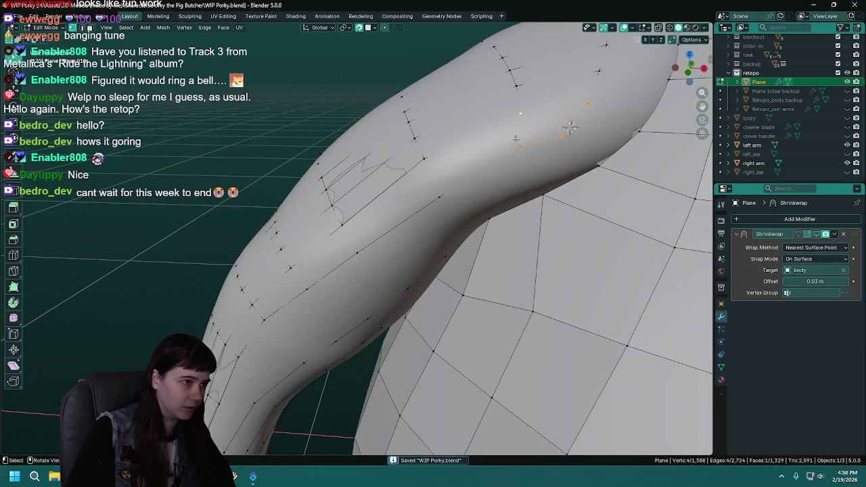
# Fill two more upper-arm faces from single edges and orbit to inspect the body.
pyautogui.keyDown('shift'); pyautogui.click(521, 141); pyautogui.keyUp('shift')
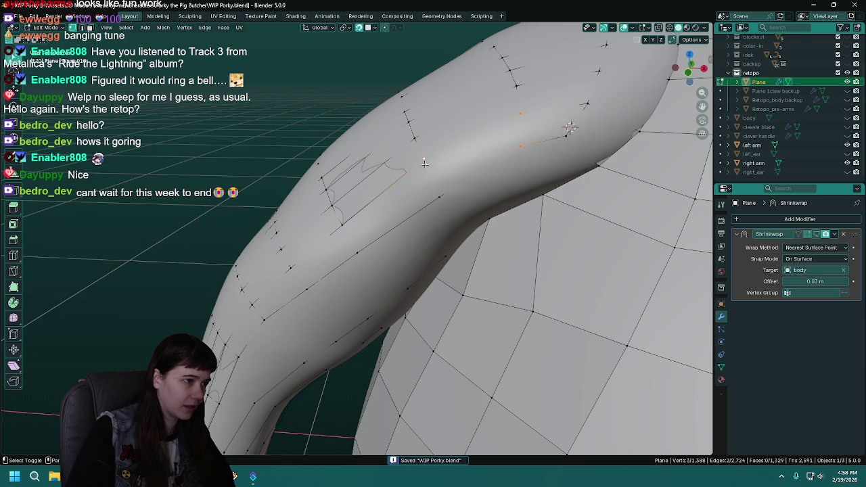
pyautogui.moveTo(439, 200); pyautogui.dragTo(441, 196, button='middle')
pyautogui.press('f')
pyautogui.press('f')
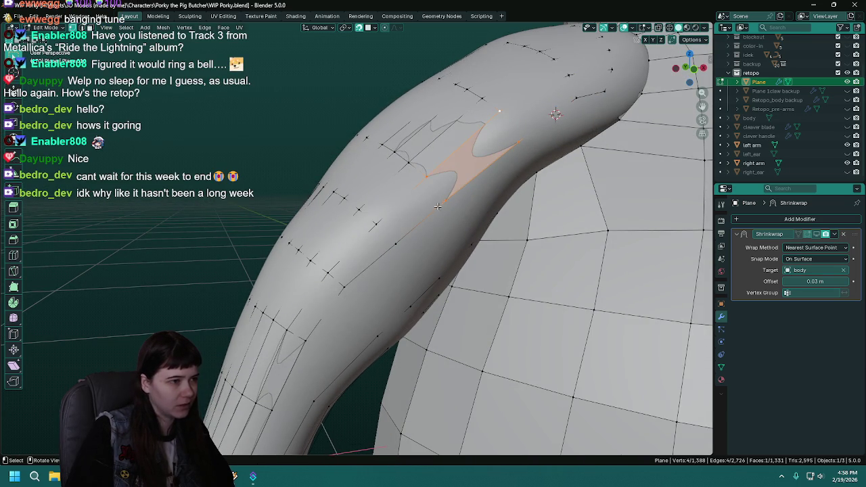
pyautogui.keyDown('shift'); pyautogui.click(424, 174); pyautogui.keyUp('shift')
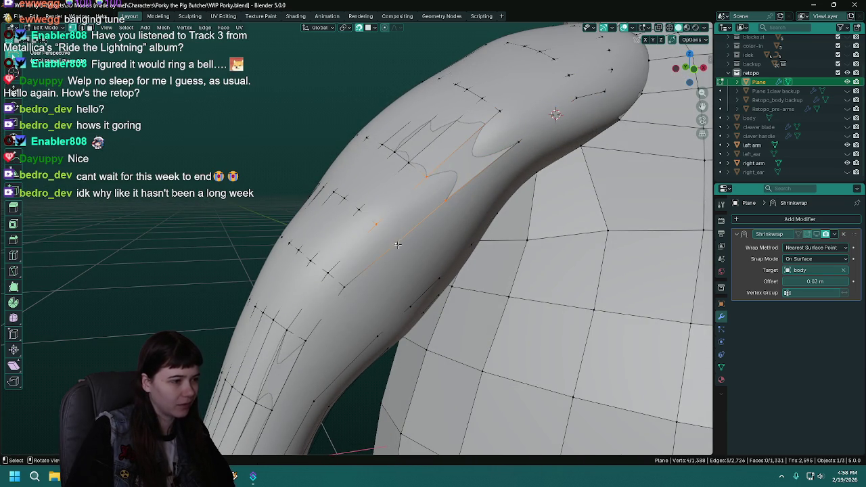
pyautogui.press('f')
pyautogui.moveTo(397, 245); pyautogui.dragTo(332, 276, button='middle')
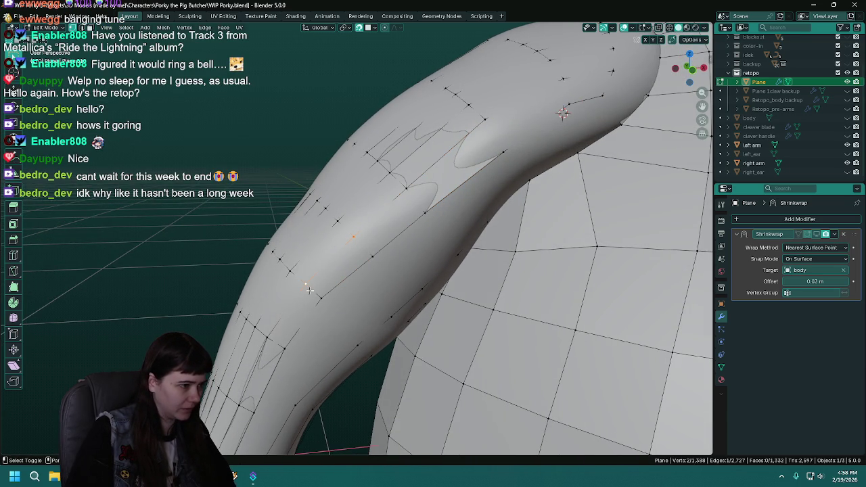
pyautogui.moveTo(373, 263); pyautogui.dragTo(444, 207, button='middle')
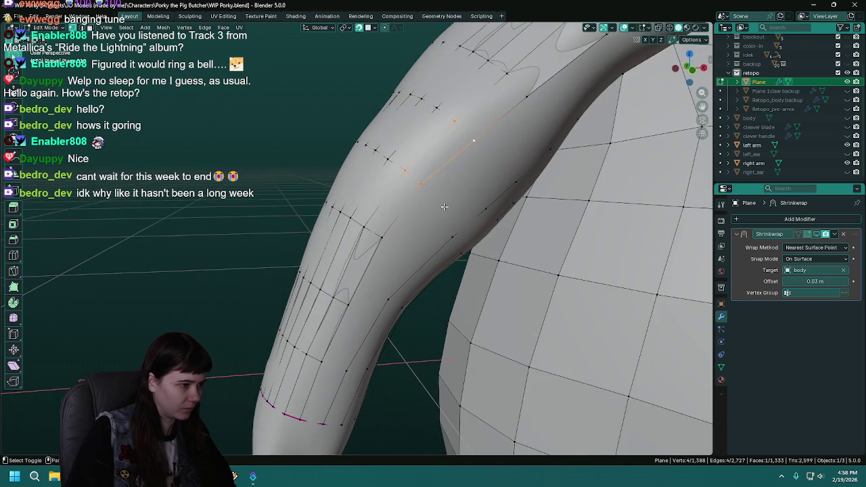
pyautogui.scroll(-3, 403, 253)
pyautogui.moveTo(402, 253); pyautogui.dragTo(429, 203, button='middle')
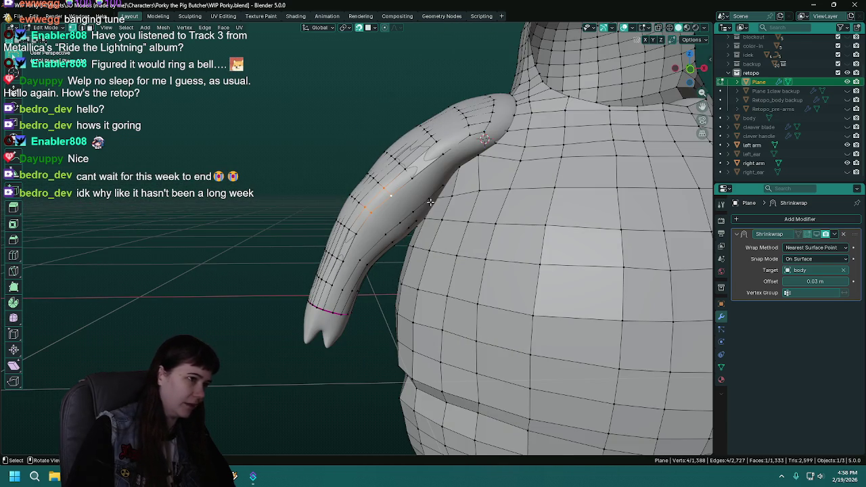
pyautogui.press('KP_1')
pyautogui.scroll(-1, 429, 200)
pyautogui.scroll(-1, 429, 200)
pyautogui.hotkey('shift', 'space')
pyautogui.press('d')
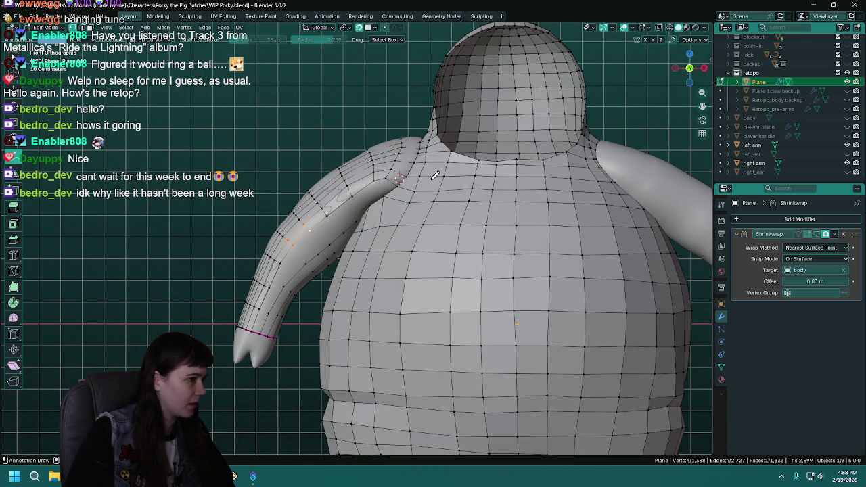
pyautogui.moveTo(420, 141); pyautogui.dragTo(360, 151)
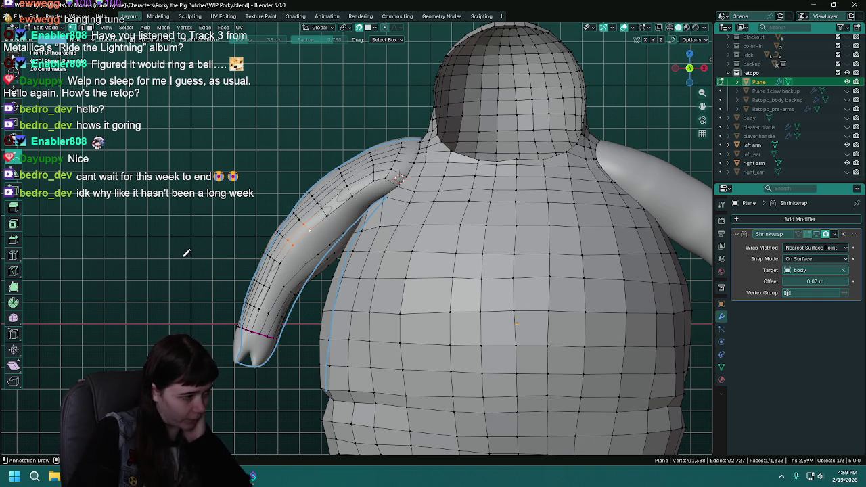
pyautogui.click(17, 164)
pyautogui.click(61, 213)
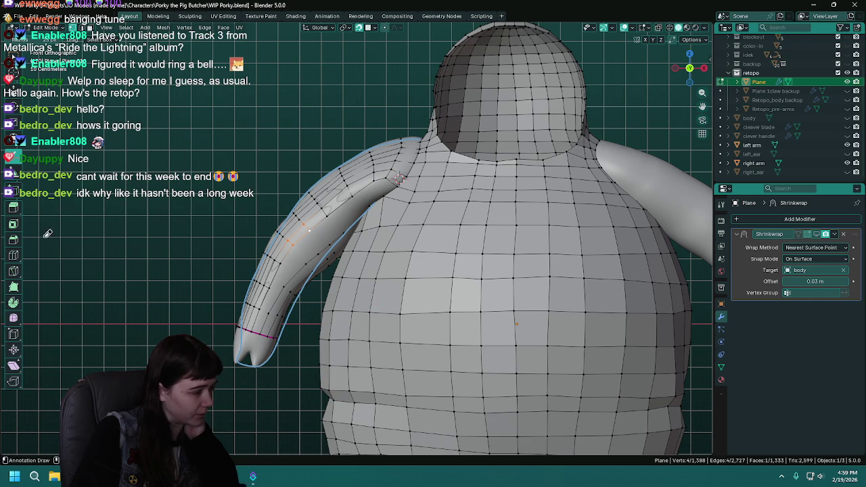
pyautogui.moveTo(16, 162); pyautogui.dragTo(51, 156)
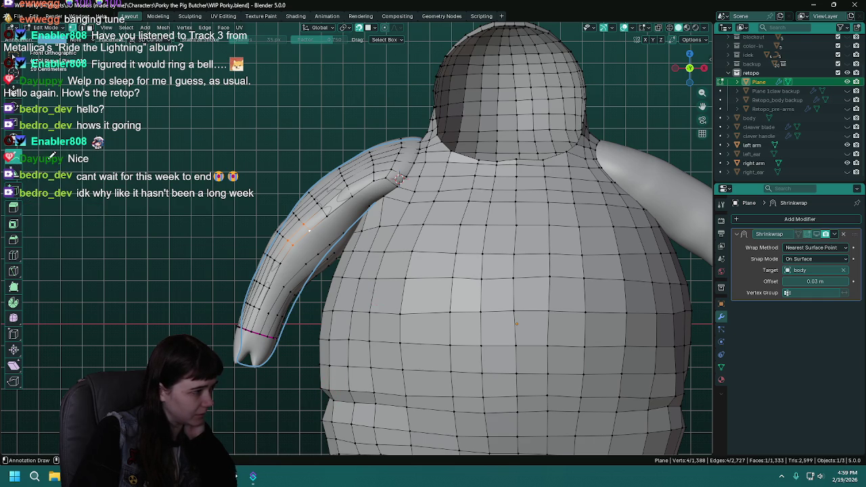
pyautogui.moveTo(313, 340); pyautogui.dragTo(314, 340)
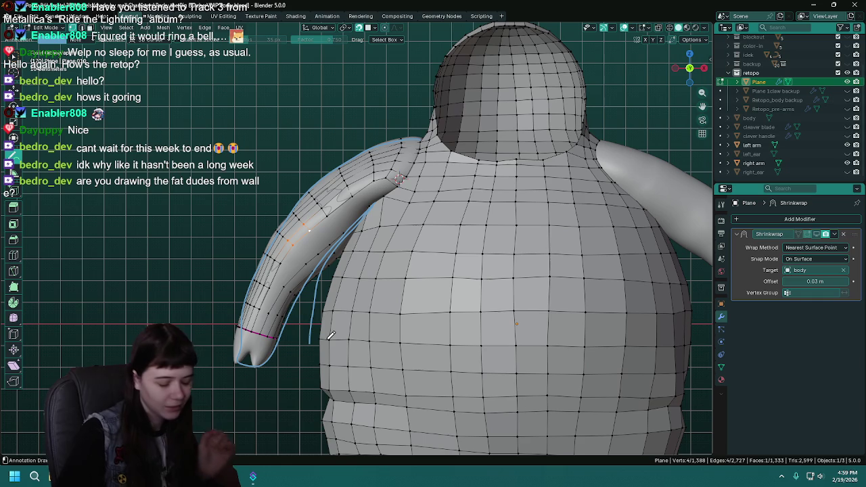
pyautogui.rightClick(80, 186)
pyautogui.click(95, 202)
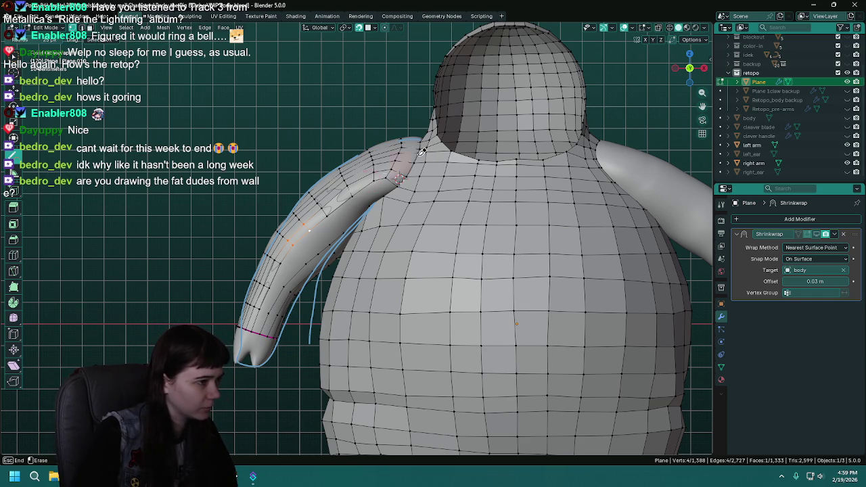
pyautogui.moveTo(387, 170); pyautogui.dragTo(383, 233)
pyautogui.moveTo(371, 188)
pyautogui.mouseDown()
pyautogui.moveTo(270, 376)
pyautogui.moveTo(255, 281)
pyautogui.mouseUp()
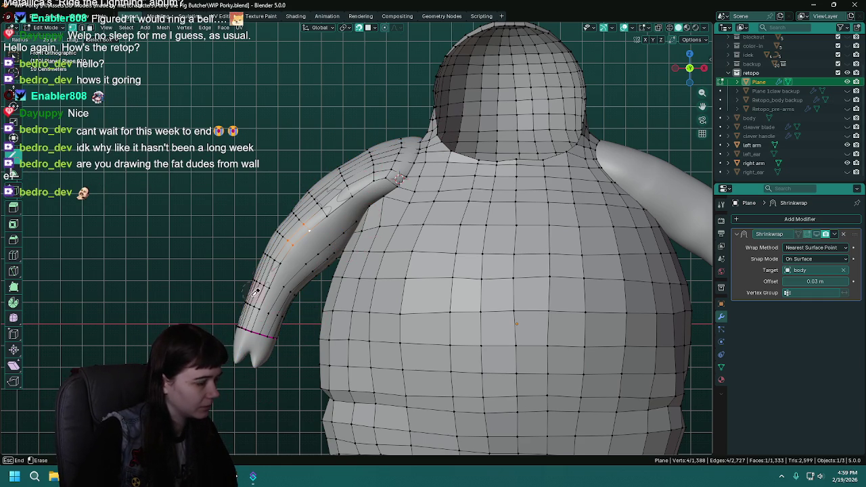
pyautogui.scroll(2, 277, 349)
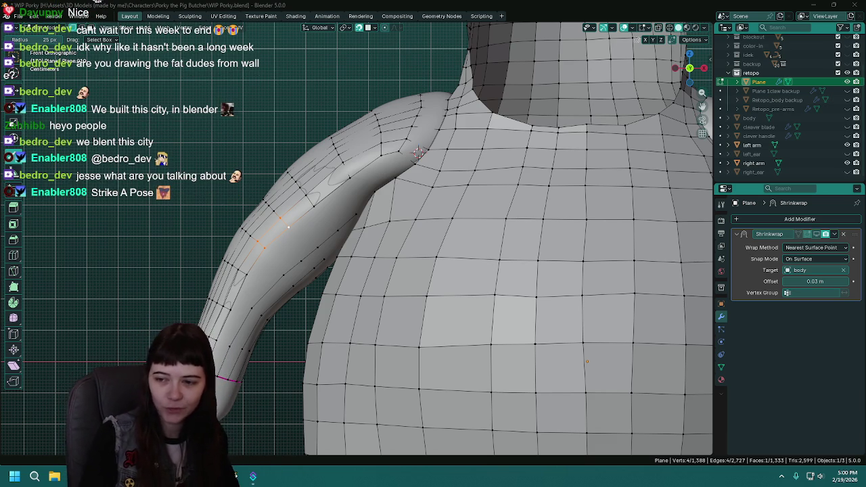
# Switch back to annotation drawing, orbit around the shoulder, and save WIP Porky.blend.
pyautogui.press('d')
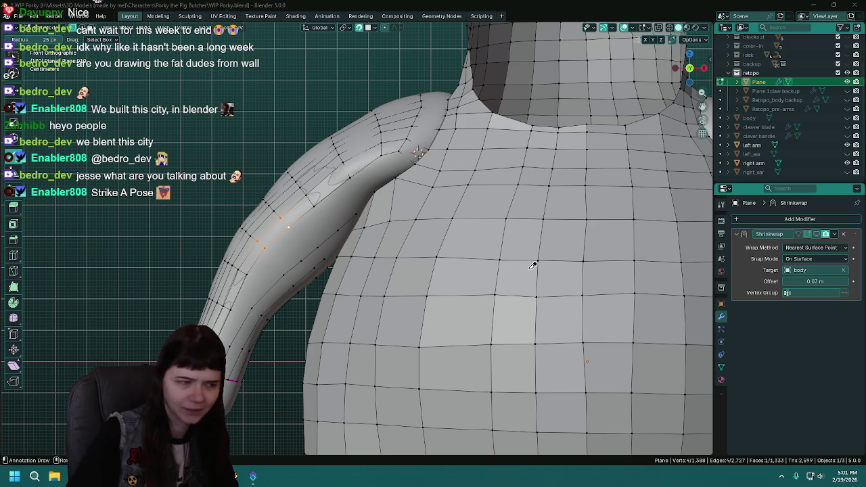
pyautogui.moveTo(358, 262); pyautogui.dragTo(380, 264, button='middle')
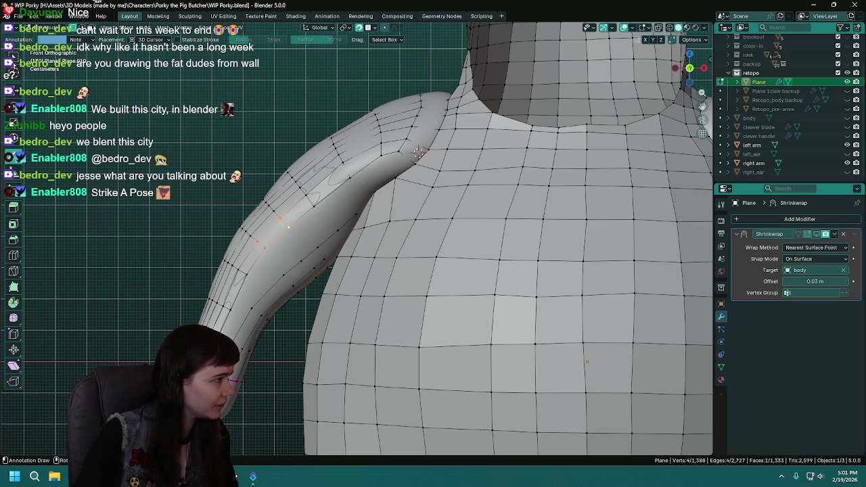
pyautogui.hotkey('ctrl', 's')
# Nudge one upper-arm vertex several times until it sits on the arm surface.
pyautogui.moveTo(381, 264)
pyautogui.mouseDown(button='middle')
pyautogui.moveTo(497, 184)
pyautogui.moveTo(446, 223)
pyautogui.mouseUp(button='middle')
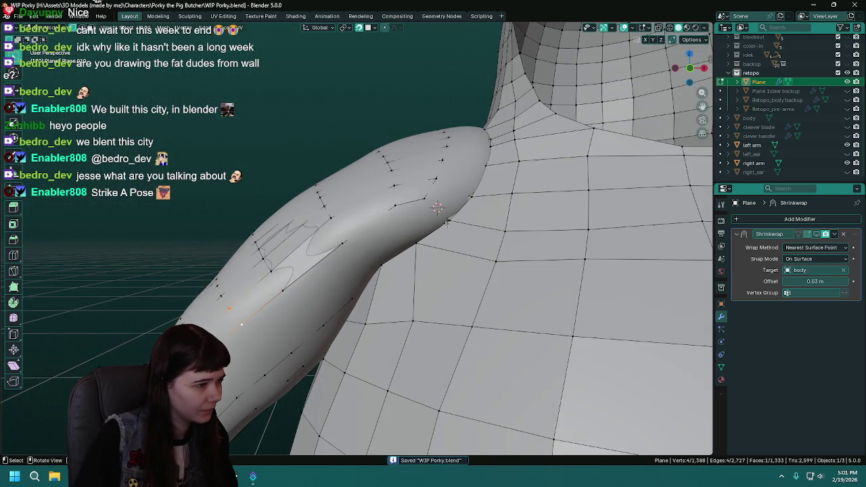
pyautogui.click(396, 206)
pyautogui.press('g')
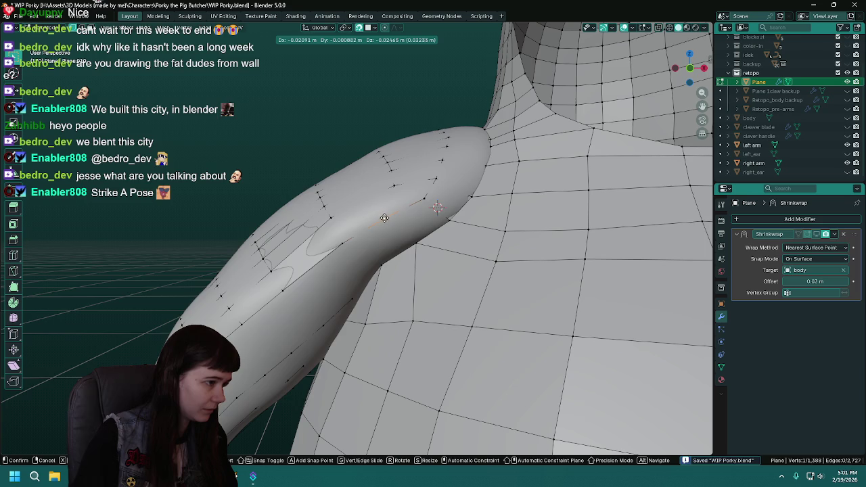
pyautogui.click(385, 217)
pyautogui.press('g')
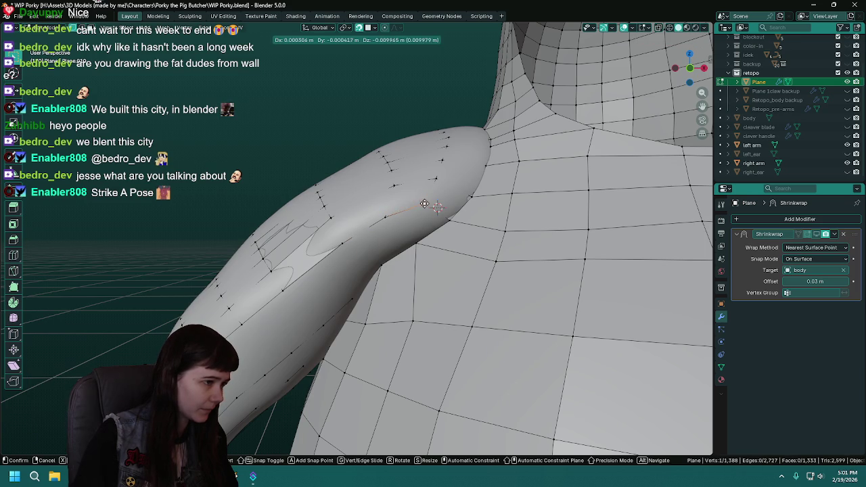
pyautogui.click(424, 205)
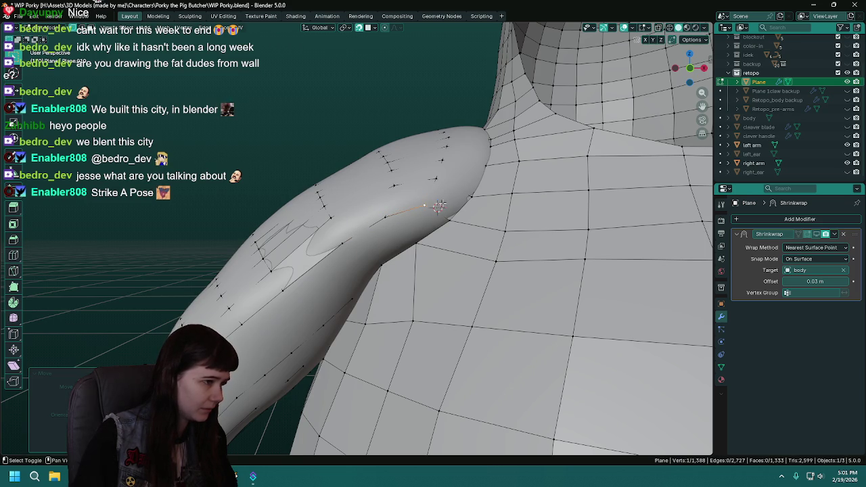
pyautogui.moveTo(439, 205); pyautogui.dragTo(434, 216, button='middle')
pyautogui.press('g')
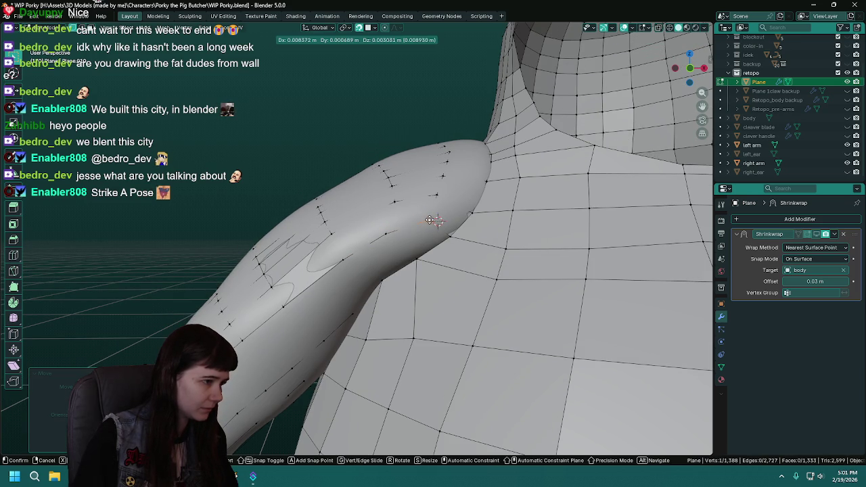
pyautogui.click(431, 220)
pyautogui.press('g')
pyautogui.click(397, 203)
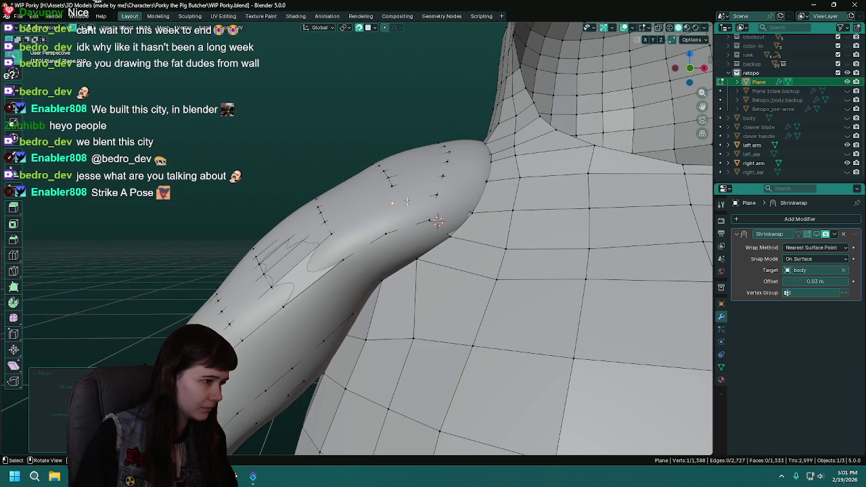
# Move the next vertex on the arm loop into place and save.
pyautogui.click(434, 194)
pyautogui.press('g')
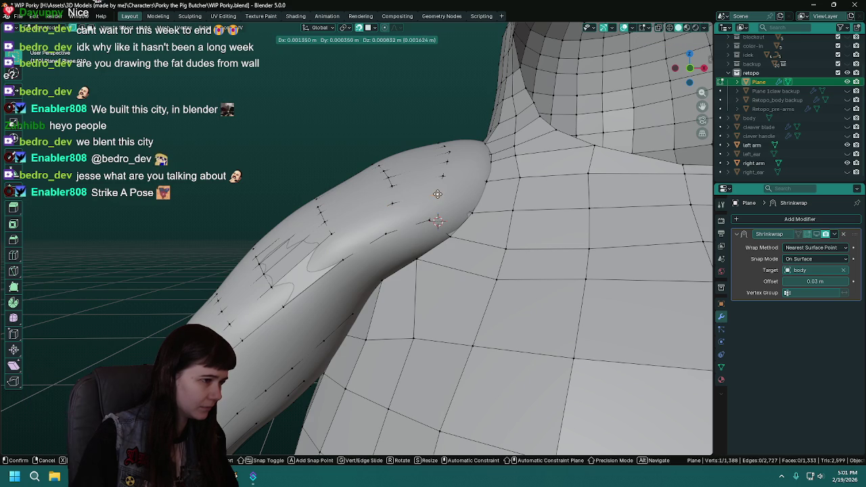
pyautogui.click(437, 194)
pyautogui.hotkey('ctrl', 's')
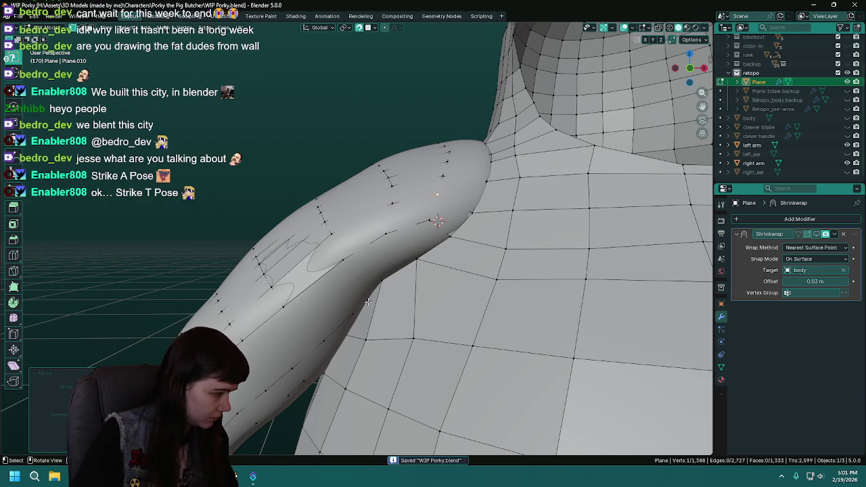
# Place a vertex toward the elbow and shift an inner-arm edge onto the surface.
pyautogui.moveTo(377, 289); pyautogui.dragTo(360, 230, button='middle')
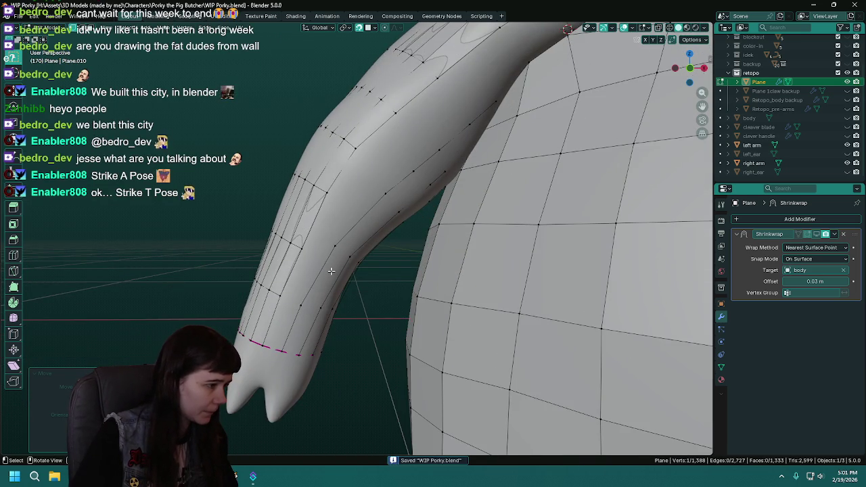
pyautogui.press('g')
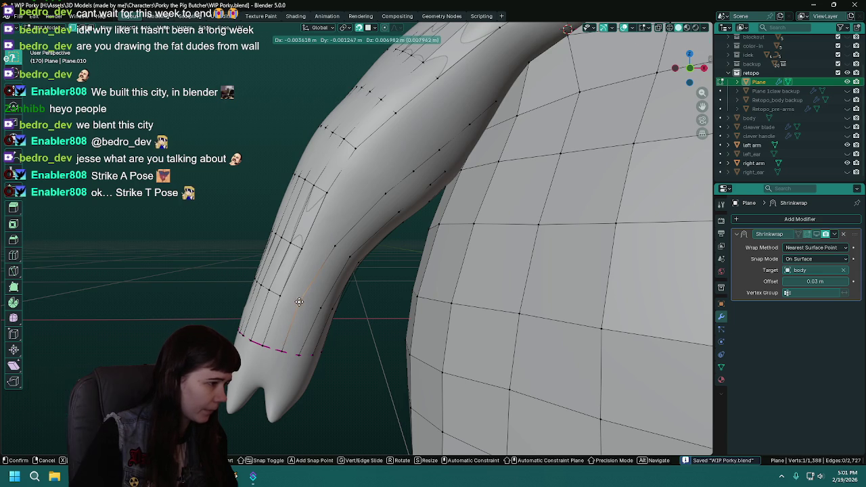
pyautogui.click(299, 301)
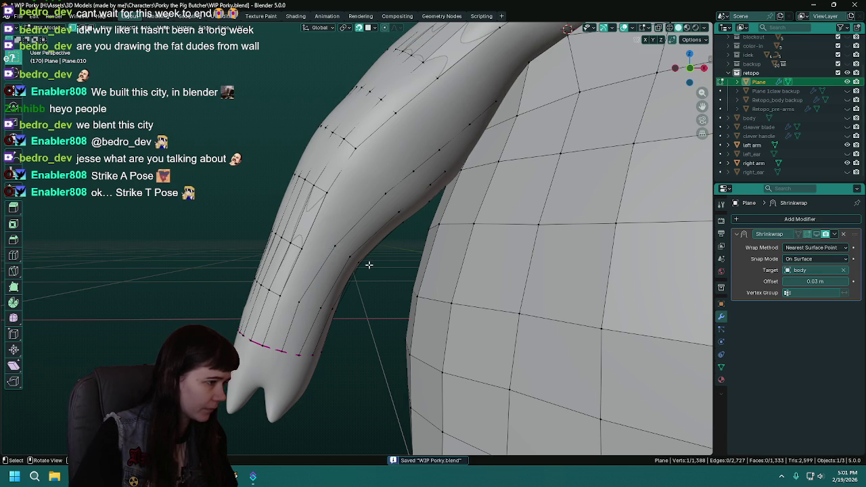
pyautogui.click(334, 245)
pyautogui.press('g')
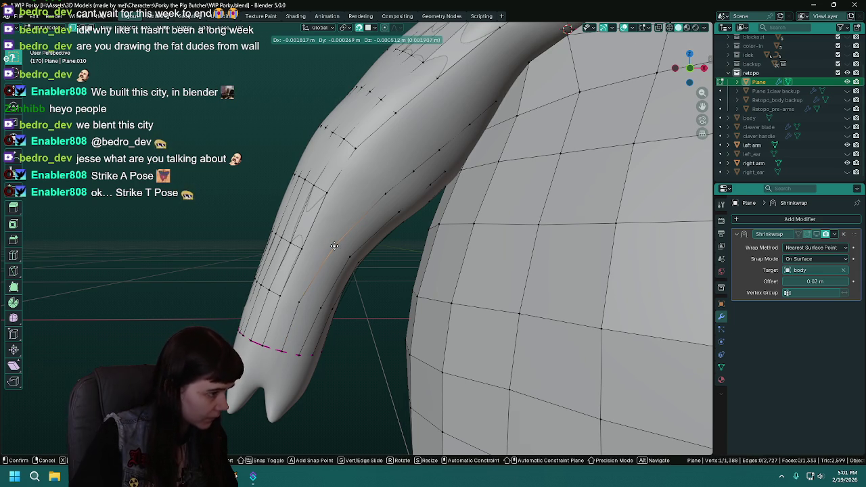
pyautogui.click(321, 253)
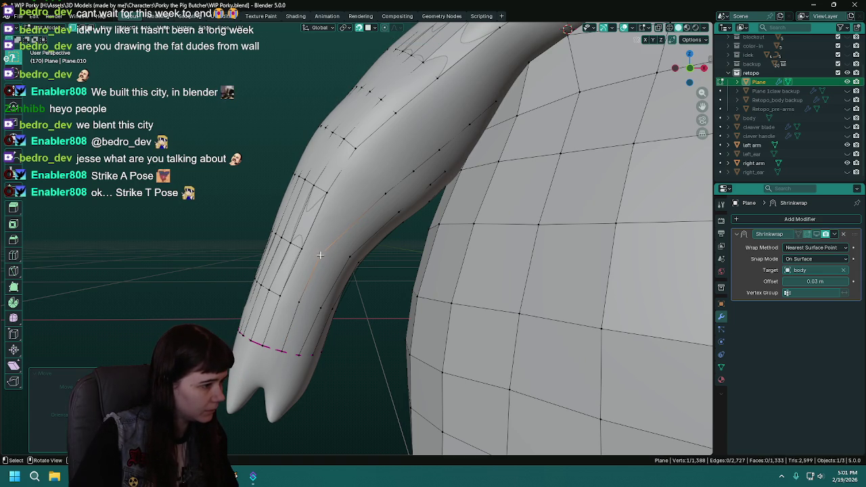
# Reposition another edge along the arm over several moves.
pyautogui.click(383, 193)
pyautogui.press('g')
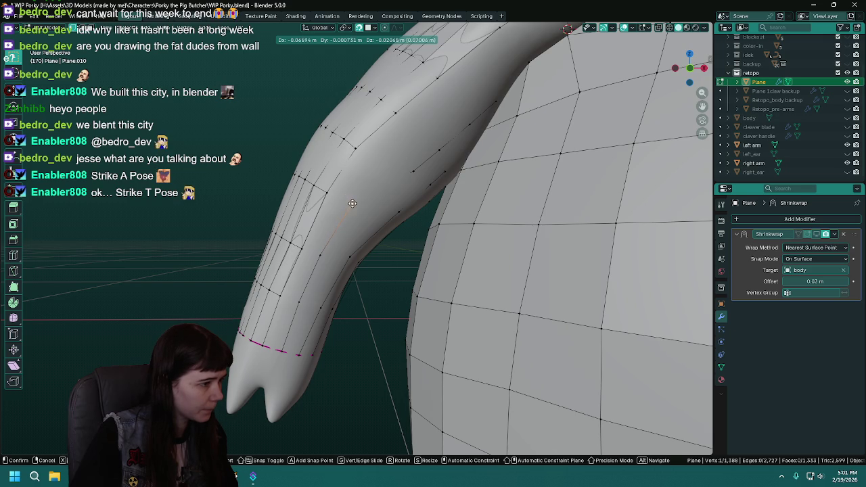
pyautogui.click(352, 203)
pyautogui.press('g')
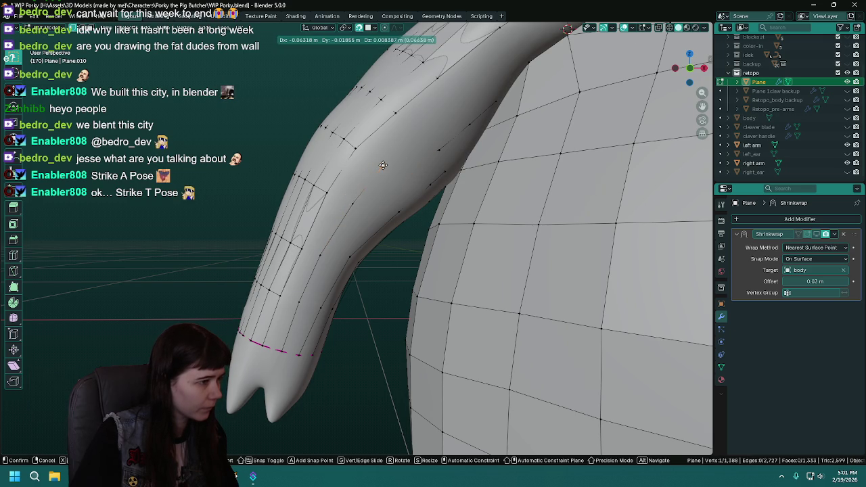
pyautogui.moveTo(383, 165); pyautogui.dragTo(379, 212, button='middle')
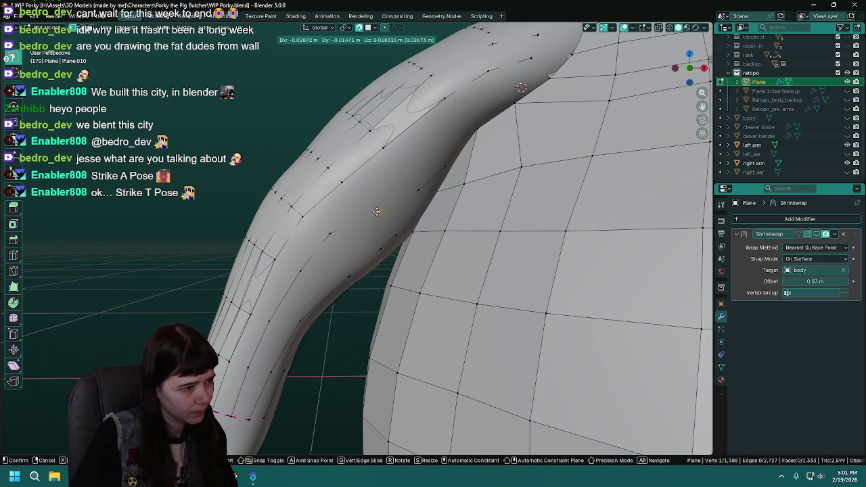
pyautogui.click(370, 205)
pyautogui.press('g')
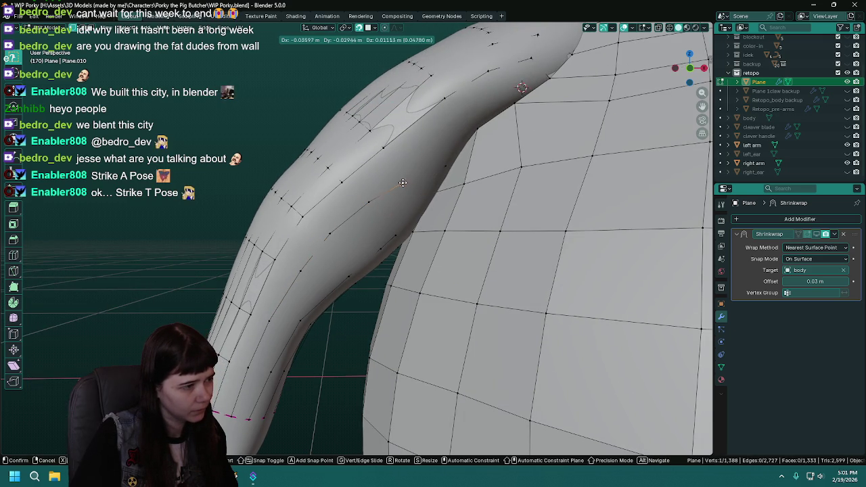
pyautogui.click(405, 172)
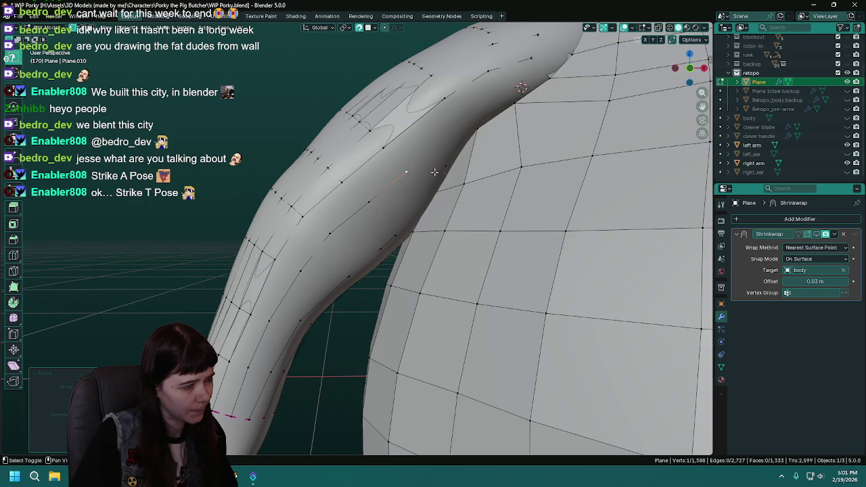
# Move the selection toward the shoulder, extrude a new vertex there, and save.
pyautogui.moveTo(404, 172); pyautogui.dragTo(354, 209, button='middle')
pyautogui.press('g')
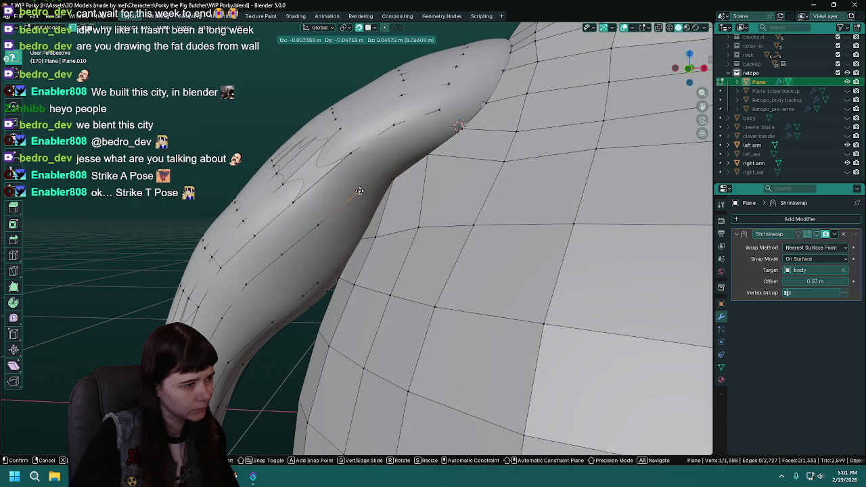
pyautogui.keyDown('alt'); pyautogui.moveTo(359, 187); pyautogui.dragTo(391, 172, button='middle'); pyautogui.keyUp('alt')
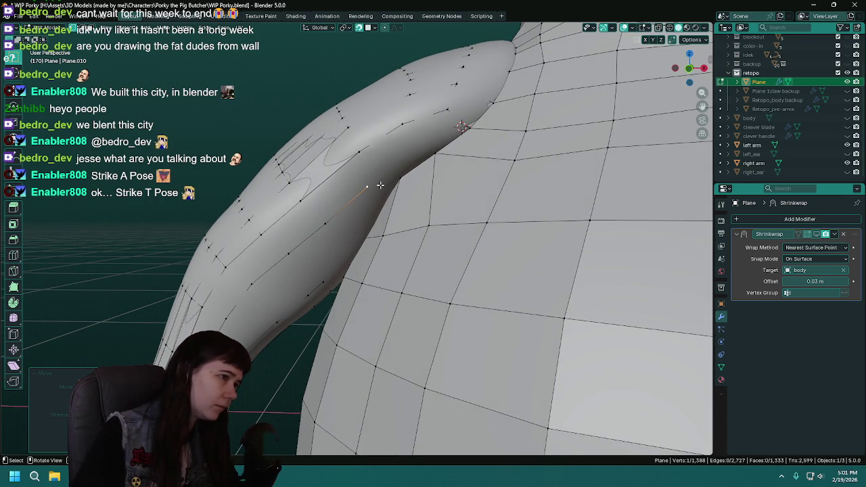
pyautogui.click(402, 159)
pyautogui.press('e')
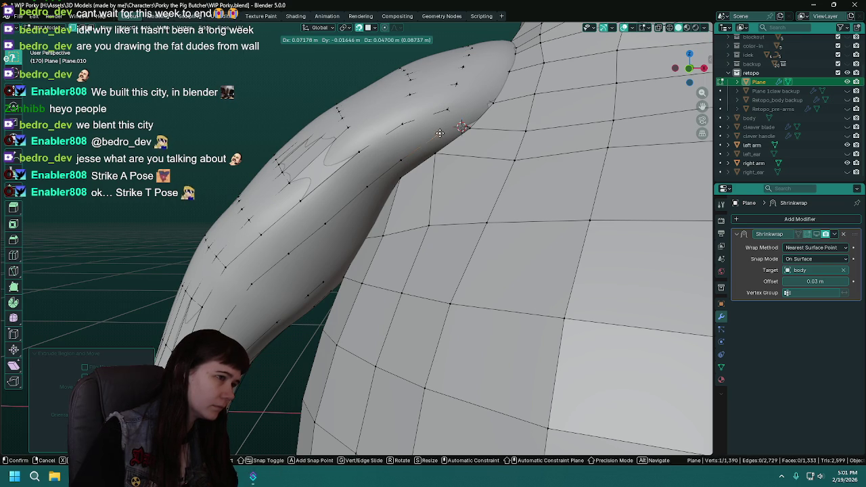
pyautogui.click(439, 133)
pyautogui.press('g')
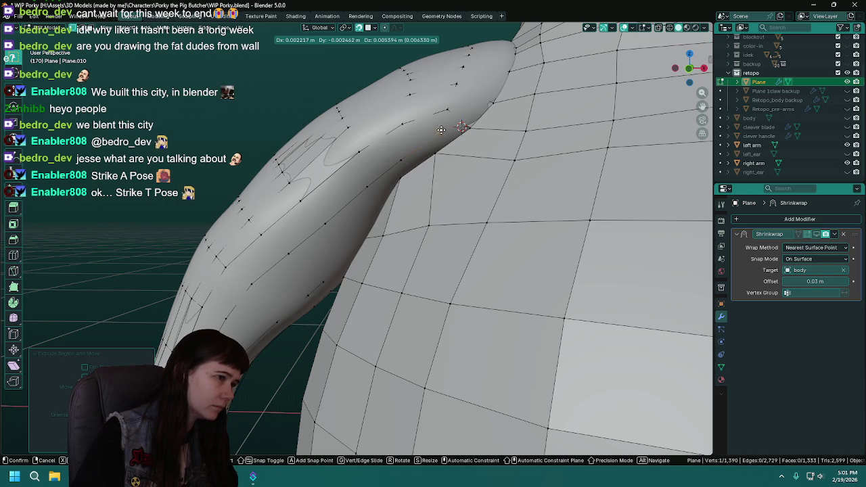
pyautogui.click(443, 127)
pyautogui.moveTo(444, 128); pyautogui.dragTo(450, 117, button='middle')
pyautogui.hotkey('ctrl', 's')
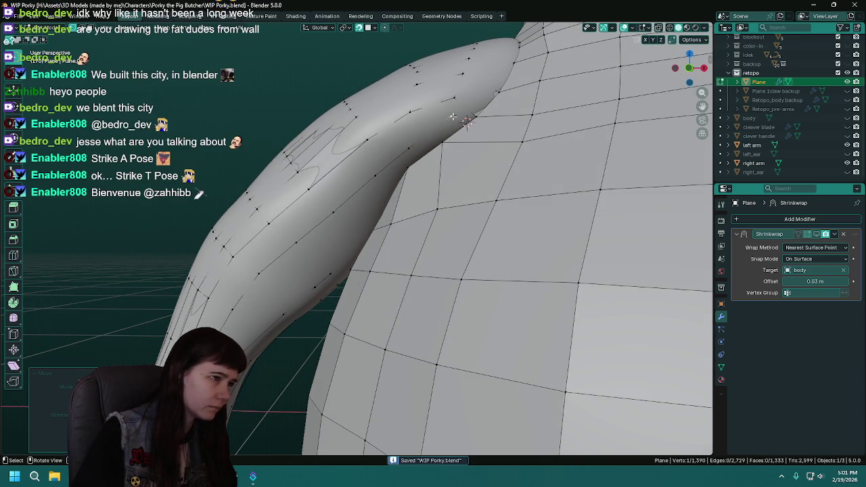
# Fine-tune the new shoulder vertex and two inner-arm vertices, then save.
pyautogui.press('g')
pyautogui.click(450, 117)
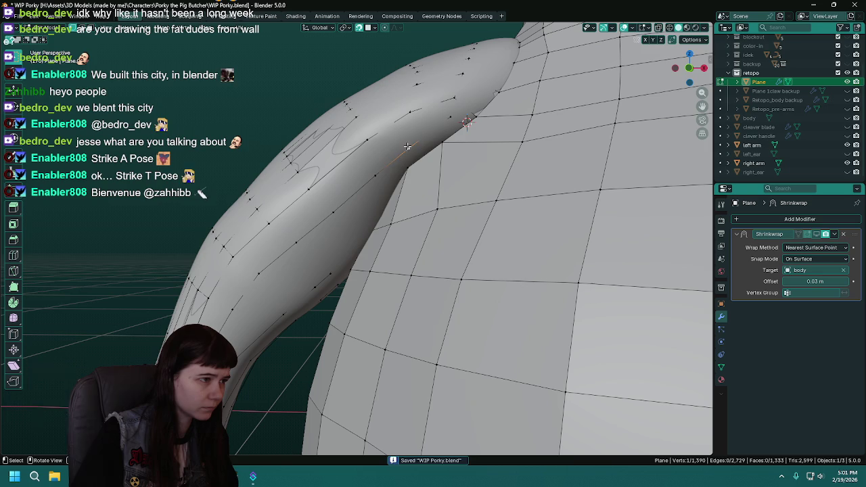
pyautogui.click(407, 147)
pyautogui.press('g')
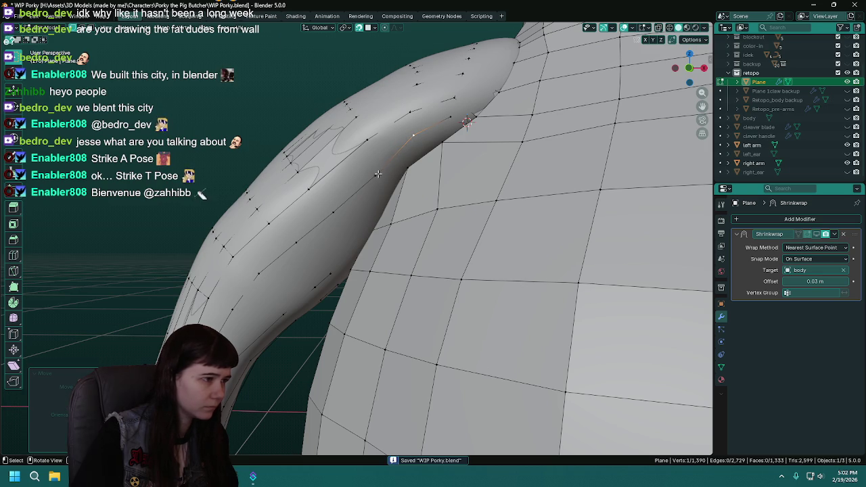
pyautogui.click(376, 163)
pyautogui.moveTo(378, 169)
pyautogui.mouseDown(button='middle')
pyautogui.moveTo(390, 189)
pyautogui.moveTo(396, 172)
pyautogui.mouseUp(button='middle')
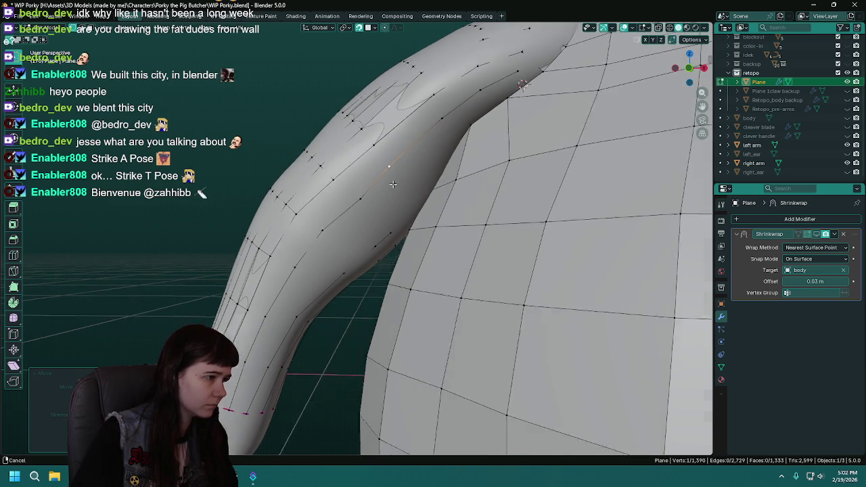
pyautogui.click(396, 172)
pyautogui.press('g')
pyautogui.click(390, 175)
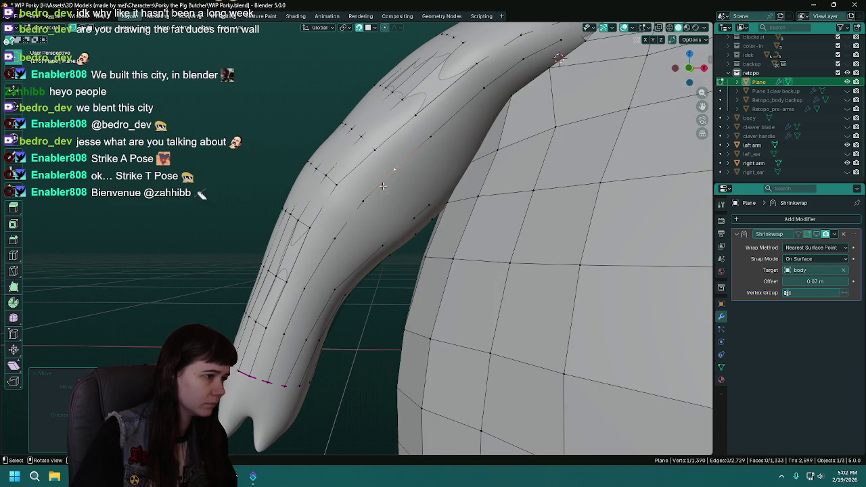
pyautogui.hotkey('ctrl', 's')
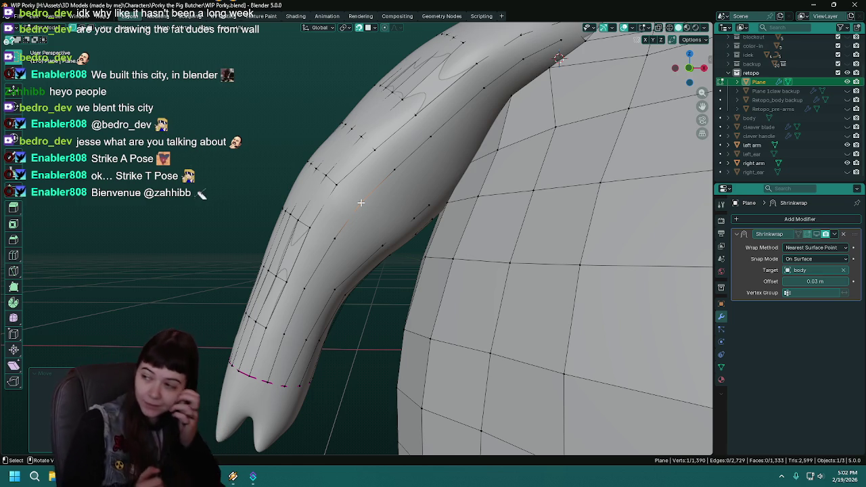
# Orbit the view to the wrist end of the arm retopology and save.
pyautogui.hotkey('ctrl', 's')
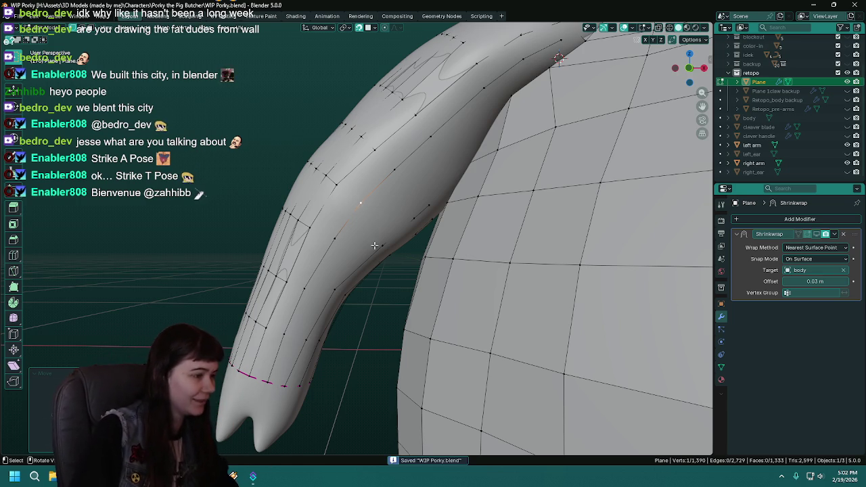
pyautogui.moveTo(367, 236); pyautogui.dragTo(396, 239, button='middle')
pyautogui.moveTo(346, 285); pyautogui.dragTo(346, 285, button='middle')
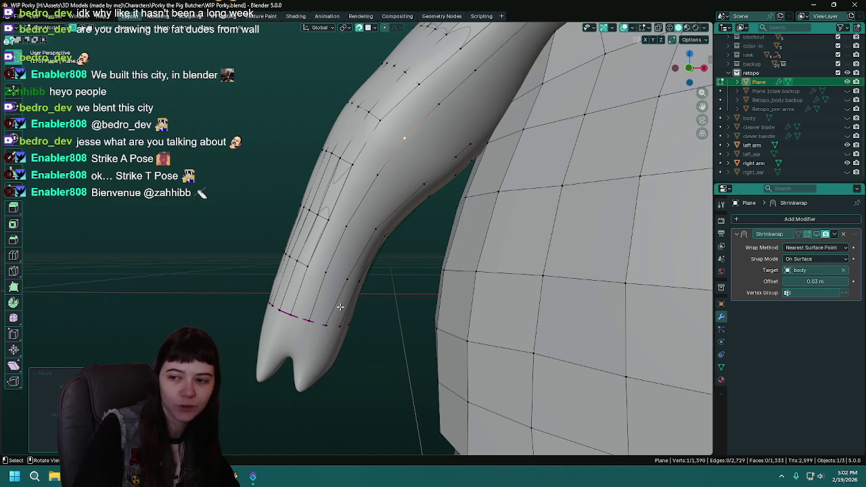
pyautogui.moveTo(346, 316); pyautogui.dragTo(368, 310, button='middle')
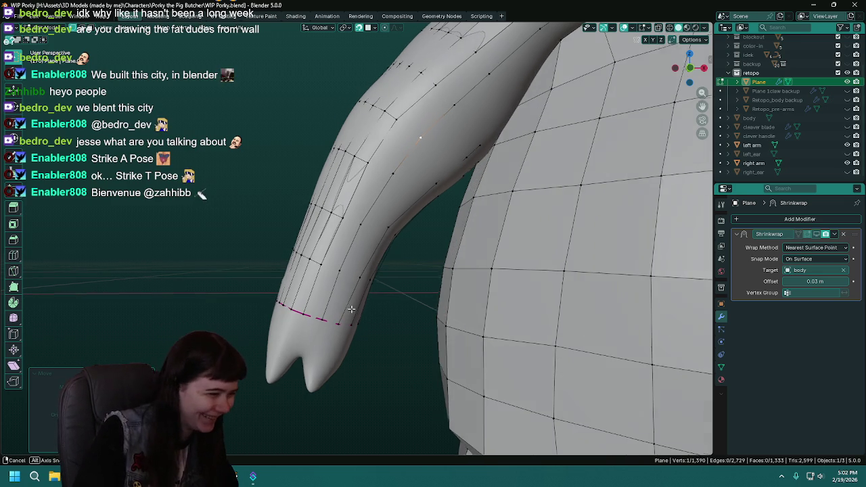
pyautogui.hotkey('ctrl', 's')
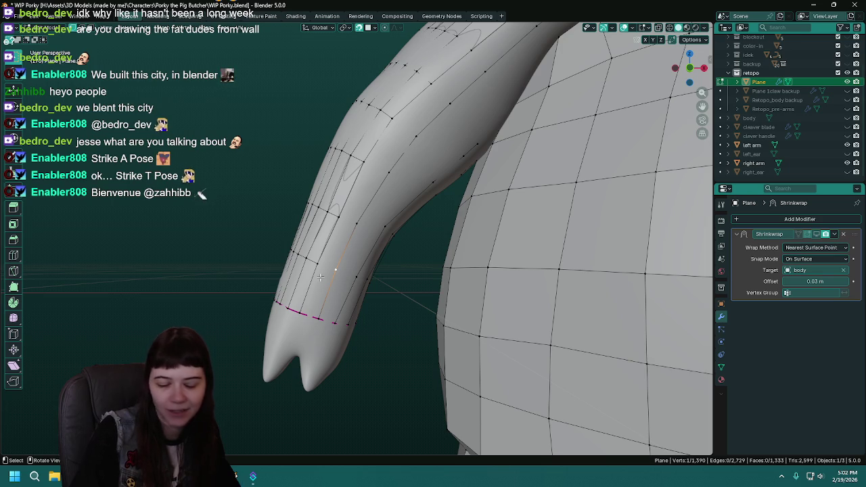
# Nudge a vertex near the wrist onto the surface and fill a new quad there.
pyautogui.moveTo(332, 272); pyautogui.dragTo(336, 270)
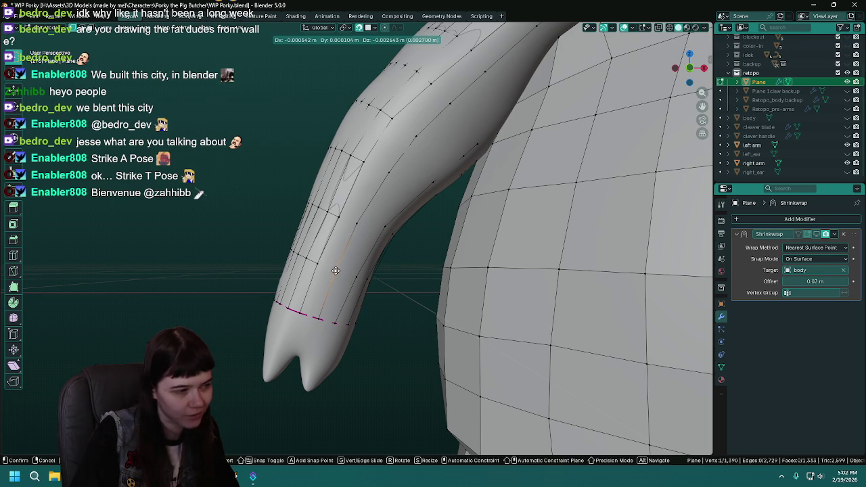
pyautogui.hotkey('ctrl', 's')
pyautogui.moveTo(336, 271)
pyautogui.mouseDown(button='middle')
pyautogui.moveTo(348, 264)
pyautogui.moveTo(339, 265)
pyautogui.mouseUp(button='middle')
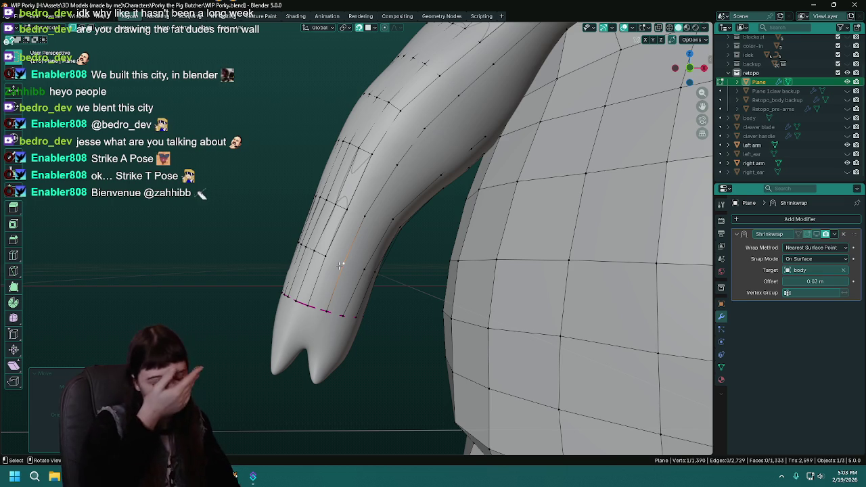
pyautogui.moveTo(333, 254); pyautogui.dragTo(340, 259, button='middle')
pyautogui.hotkey('ctrl', 's')
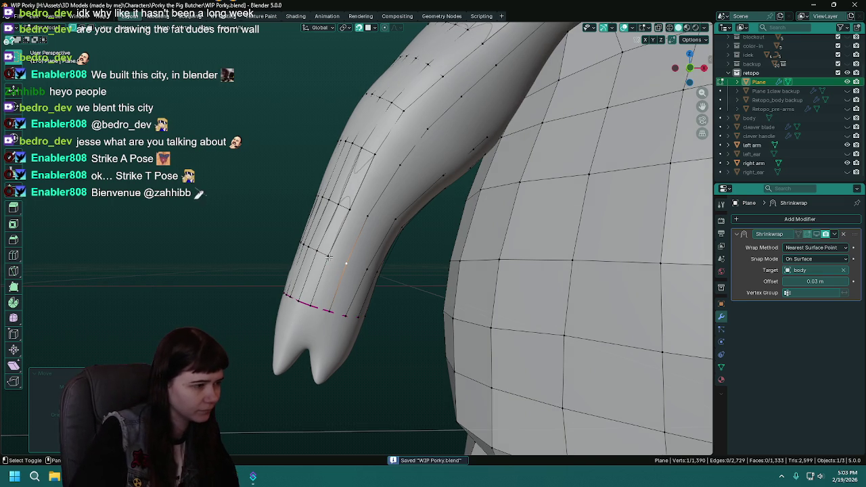
pyautogui.press('f')
pyautogui.moveTo(330, 311); pyautogui.dragTo(334, 288, button='middle')
# Fill two new forearm quads, adjusting the shared vertex between them.
pyautogui.keyDown('shift'); pyautogui.click(345, 238); pyautogui.keyUp('shift')
pyautogui.press('f')
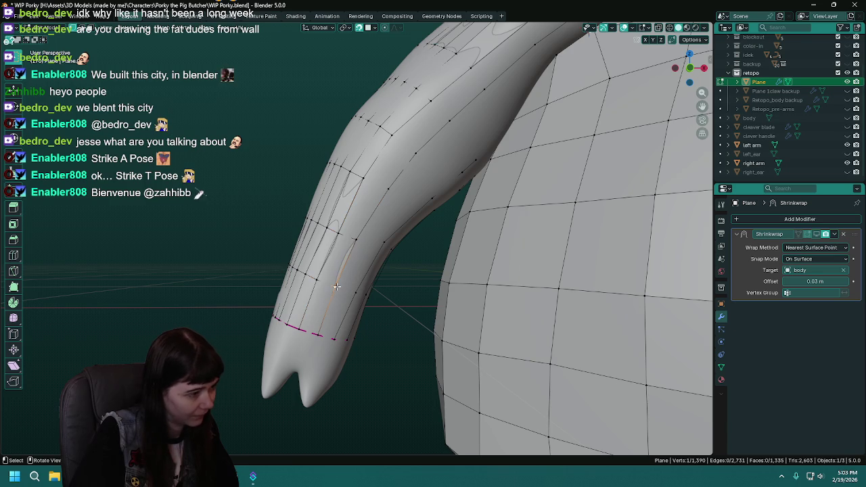
pyautogui.press('g')
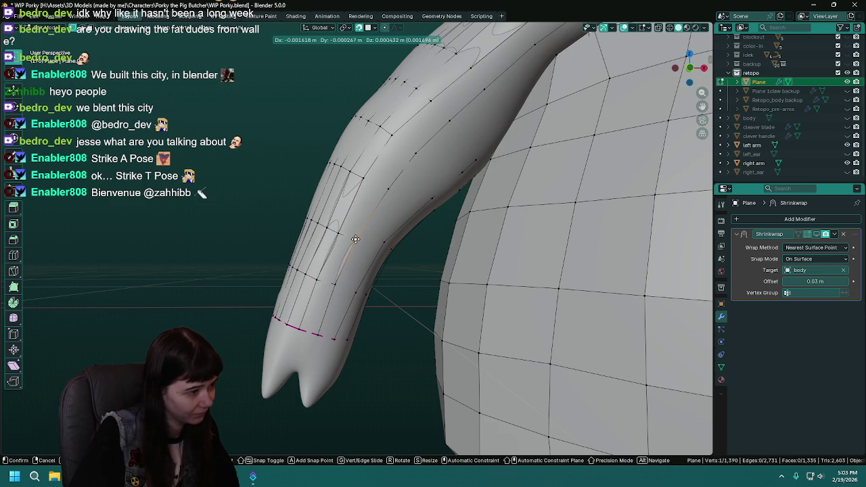
pyautogui.click(357, 238)
pyautogui.moveTo(356, 239); pyautogui.dragTo(287, 245, button='middle')
pyautogui.keyDown('shift'); pyautogui.click(288, 244); pyautogui.keyUp('shift')
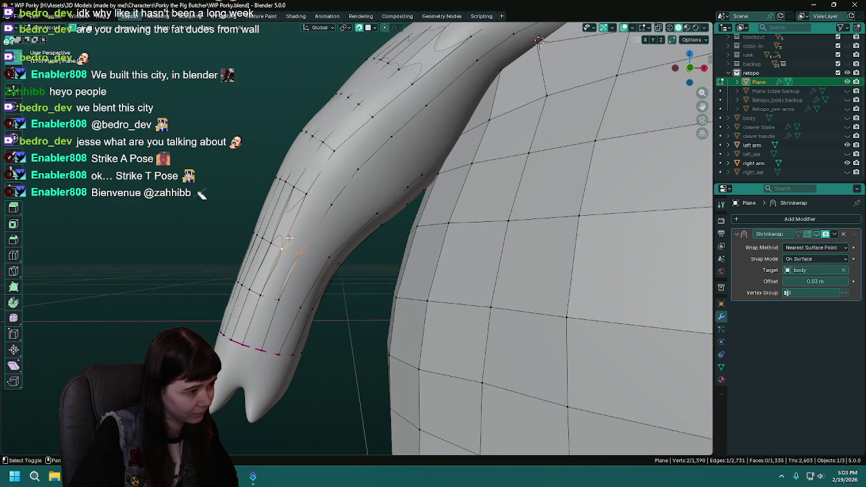
pyautogui.press('f')
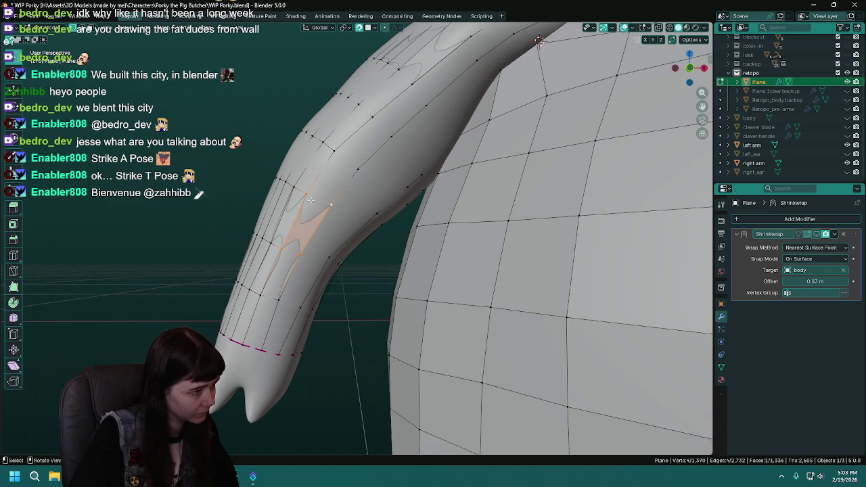
# Reposition two arm vertices, fill a third quad, and save.
pyautogui.press('g')
pyautogui.click(307, 196)
pyautogui.hotkey('ctrl', 's')
pyautogui.moveTo(306, 196)
pyautogui.mouseDown(button='middle')
pyautogui.moveTo(335, 202)
pyautogui.moveTo(337, 218)
pyautogui.mouseUp(button='middle')
pyautogui.press('g')
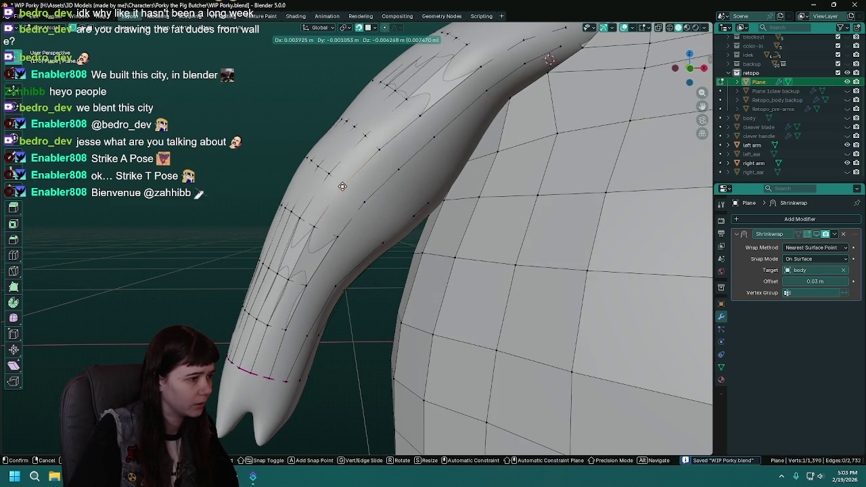
pyautogui.click(343, 186)
pyautogui.keyDown('shift'); pyautogui.click(364, 201); pyautogui.keyUp('shift')
pyautogui.press('f')
pyautogui.moveTo(326, 221)
pyautogui.mouseDown(button='middle')
pyautogui.moveTo(373, 191)
pyautogui.moveTo(342, 225)
pyautogui.mouseUp(button='middle')
pyautogui.hotkey('ctrl', 's')
# Fill two more quads from vertex runs on the upper arm and nudge a vertex.
pyautogui.click(373, 191)
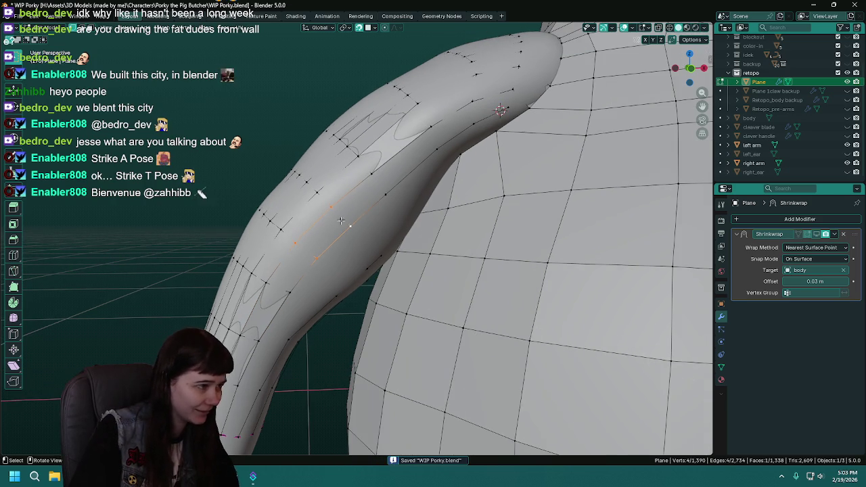
pyautogui.click(385, 194)
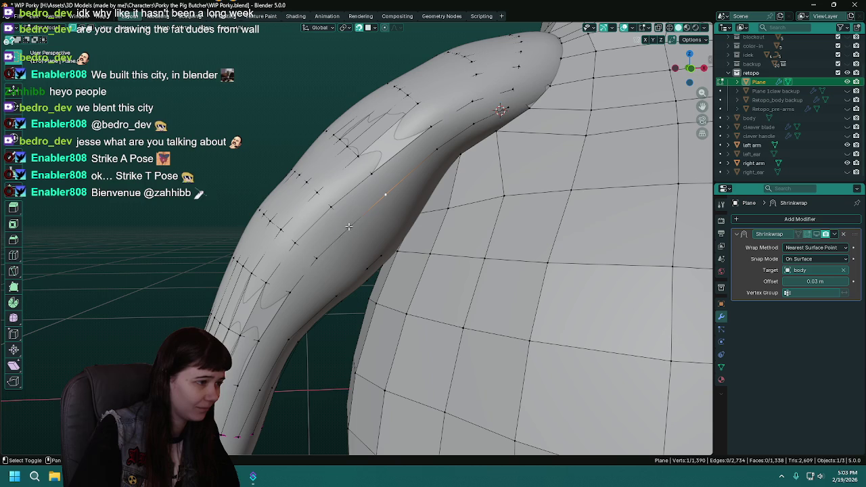
pyautogui.keyDown('ctrl'); pyautogui.click(371, 175); pyautogui.keyUp('ctrl')
pyautogui.moveTo(386, 205); pyautogui.dragTo(387, 194, button='middle')
pyautogui.press('f')
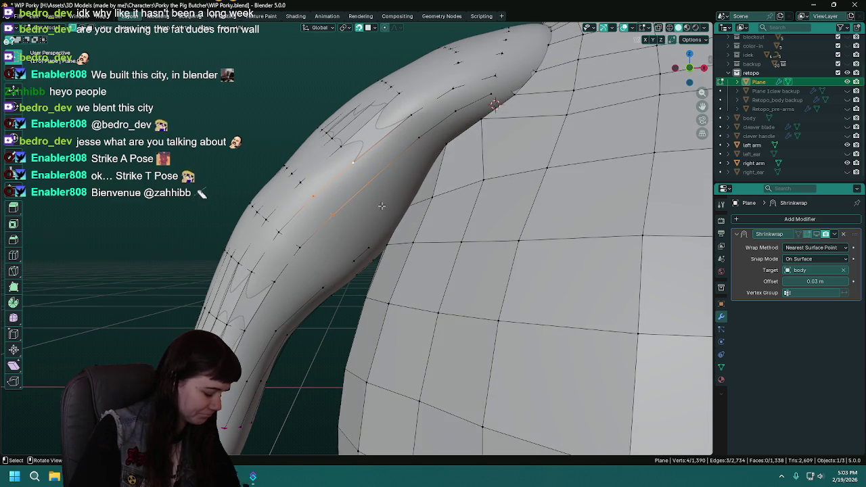
pyautogui.click(417, 136)
pyautogui.keyDown('ctrl'); pyautogui.click(368, 183); pyautogui.keyUp('ctrl')
pyautogui.press('f')
pyautogui.moveTo(398, 177); pyautogui.dragTo(400, 188, button='middle')
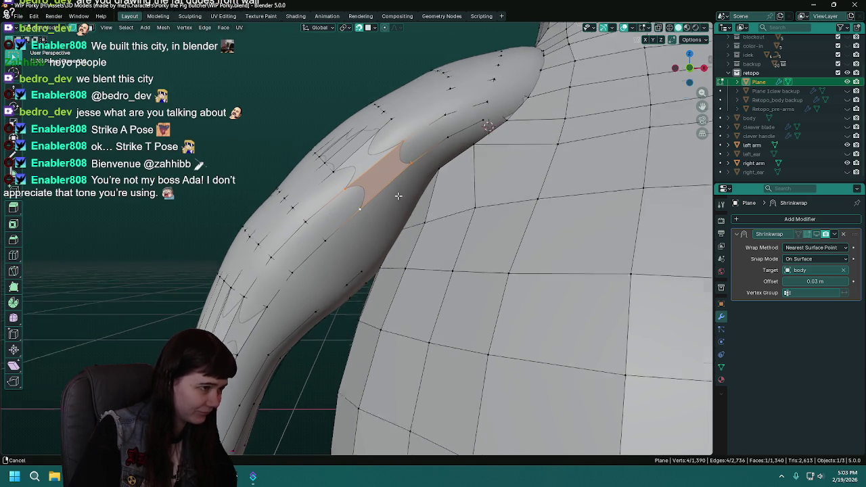
pyautogui.press('g')
pyautogui.click(399, 188)
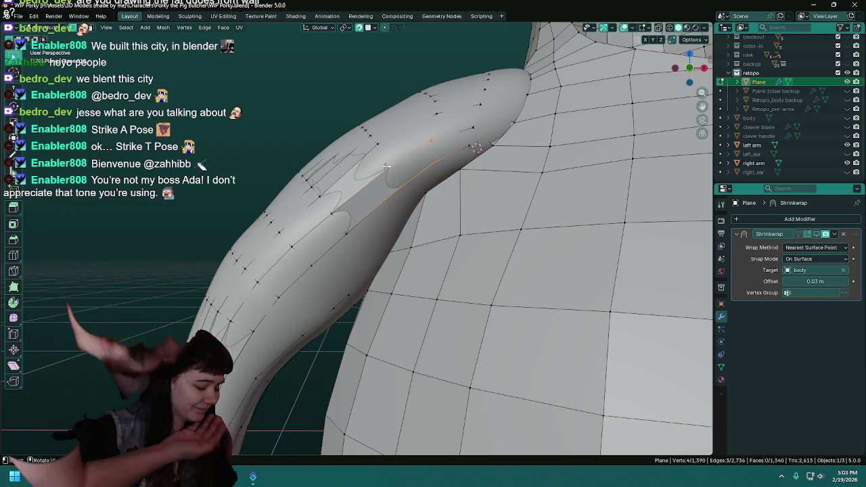
# Fill a quad near the shoulder and extend the selection along the upper arm.
pyautogui.press('f')
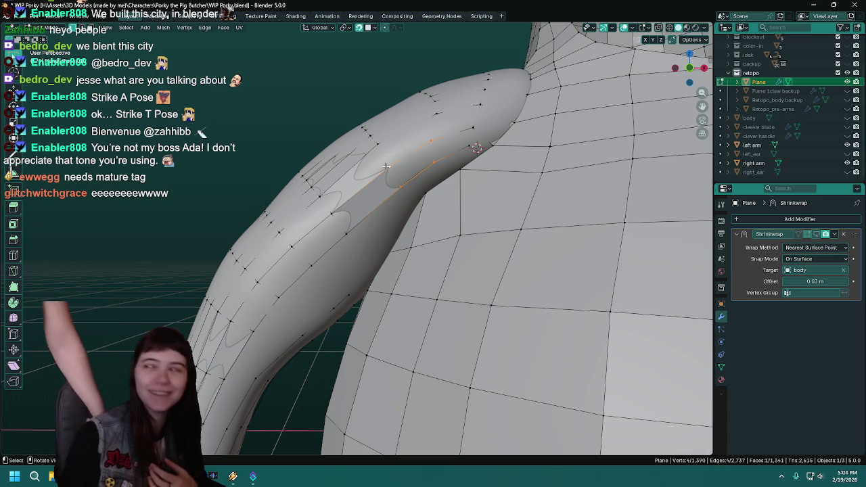
pyautogui.keyDown('shift'); pyautogui.click(388, 166); pyautogui.keyUp('shift')
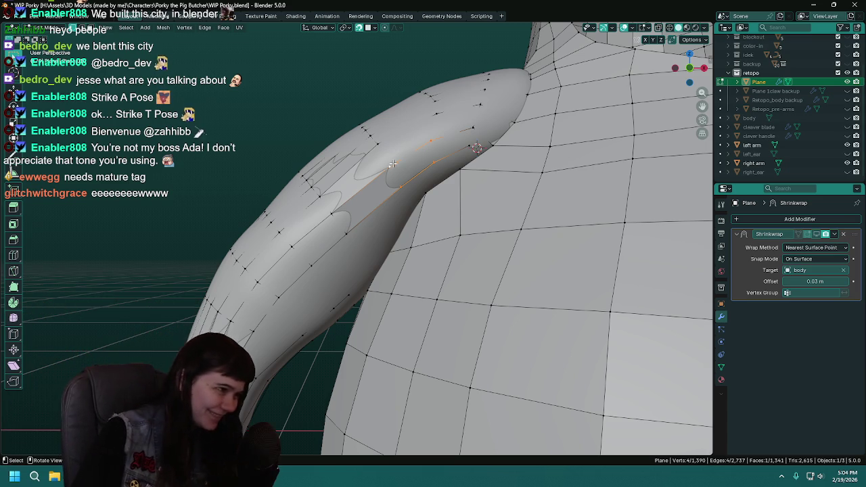
# Save, then slide a vertex near the shoulder further up along the upper arm.
pyautogui.hotkey('ctrl', 's')
pyautogui.scroll(-2, 389, 196)
pyautogui.click(386, 185)
pyautogui.press('g')
pyautogui.click(421, 158)
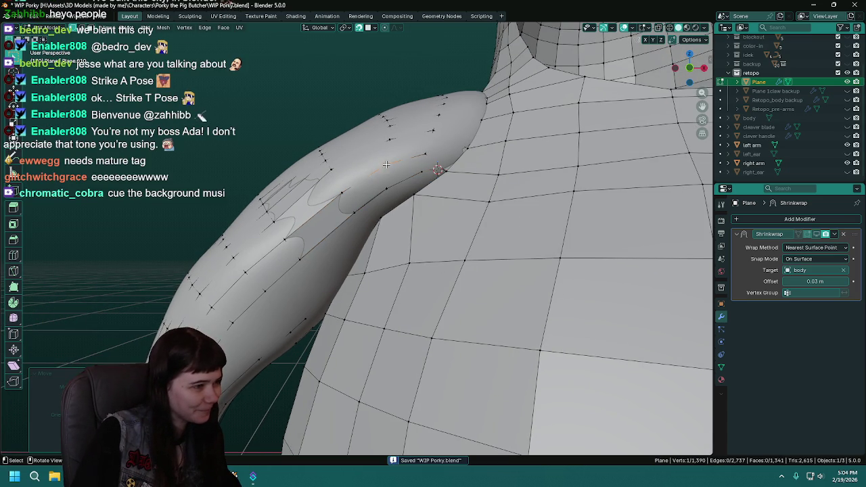
pyautogui.press('g')
pyautogui.click(428, 153)
pyautogui.press('g')
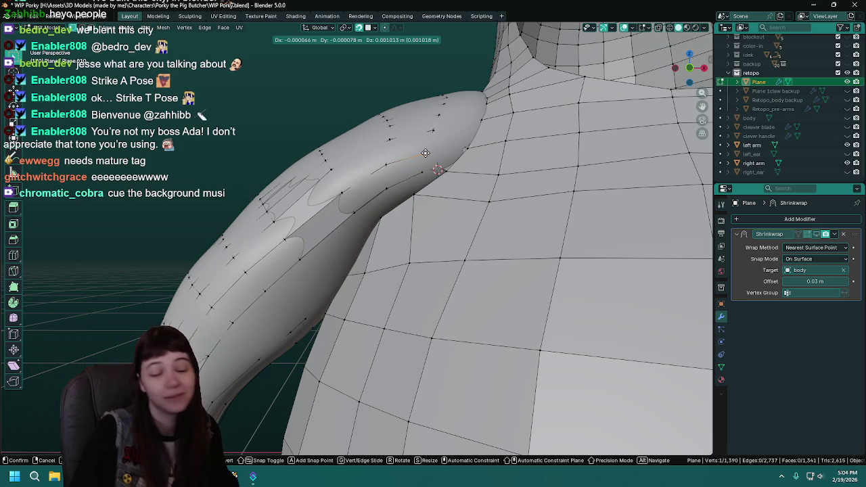
pyautogui.click(425, 154)
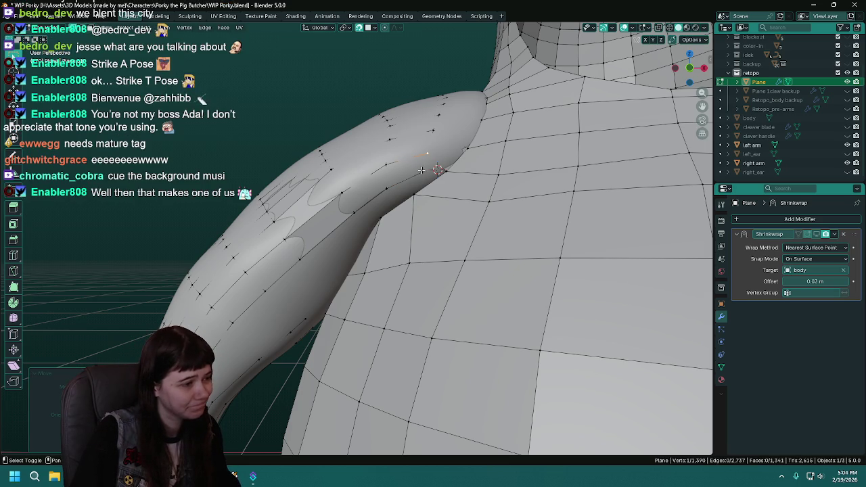
# Fill a new quad near the shoulder from four vertices, nudge a vertex, and save.
pyautogui.keyDown('shift'); pyautogui.click(427, 171); pyautogui.keyUp('shift')
pyautogui.press('f')
pyautogui.moveTo(427, 171); pyautogui.dragTo(421, 170)
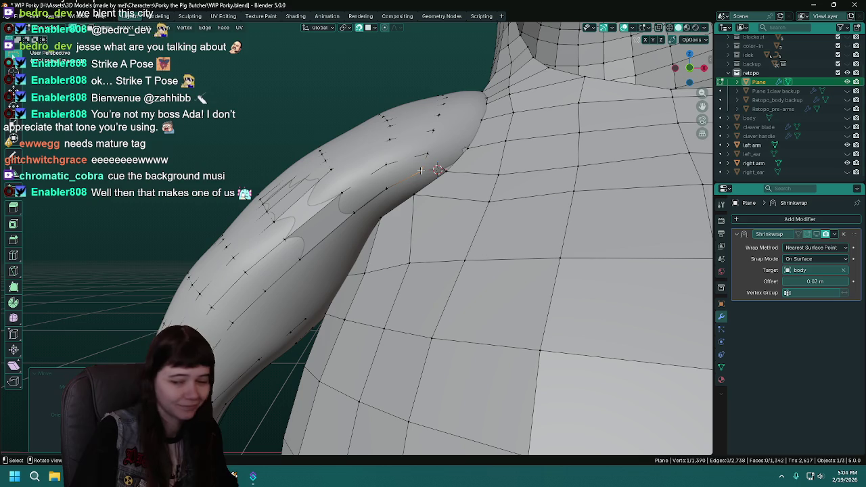
pyautogui.hotkey('ctrl', 's')
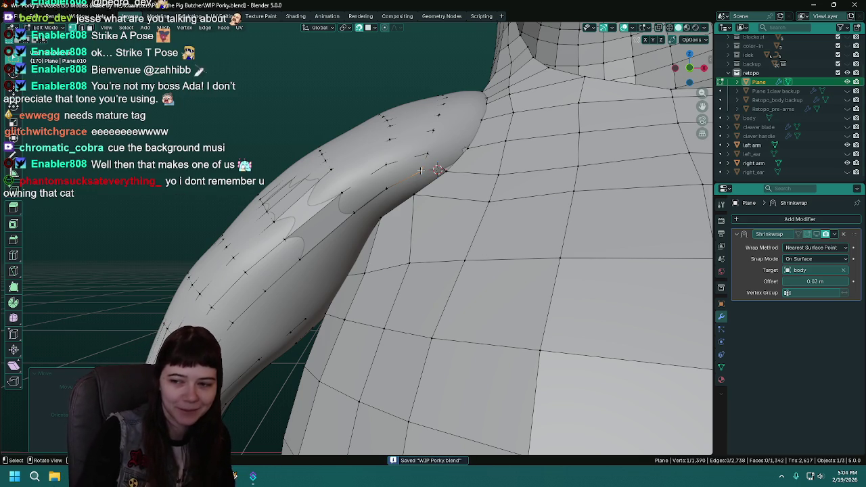
# Reposition another upper-arm vertex, save, and view the whole arm.
pyautogui.moveTo(420, 172); pyautogui.dragTo(396, 186, button='middle')
pyautogui.press('g')
pyautogui.click(396, 160)
pyautogui.hotkey('ctrl', 's')
pyautogui.moveTo(396, 161)
pyautogui.mouseDown(button='middle')
pyautogui.moveTo(415, 148)
pyautogui.moveTo(447, 167)
pyautogui.moveTo(406, 186)
pyautogui.mouseUp(button='middle')
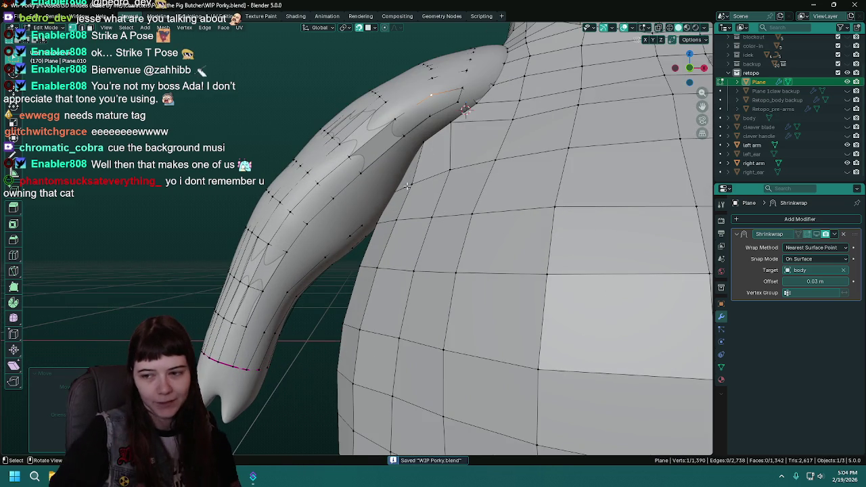